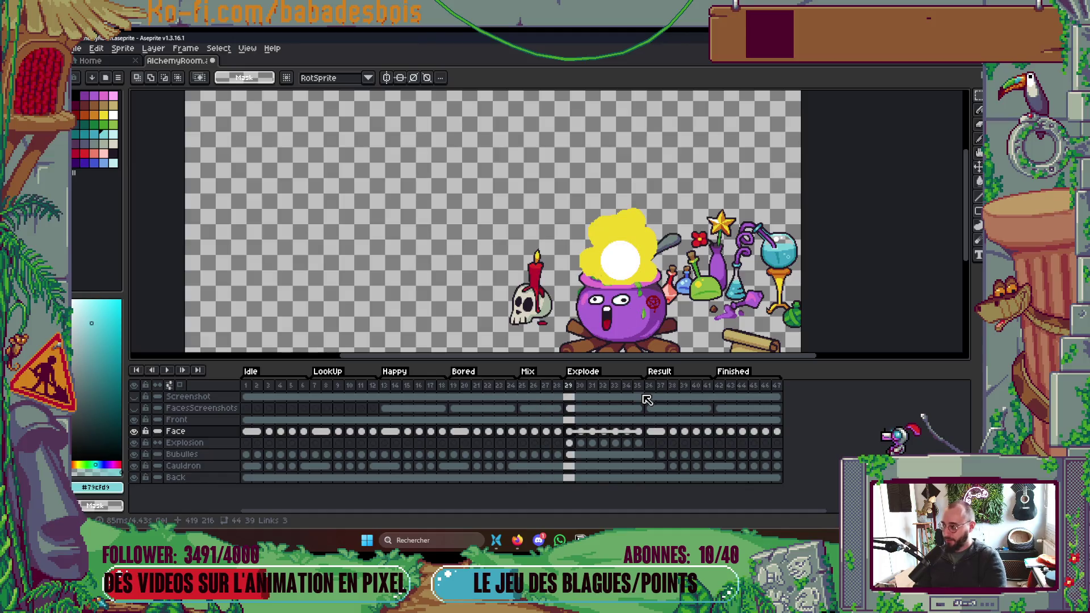
# Play and stop the cauldron animation to preview the explosion frames.
pyautogui.press('Return')
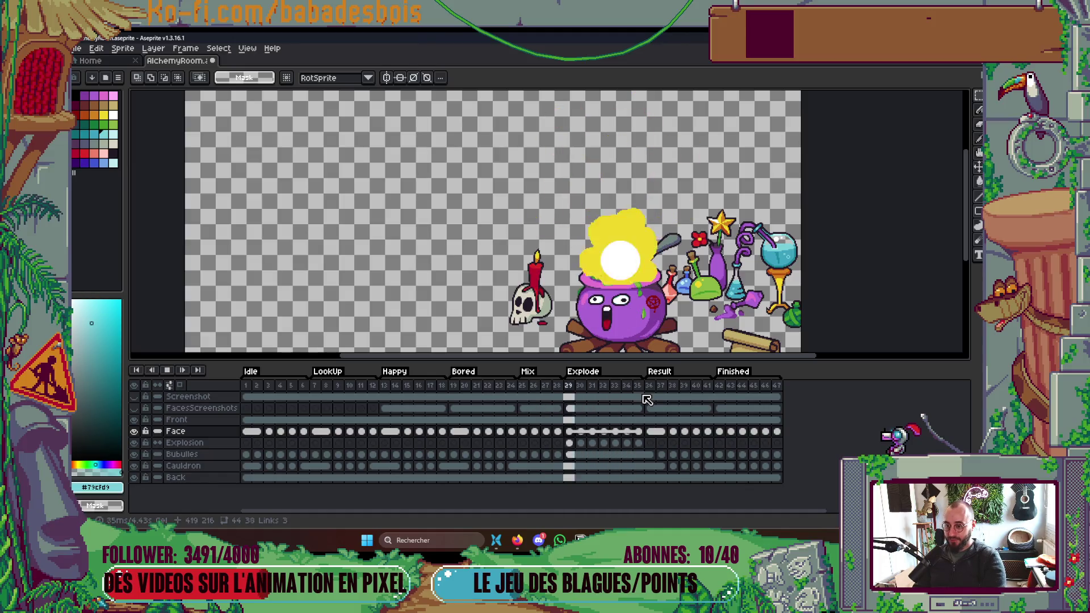
pyautogui.press('Return')
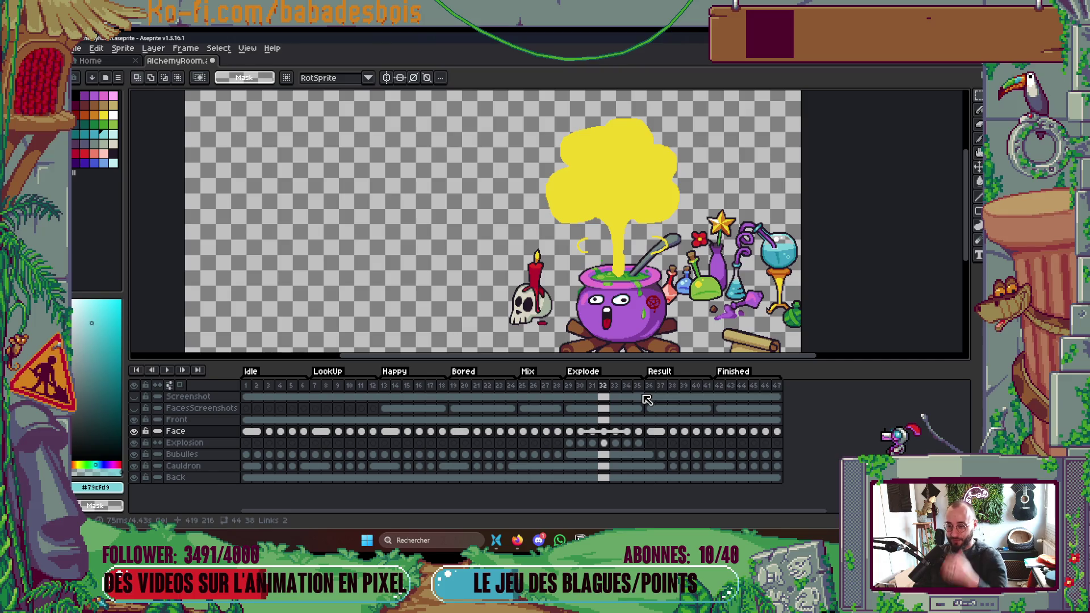
pyautogui.press('Return')
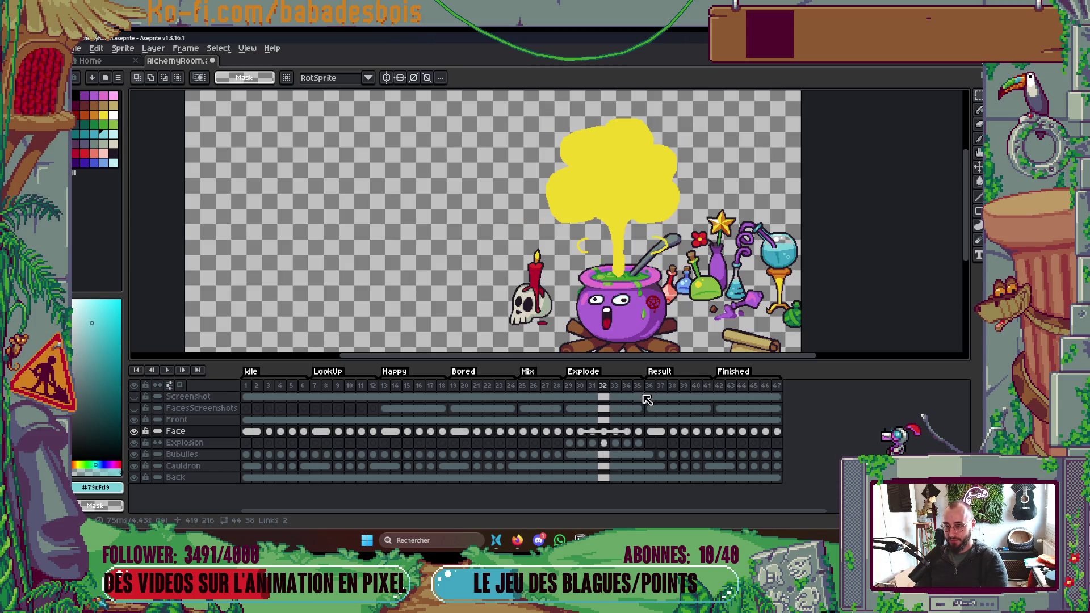
# Replay from frame 28 to the crying-cauldron frame with the timeline hidden.
pyautogui.press('Tab')
pyautogui.press('Tab')
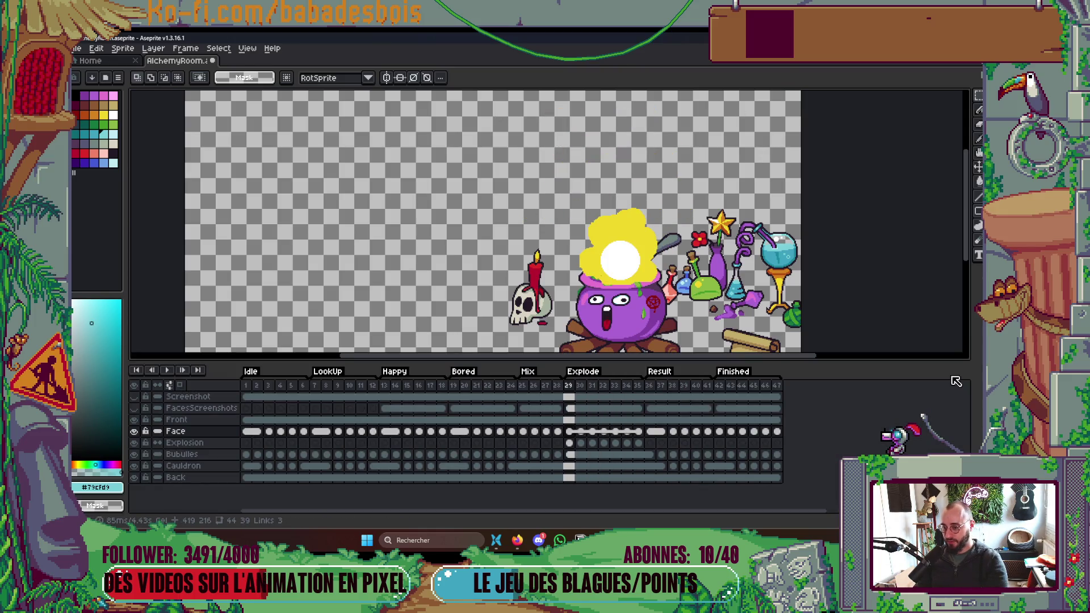
pyautogui.press('Return')
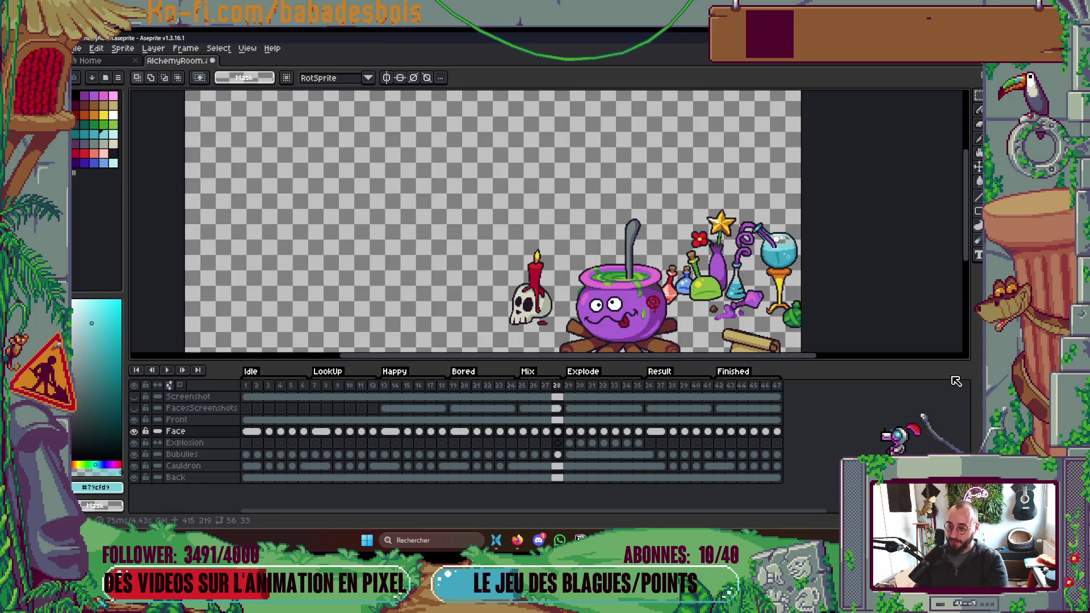
pyautogui.press('Return')
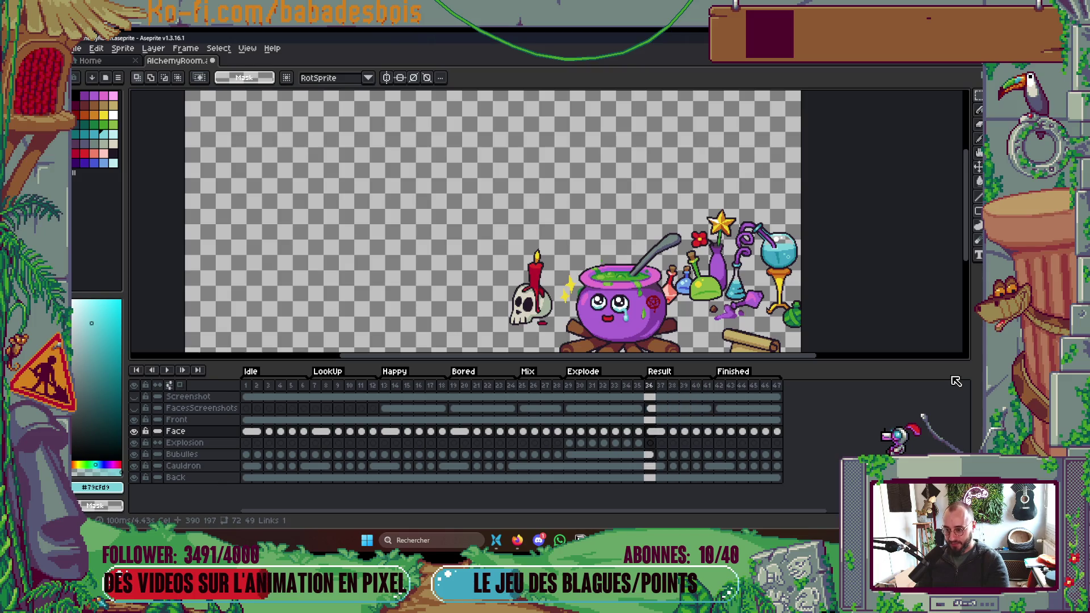
pyautogui.press('Tab')
pyautogui.scroll(4, 502, 256)
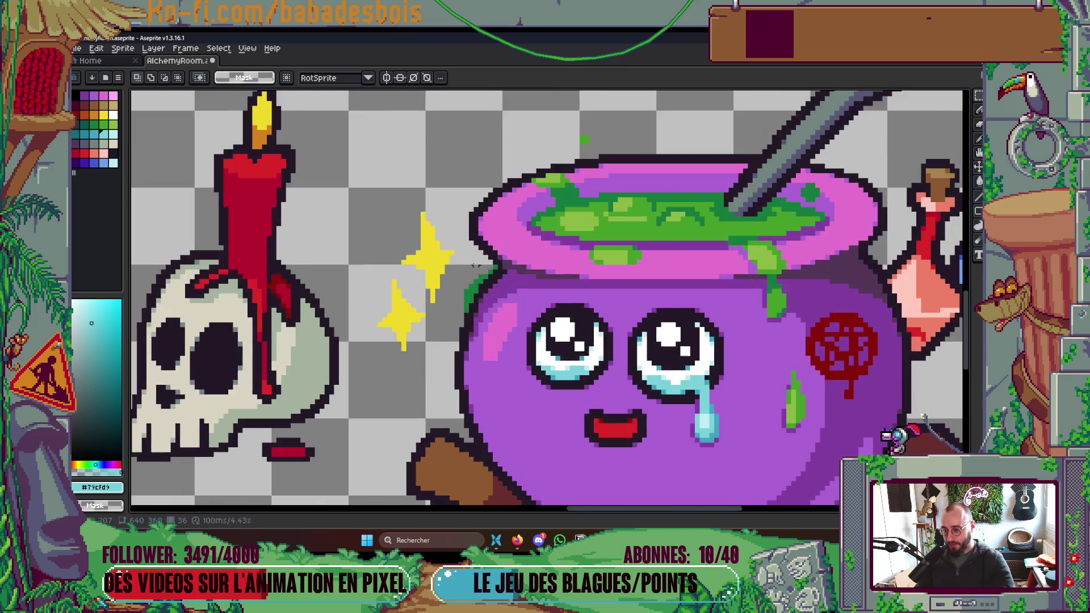
# Zoom and pan around the alchemy scene, then save AlchemyRoom.aseprite with Ctrl+S.
pyautogui.scroll(1, 502, 255)
pyautogui.scroll(-5, 502, 277)
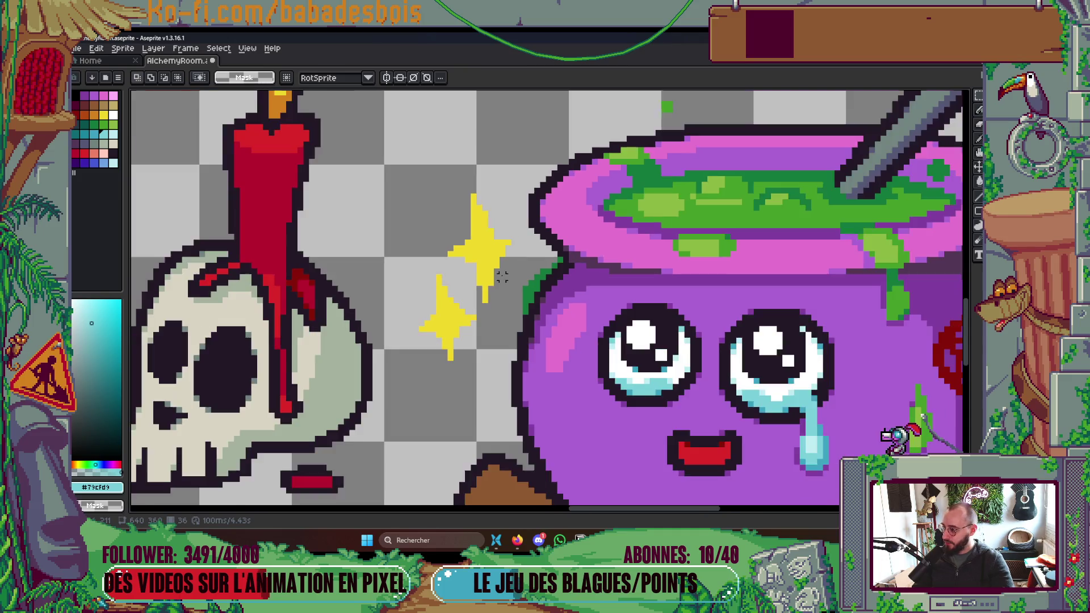
pyautogui.scroll(-1, 504, 275)
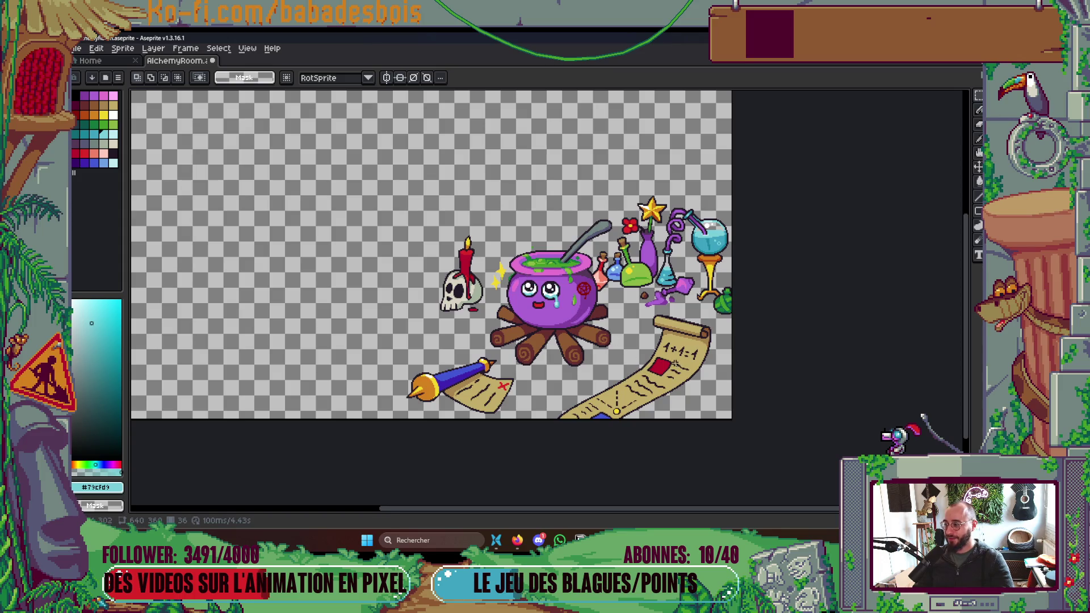
pyautogui.moveTo(702, 376); pyautogui.dragTo(744, 395)
pyautogui.hotkey('ctrl', 's')
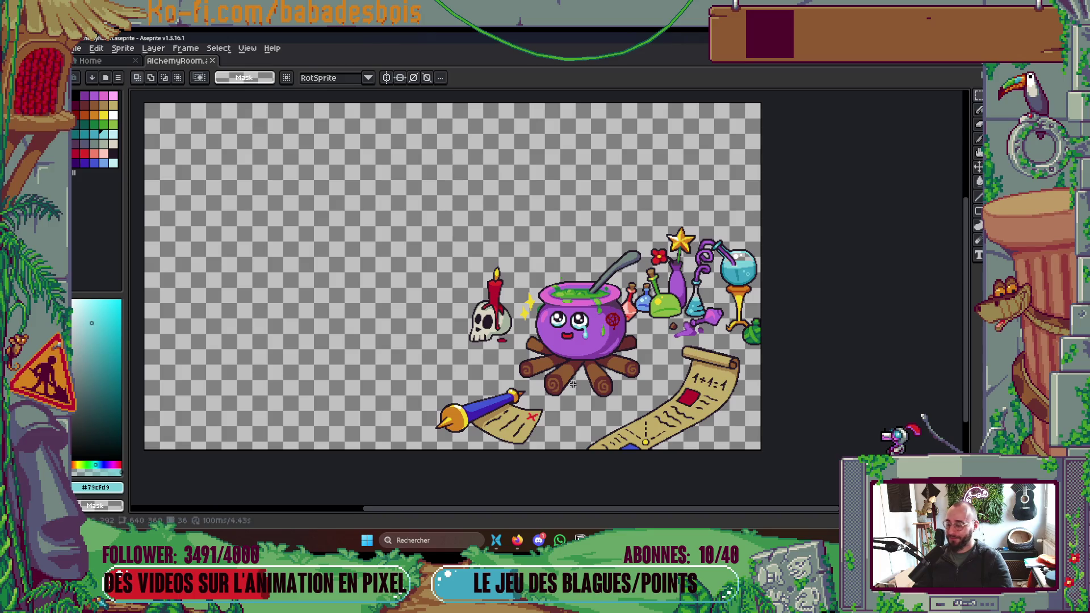
pyautogui.scroll(2, 567, 365)
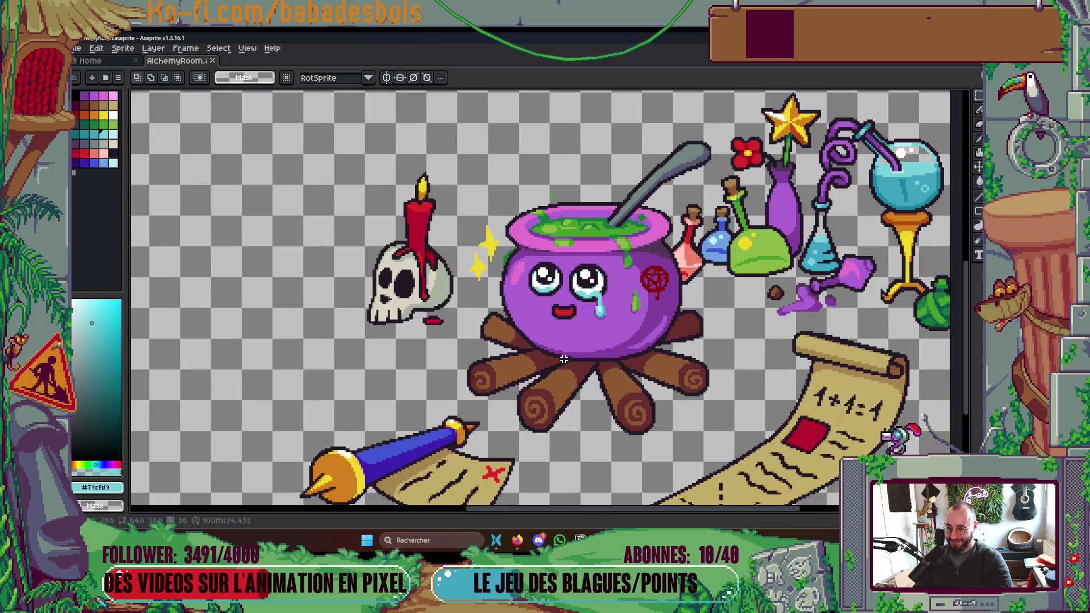
pyautogui.hotkey('alt', 'Tab')
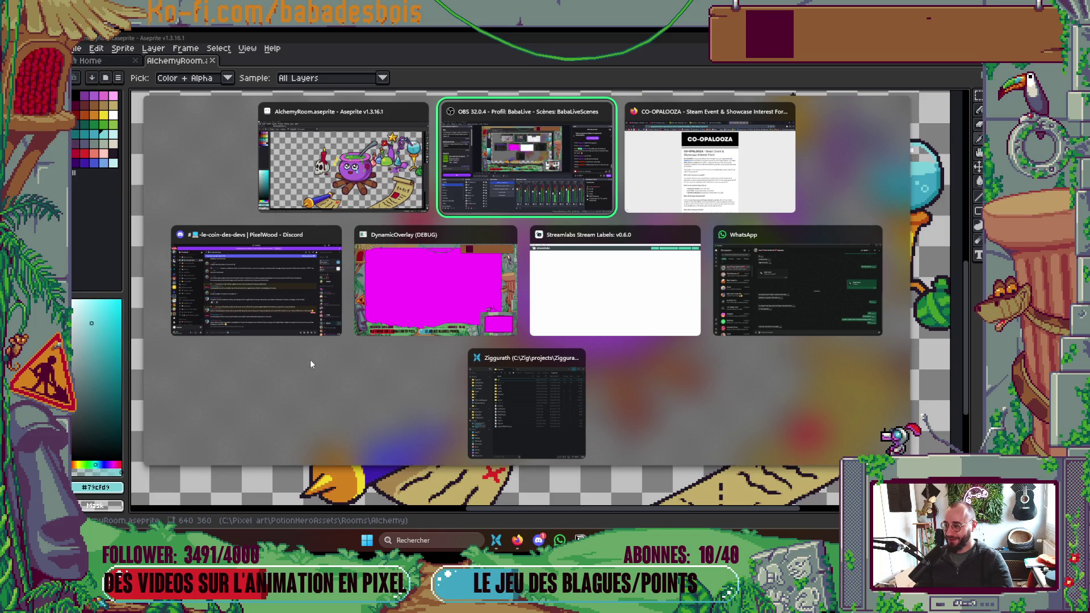
# Close the Windows window switcher and return to the Aseprite scene, panning the view left.
pyautogui.press('Escape')
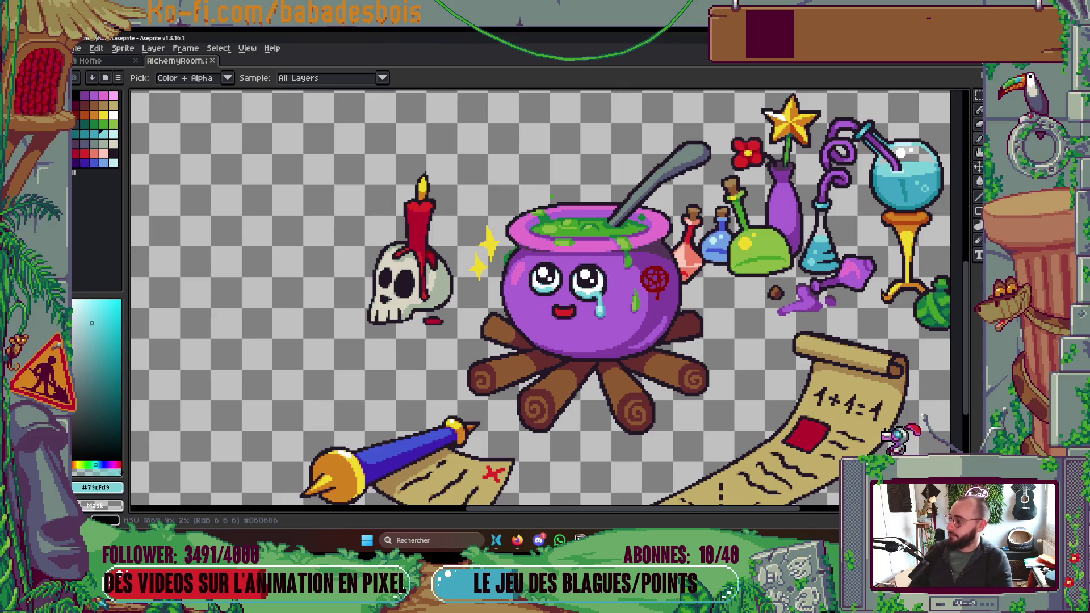
pyautogui.press('m')
pyautogui.moveTo(557, 320); pyautogui.dragTo(497, 324)
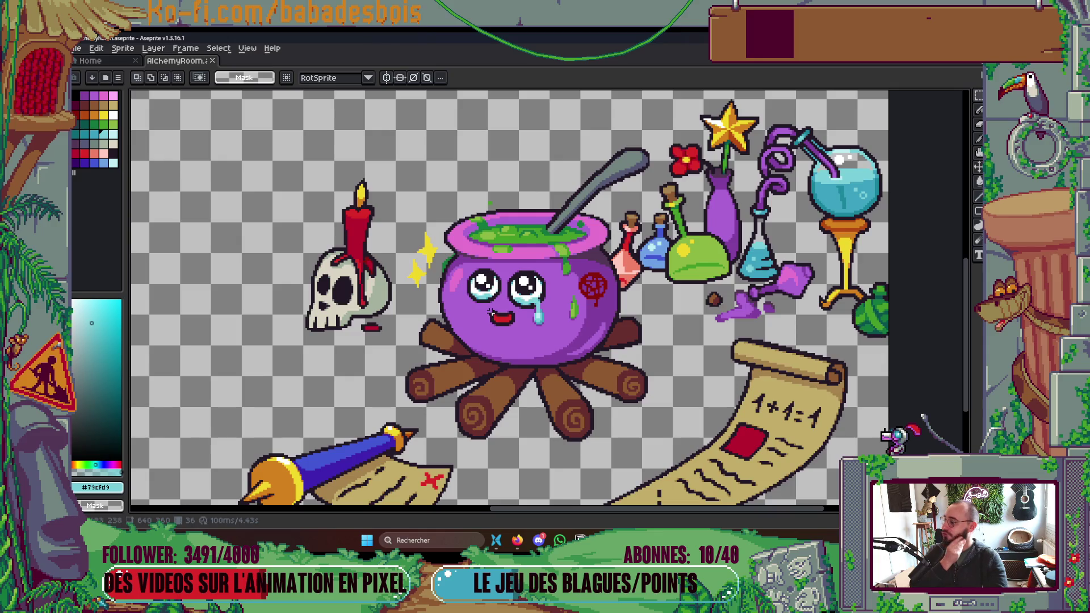
# Zoom out and nudge the view to watch the cauldron cycle through its faces.
pyautogui.scroll(-2, 492, 308)
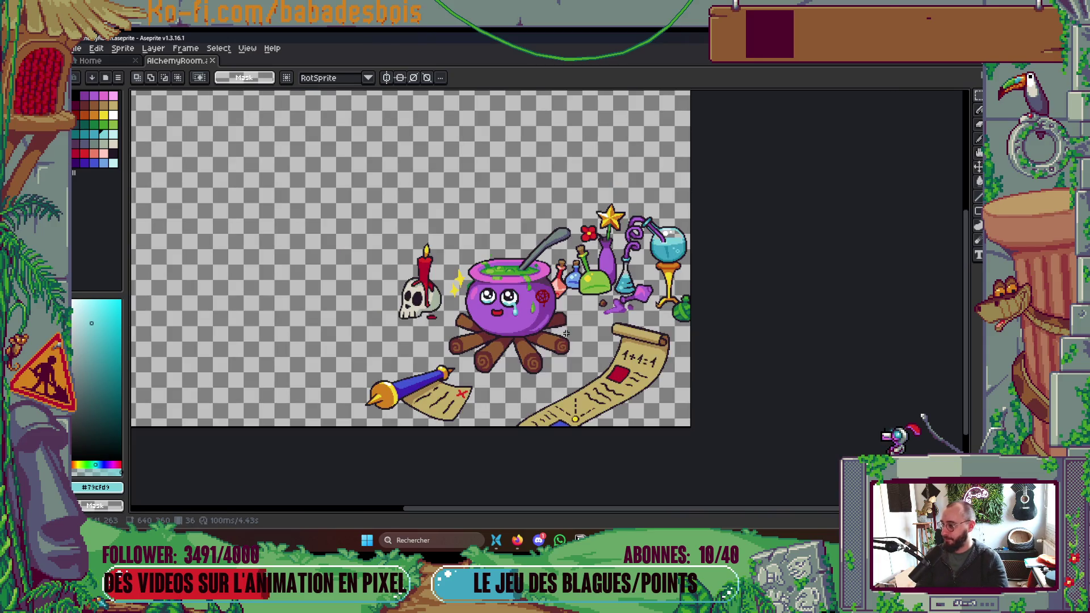
pyautogui.moveTo(568, 339); pyautogui.dragTo(572, 342)
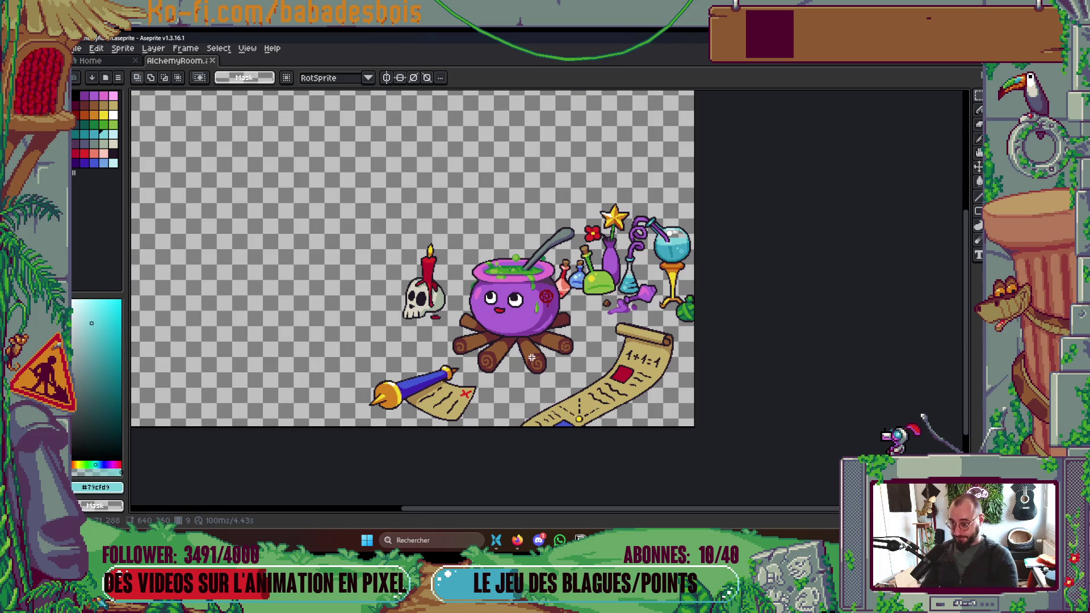
pyautogui.scroll(3, 531, 357)
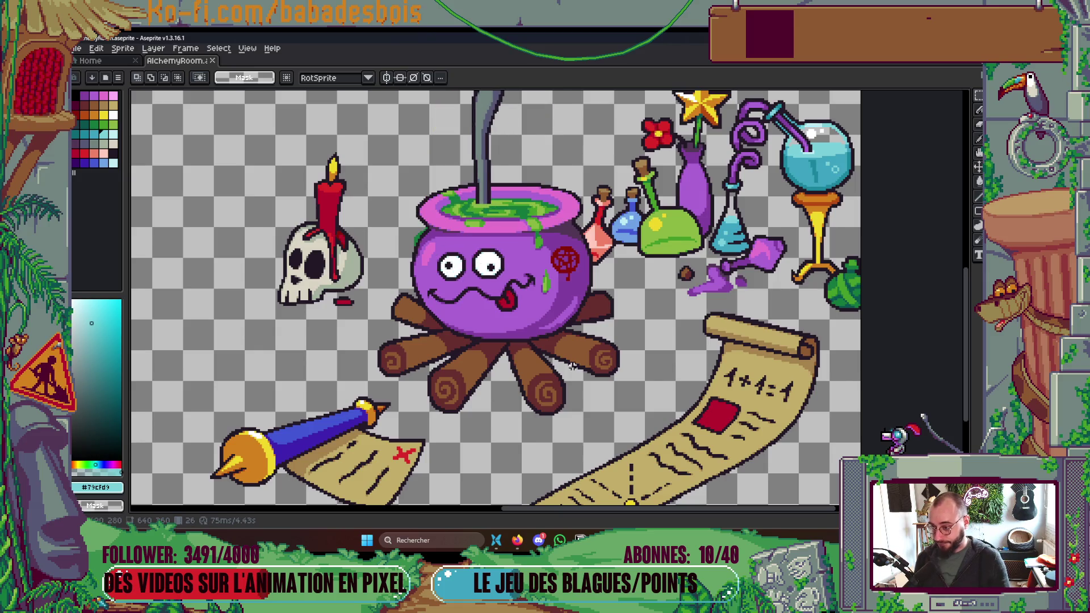
# Glance at the layers and tags in the timeline, then hide it again.
pyautogui.press('Tab')
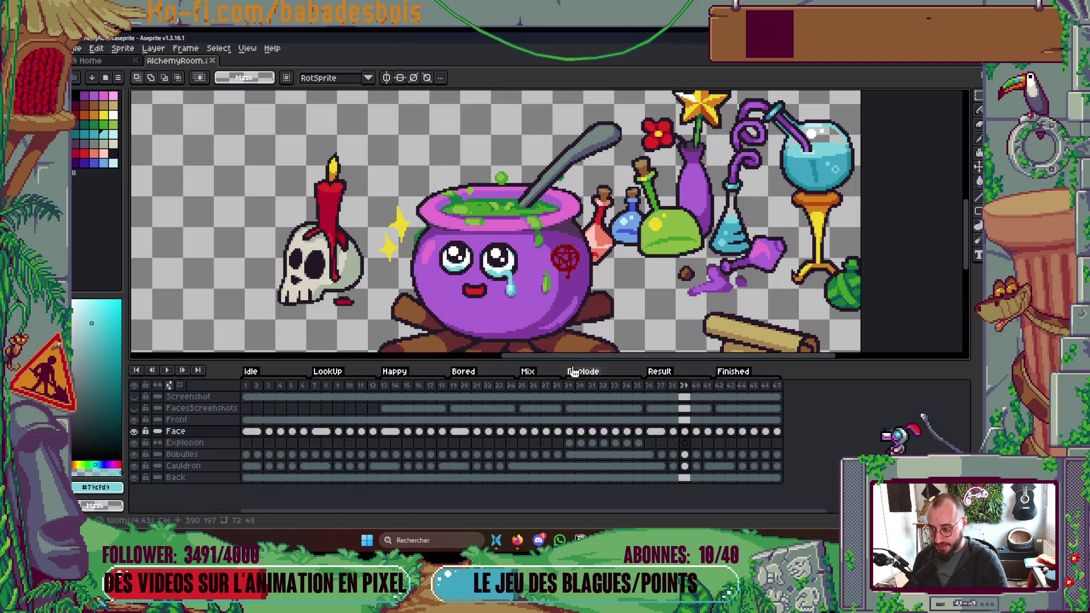
pyautogui.press('Tab')
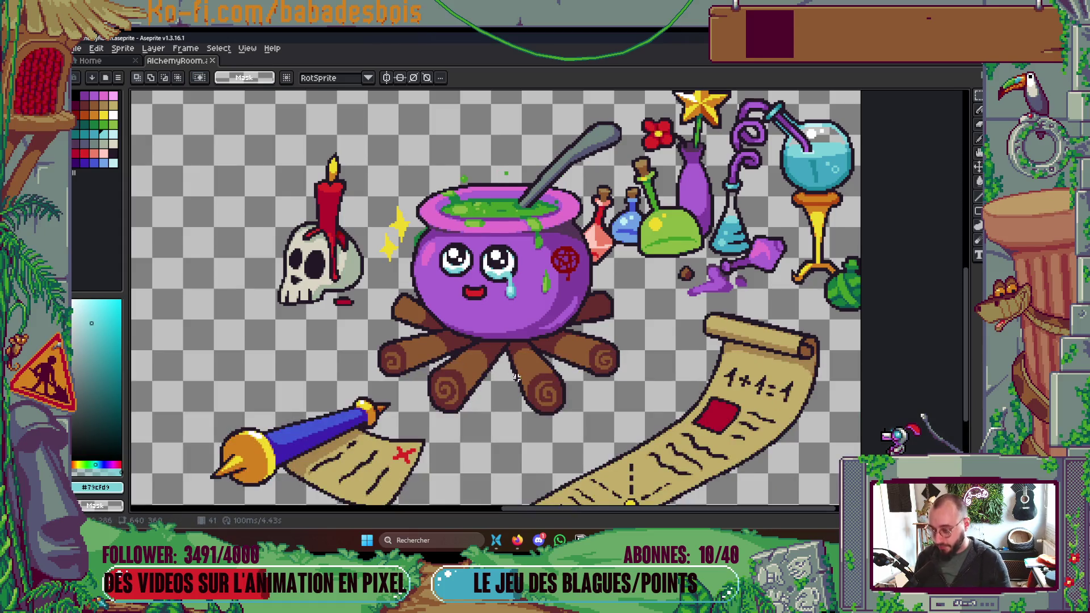
pyautogui.scroll(3, 386, 236)
# Switch to the 1px pixel-perfect Pencil and zoom in on the two yellow sparkles.
pyautogui.press('b')
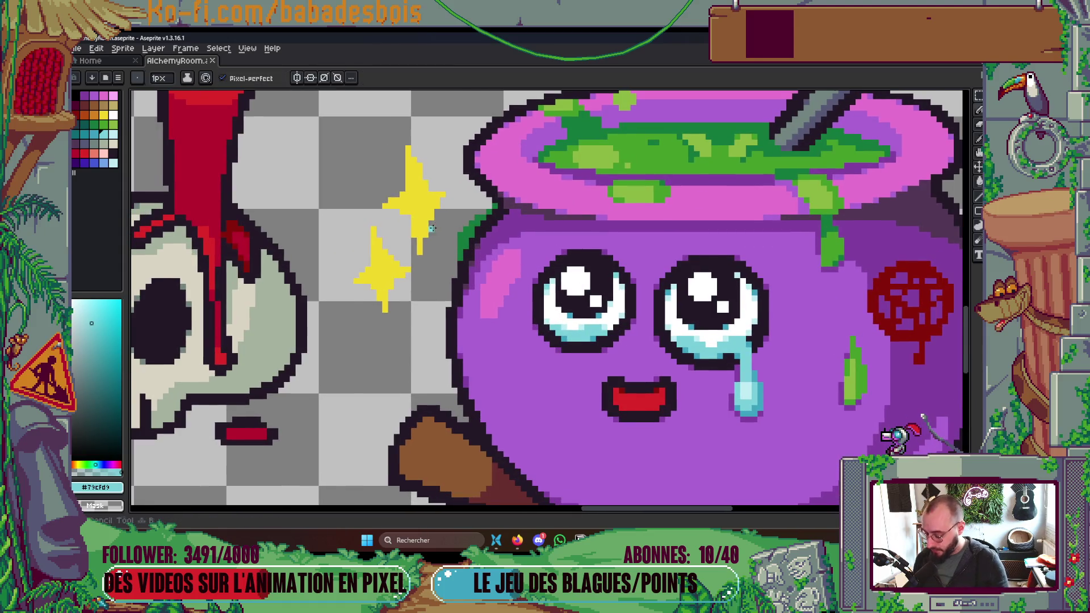
pyautogui.scroll(1, 430, 227)
pyautogui.scroll(1, 429, 224)
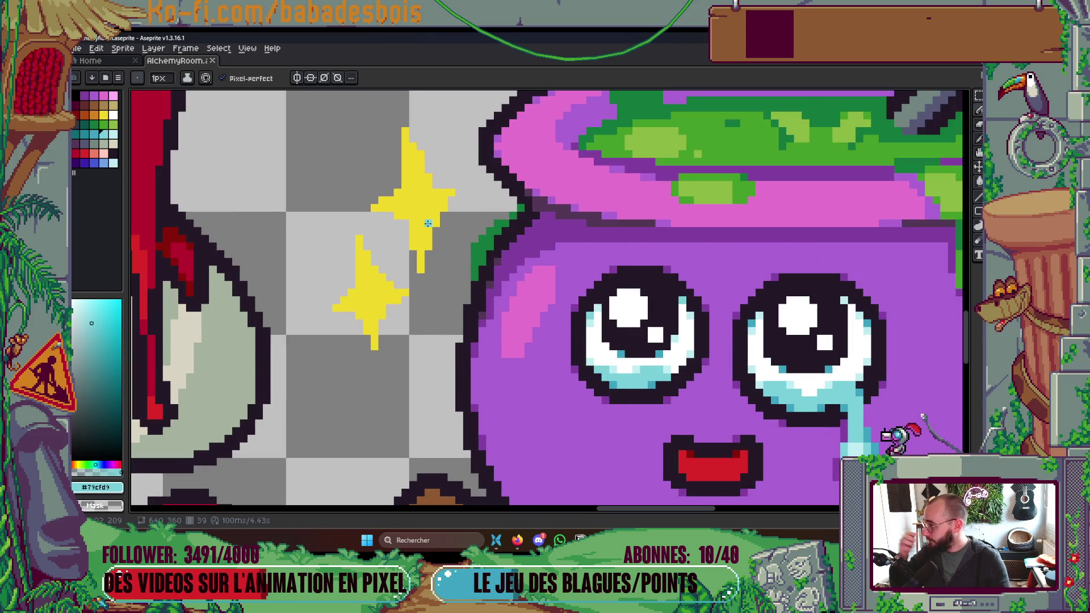
pyautogui.scroll(1, 430, 227)
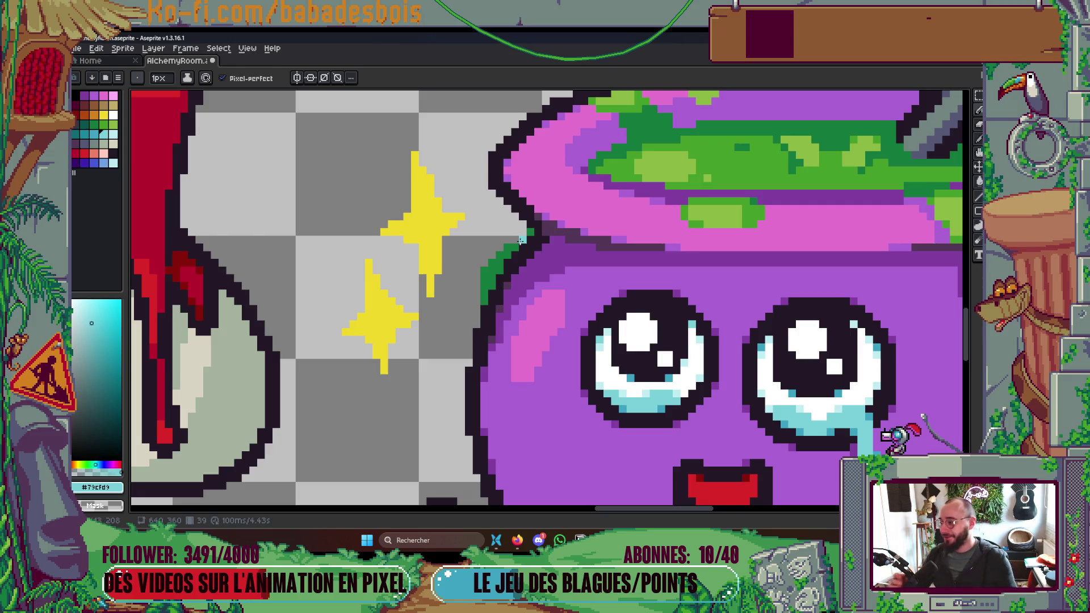
pyautogui.scroll(2, 396, 251)
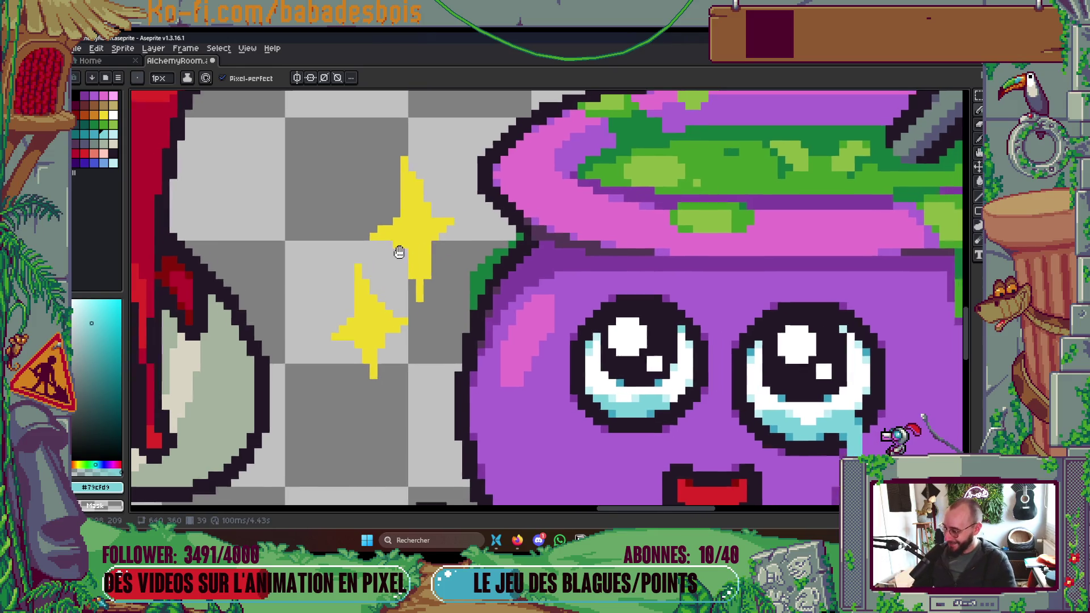
pyautogui.press('ctrl')
pyautogui.scroll(-2, 434, 301)
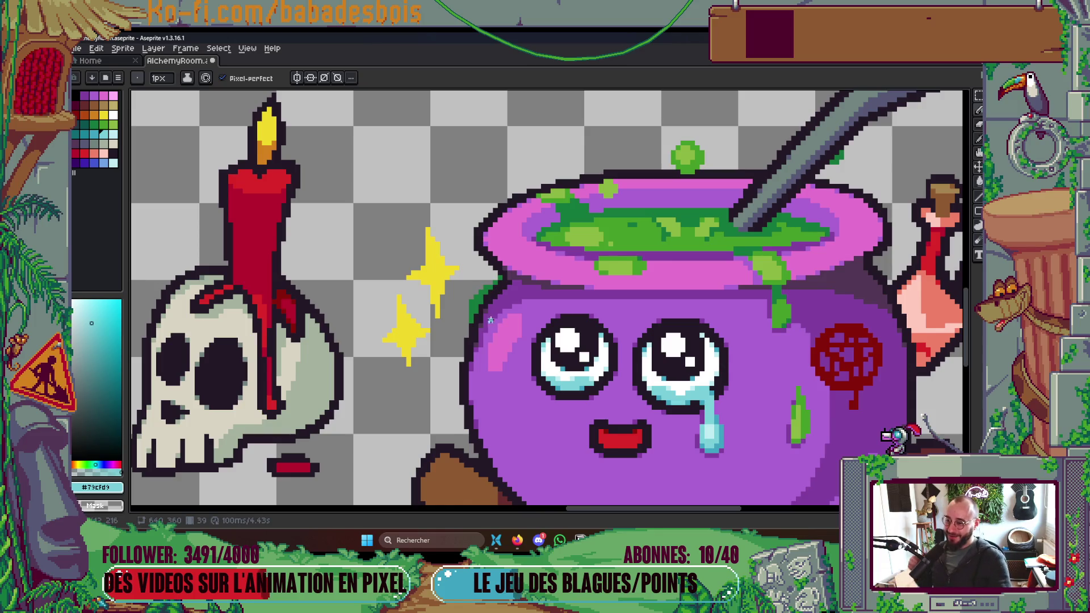
pyautogui.scroll(-3, 476, 273)
pyautogui.scroll(4, 459, 281)
pyautogui.scroll(4, 459, 280)
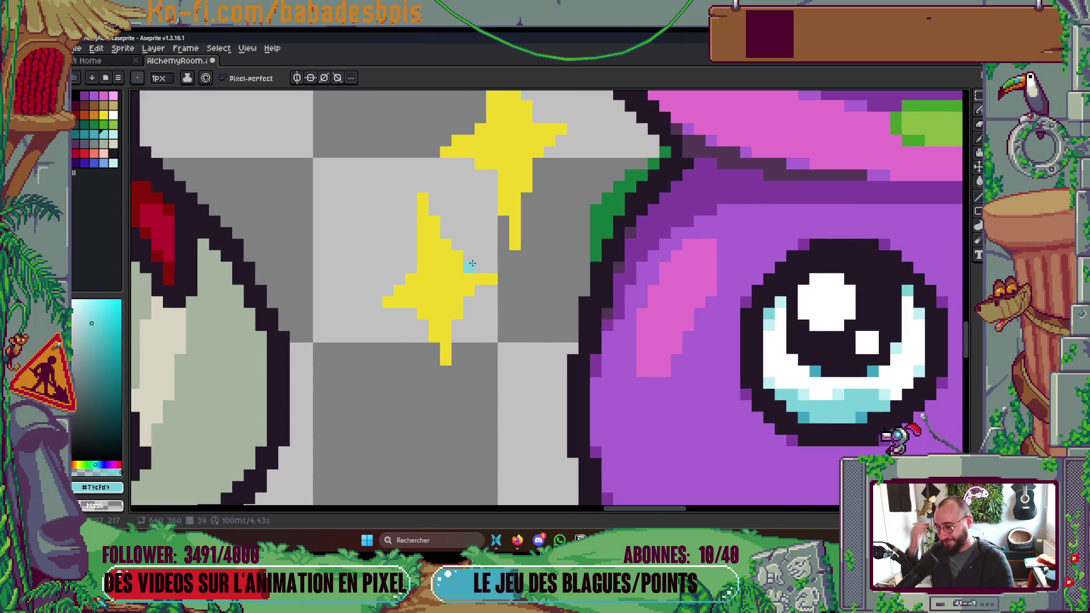
pyautogui.scroll(-5, 458, 256)
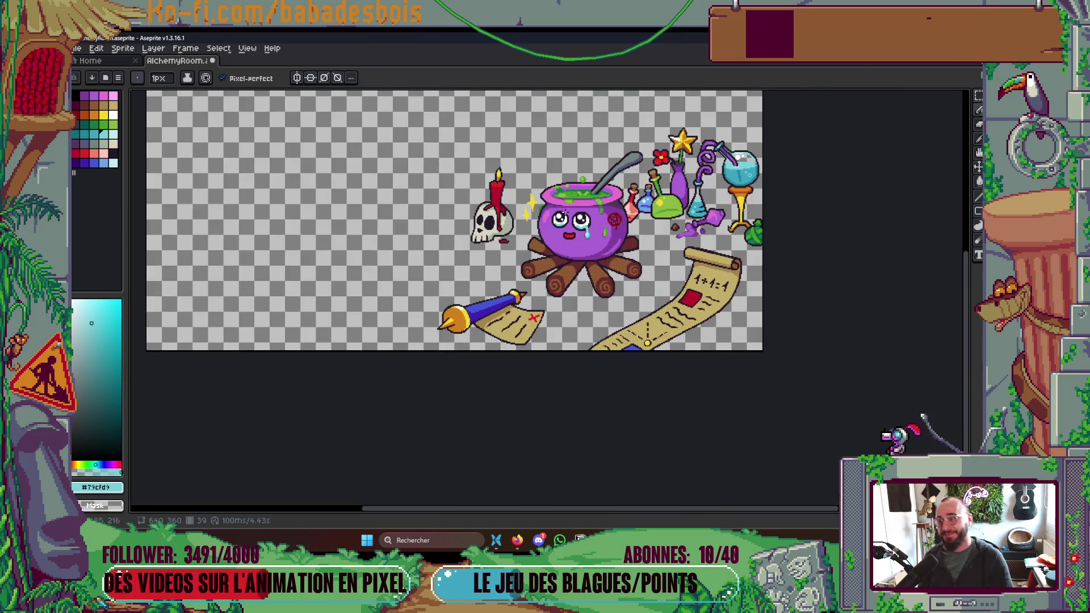
pyautogui.scroll(5, 532, 199)
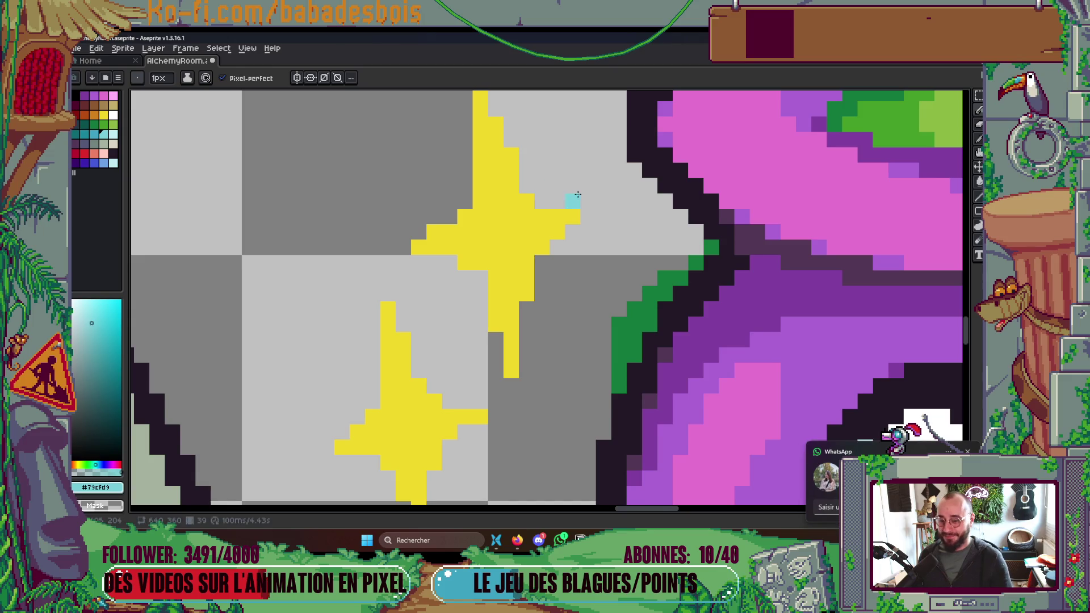
# Centre the sparkles in view, show the timeline and go to frame 40.
pyautogui.moveTo(566, 225); pyautogui.dragTo(585, 251)
pyautogui.scroll(-5, 586, 251)
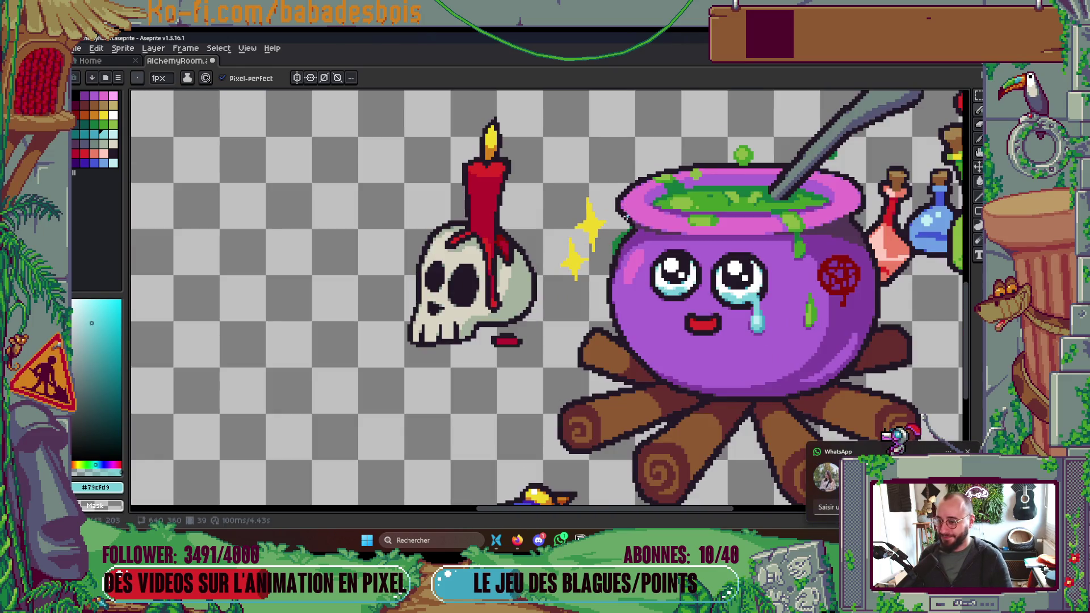
pyautogui.scroll(4, 613, 253)
pyautogui.press('Tab')
pyautogui.press('Left')
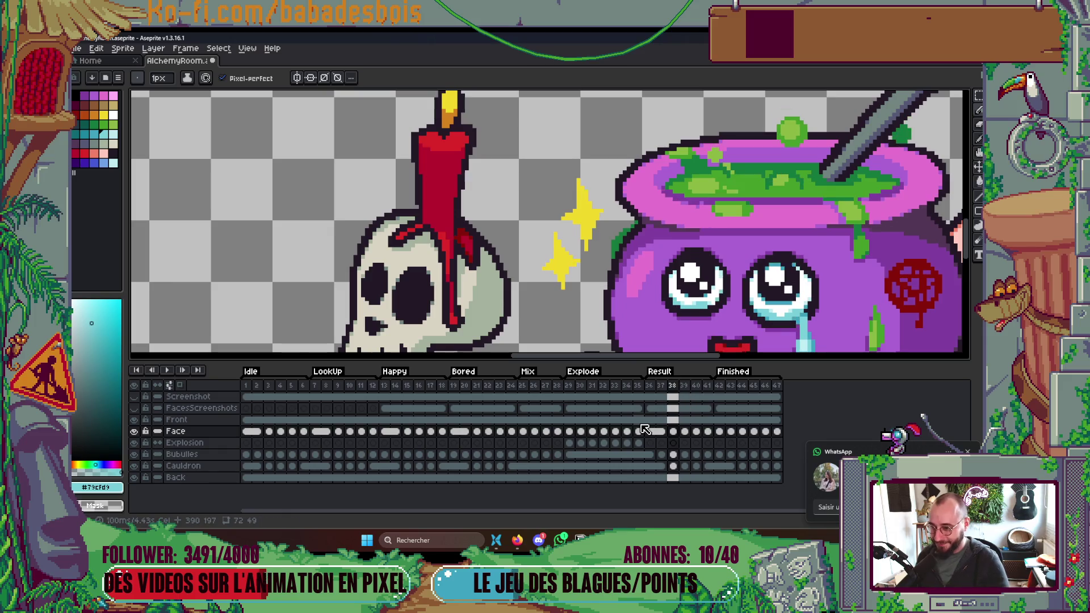
pyautogui.press('Right')
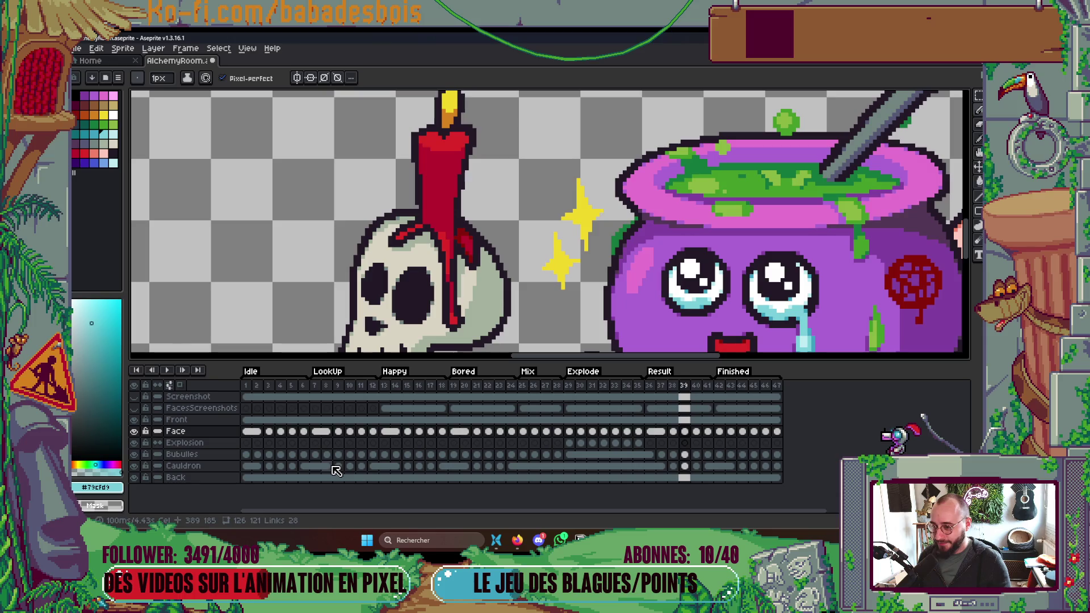
pyautogui.press('.')
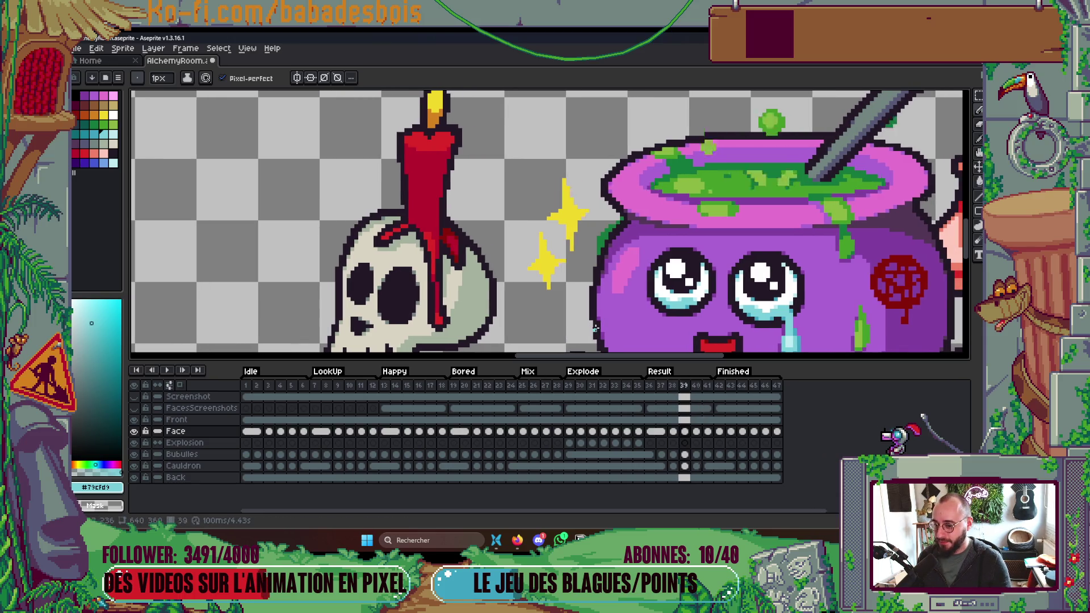
# Cut the two sparkles out of frames 40, 41 and 38 with the Rectangular Marquee.
pyautogui.press('m')
pyautogui.moveTo(515, 154); pyautogui.dragTo(596, 306)
pyautogui.hotkey('ctrl', 'x')
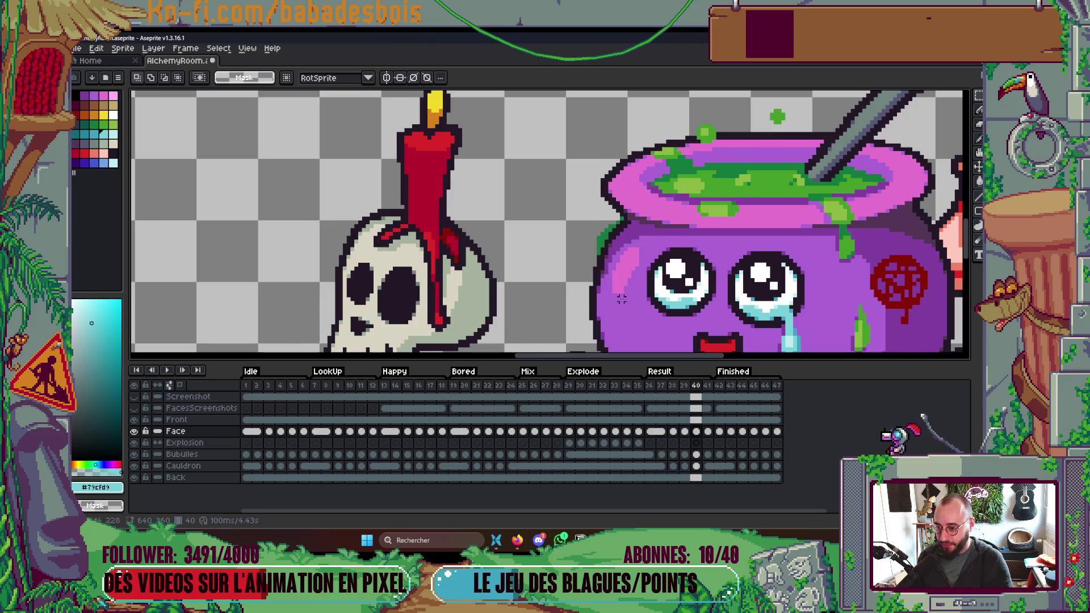
pyautogui.press('.')
pyautogui.moveTo(505, 179)
pyautogui.mouseDown()
pyautogui.moveTo(559, 233)
pyautogui.moveTo(591, 302)
pyautogui.mouseUp()
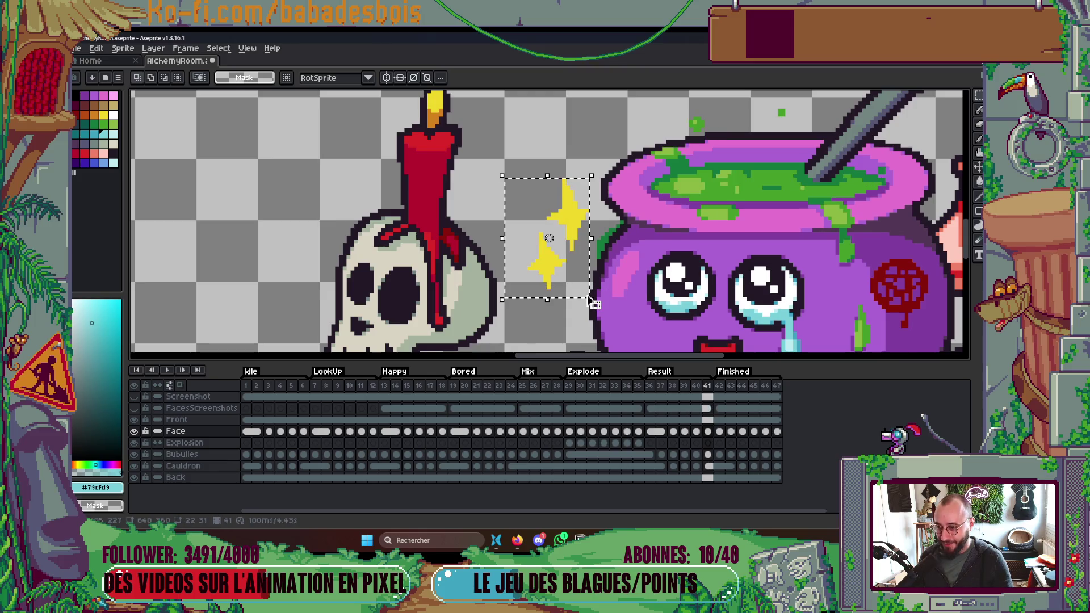
pyautogui.hotkey('ctrl', 'x')
pyautogui.press(',')
pyautogui.press(',')
pyautogui.press(',')
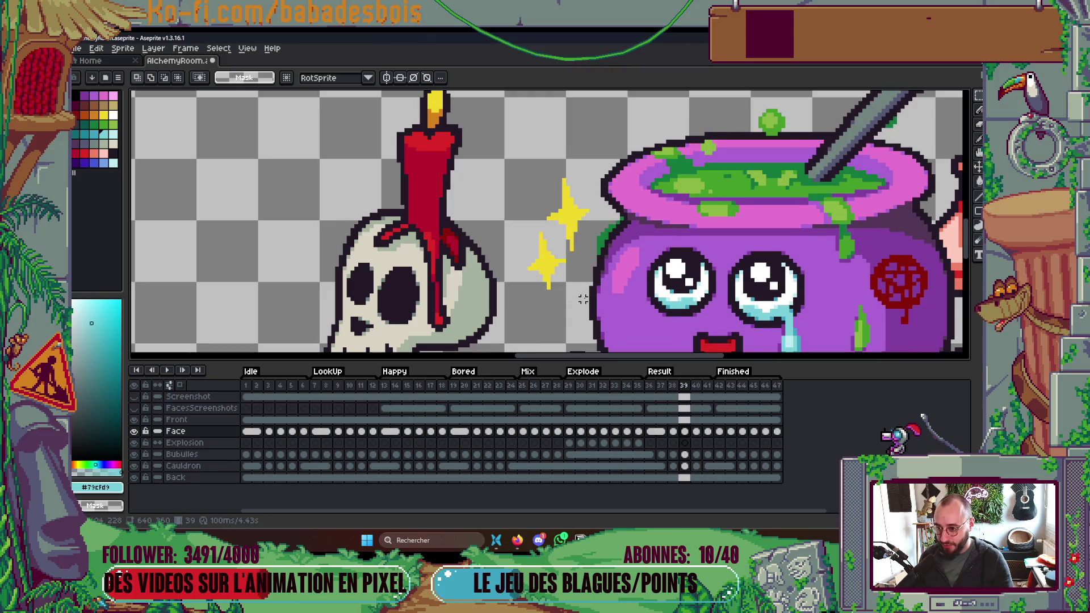
pyautogui.moveTo(499, 177); pyautogui.dragTo(584, 307)
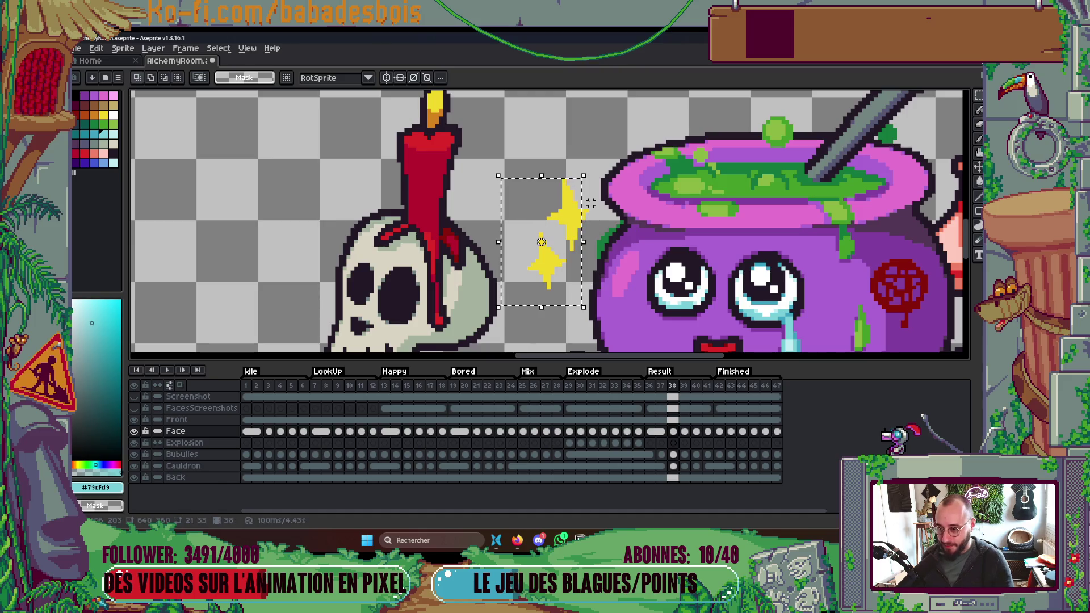
pyautogui.hotkey('ctrl', 'x')
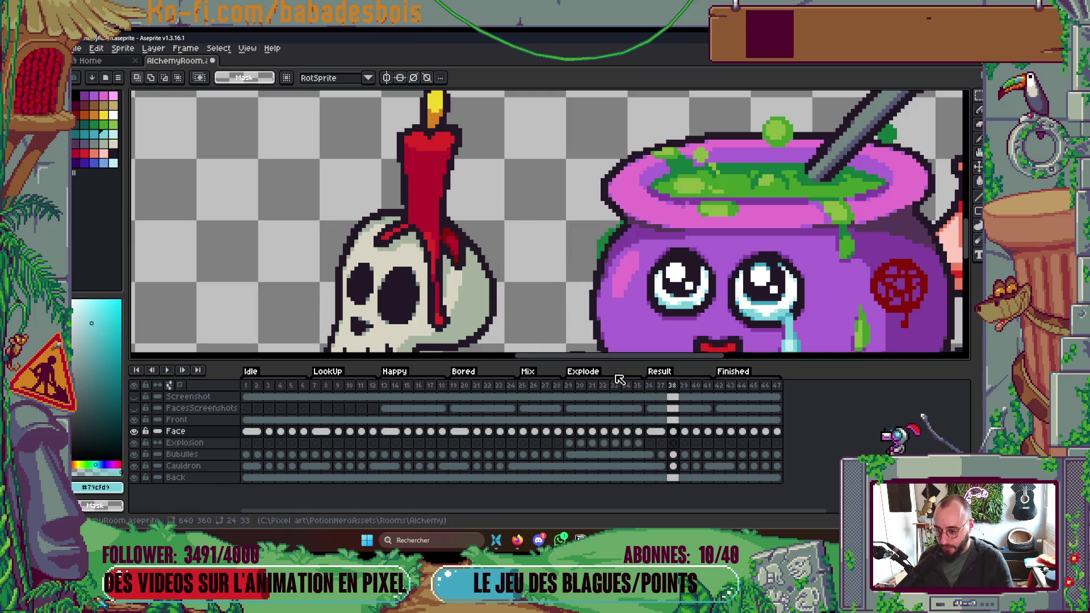
# Select the sparkles on frame 37, then select and delete them on frame 39.
pyautogui.press(',')
pyautogui.moveTo(579, 165); pyautogui.dragTo(533, 311)
pyautogui.moveTo(591, 195); pyautogui.dragTo(521, 280)
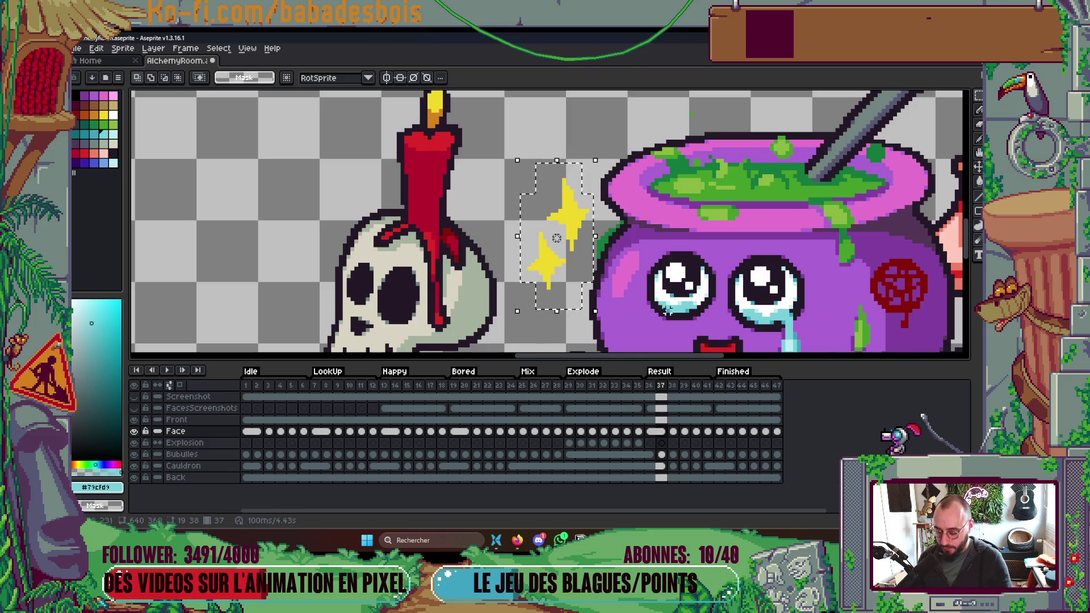
pyautogui.click(684, 432)
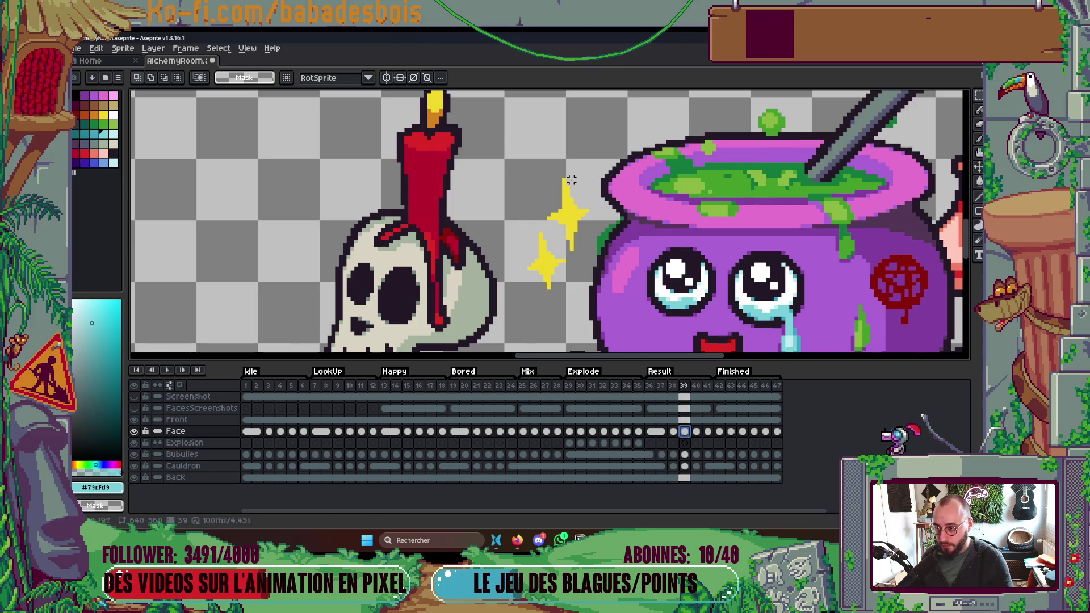
pyautogui.moveTo(591, 160); pyautogui.dragTo(517, 295)
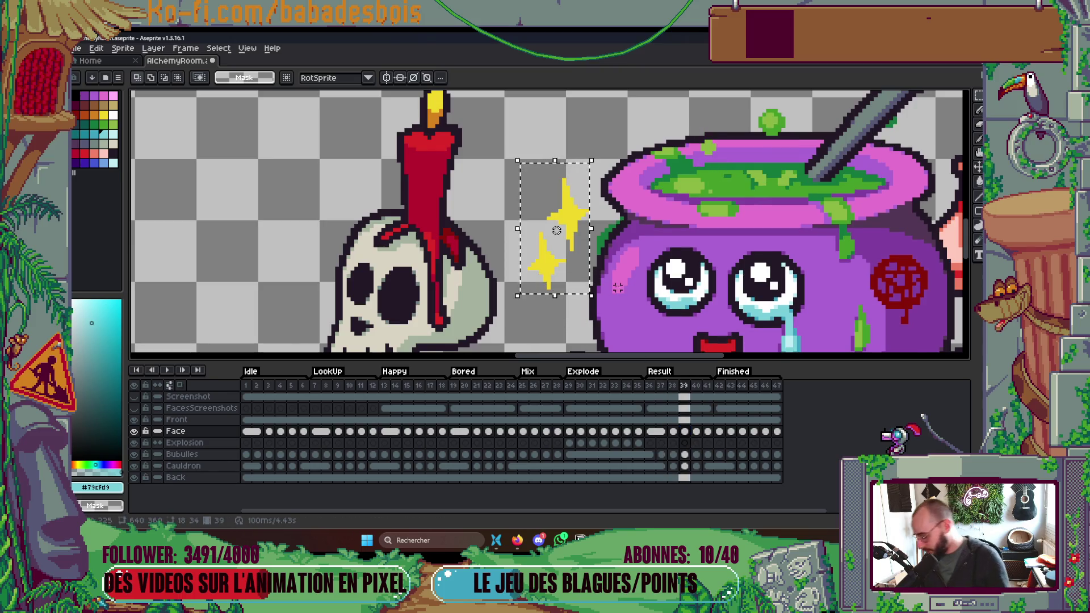
pyautogui.press('Delete')
pyautogui.rightClick(199, 437)
# Add a new layer above Face and name it 'Sang'.
pyautogui.moveTo(238, 458)
pyautogui.click(284, 459)
pyautogui.doubleClick(208, 433)
pyautogui.write('Sang')
pyautogui.press('Return')
# Paste the two yellow sparkles onto the new layer beside the cauldron.
pyautogui.press('Tab')
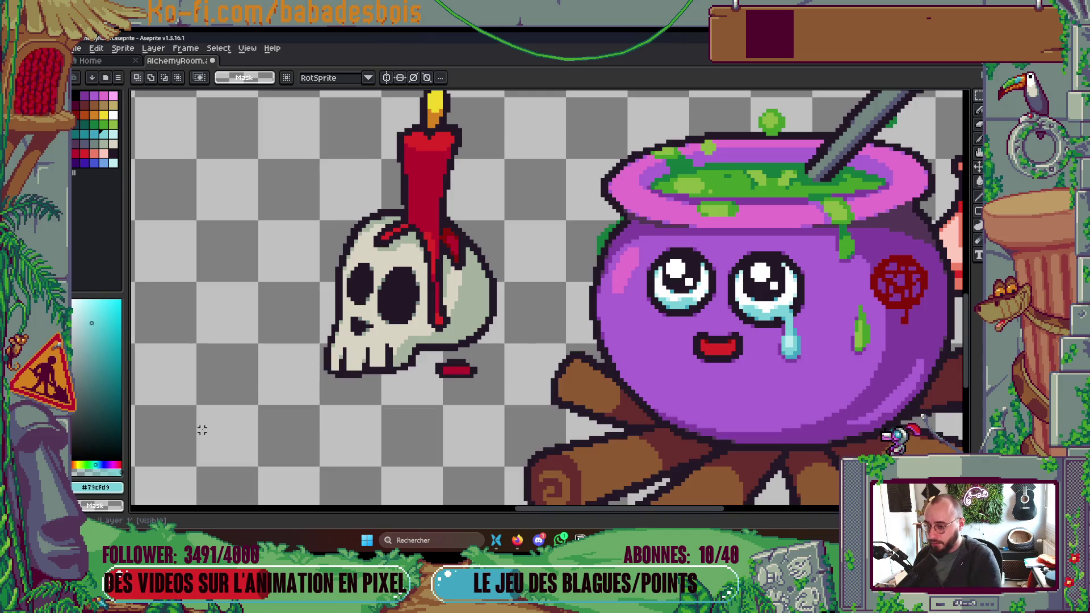
pyautogui.hotkey('ctrl', 'v')
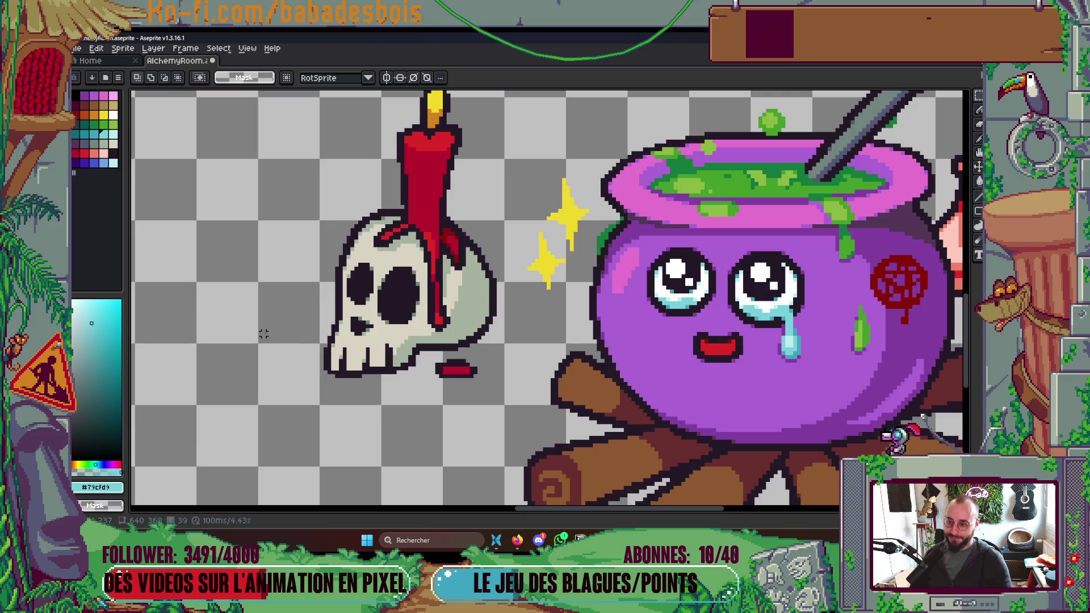
pyautogui.scroll(-5, 670, 290)
pyautogui.scroll(2, 669, 290)
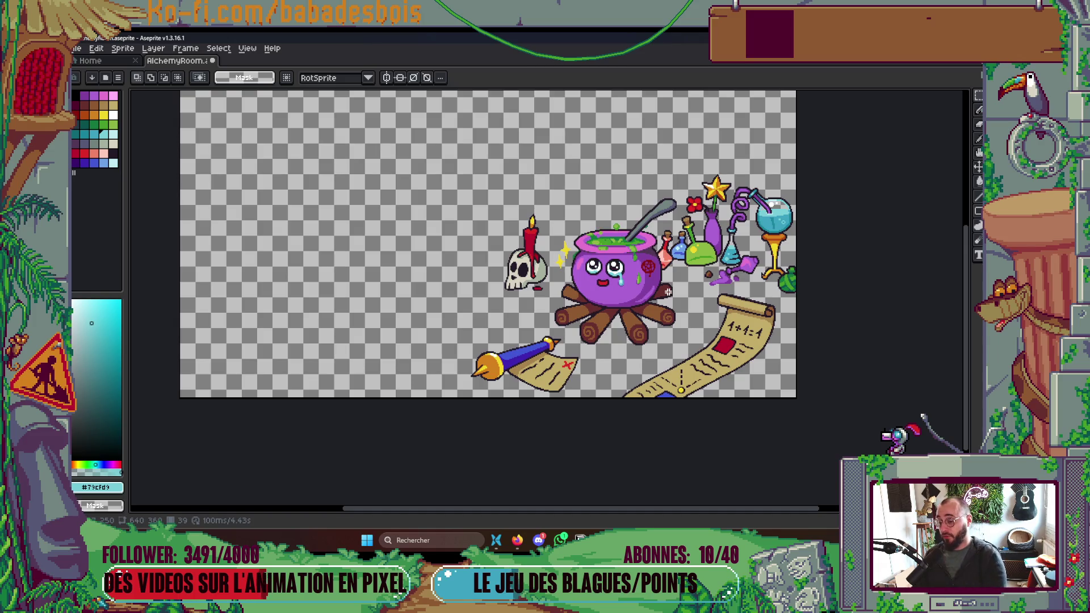
# Enable continuous cels on Etoiles and link the frame 36 sparkle cel across frames 37–40.
pyautogui.press('Tab')
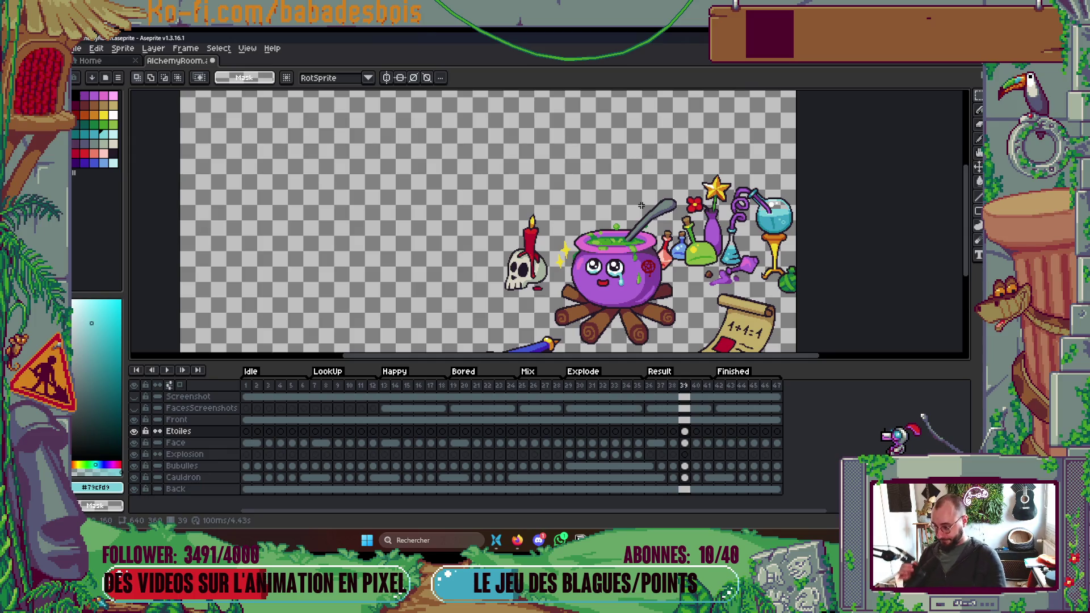
pyautogui.click(685, 432)
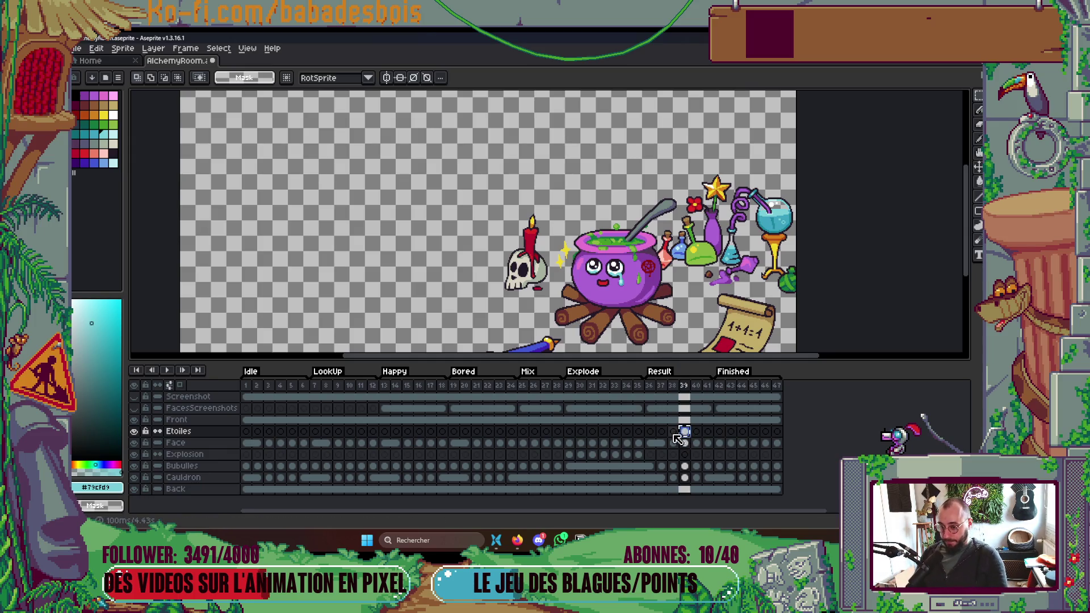
pyautogui.click(650, 433)
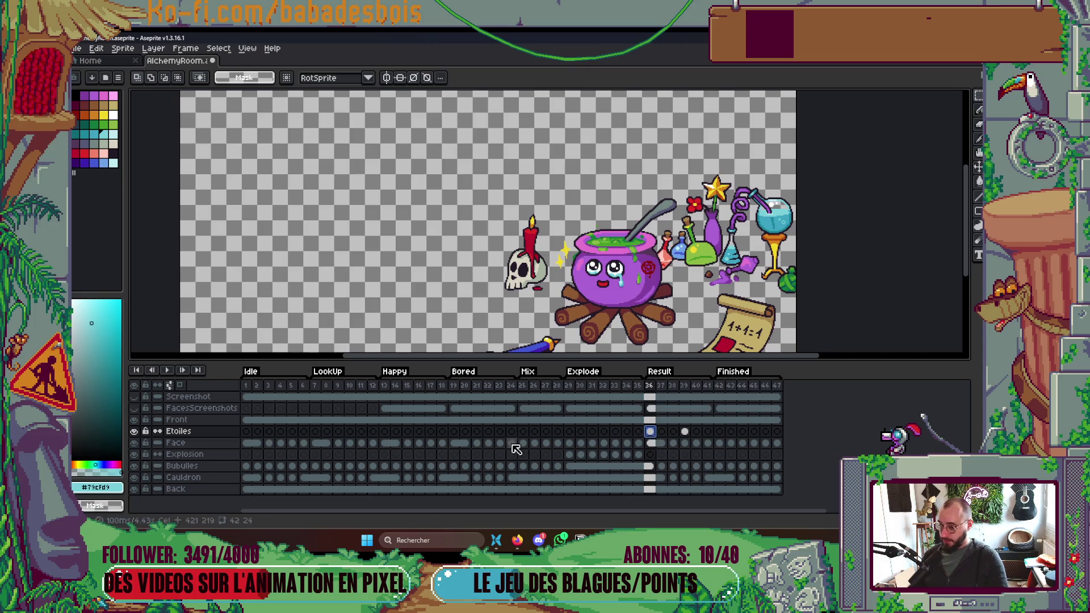
pyautogui.click(157, 430)
pyautogui.moveTo(659, 432); pyautogui.dragTo(696, 432)
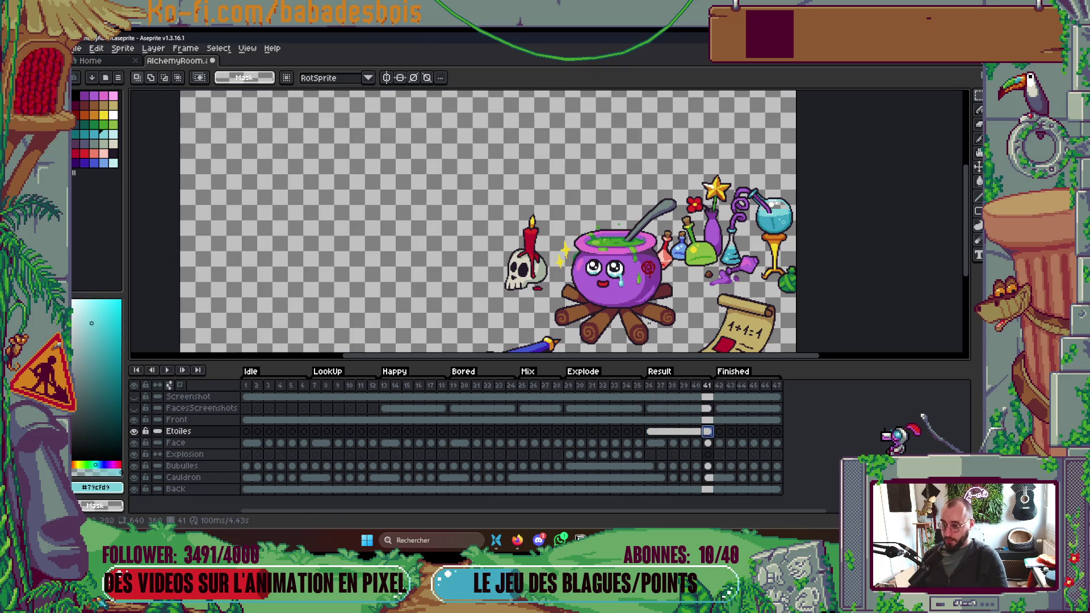
pyautogui.press('Right')
pyautogui.scroll(3, 534, 274)
pyautogui.press('Tab')
pyautogui.press('Tab')
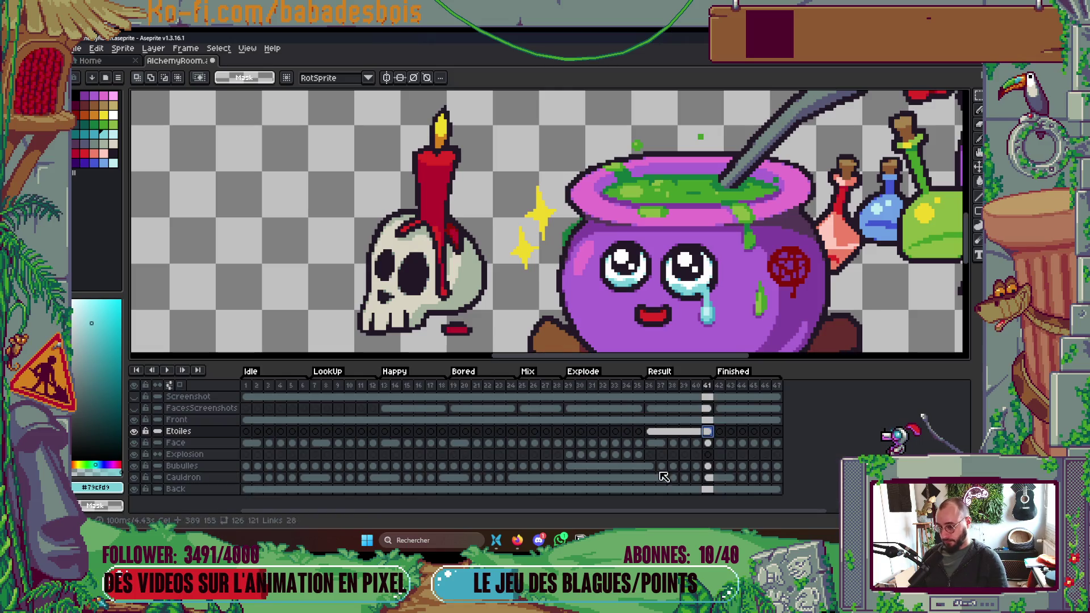
pyautogui.click(661, 432)
pyautogui.rightClick(662, 433)
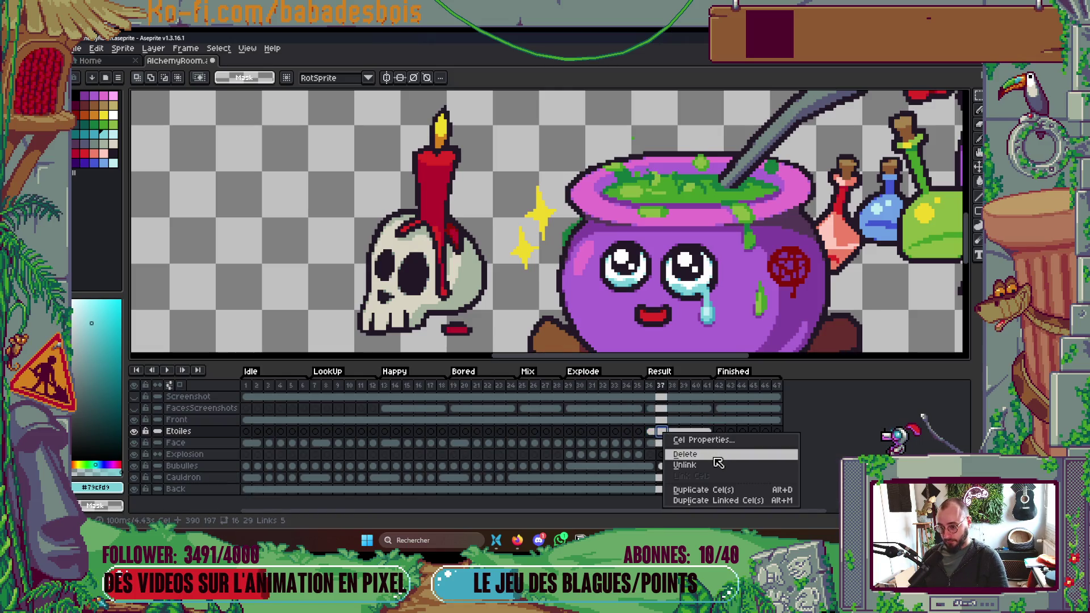
# Unlink frame 37's sparkle cel and pick the sparkles' yellow for the 1px Pencil.
pyautogui.click(685, 465)
pyautogui.press('Tab')
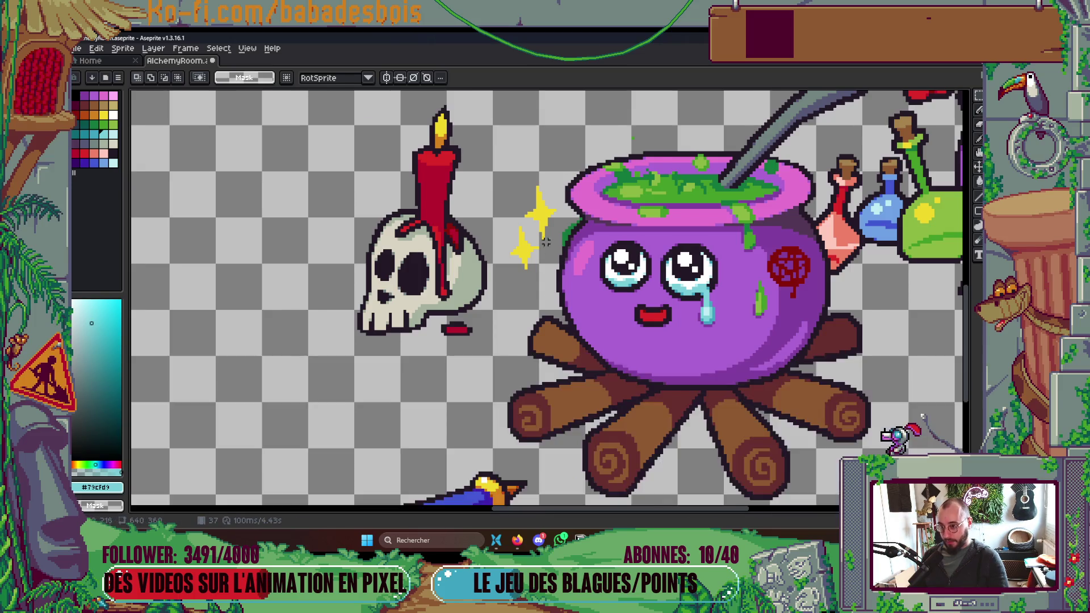
pyautogui.scroll(2, 532, 235)
pyautogui.press('i')
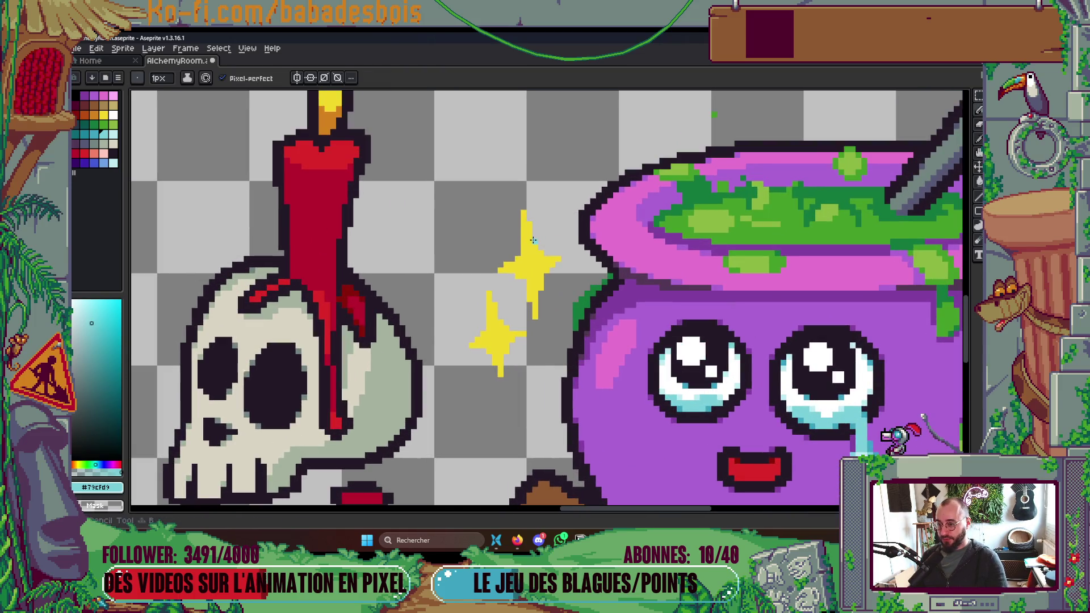
pyautogui.click(534, 236)
pyautogui.scroll(1, 541, 238)
pyautogui.press('b')
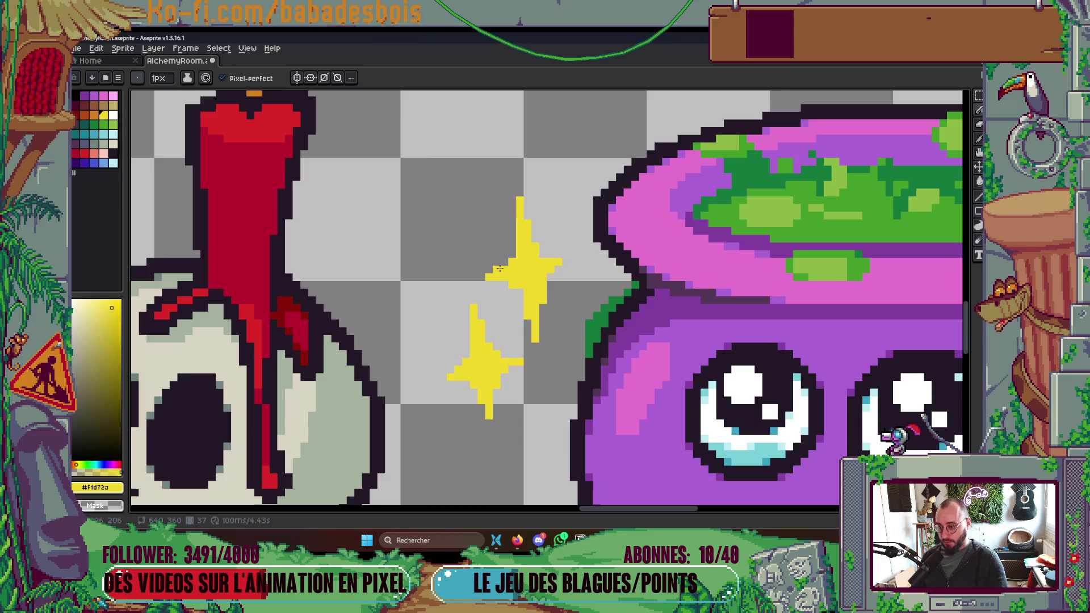
# Shorten the upper sparkle's tail by erasing three yellow pixels.
pyautogui.rightClick(535, 339)
pyautogui.rightClick(536, 331)
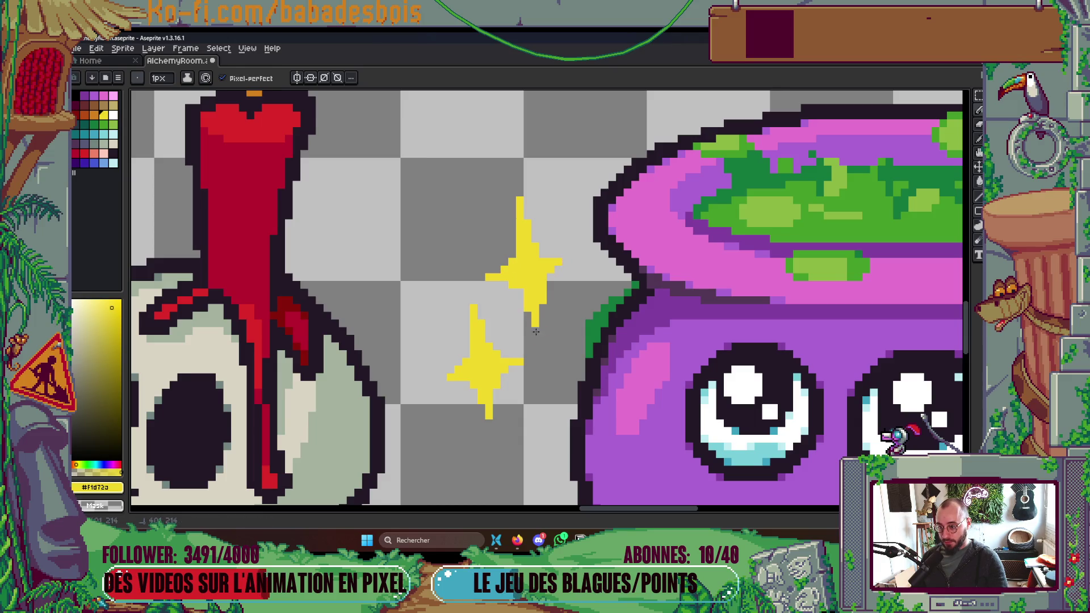
pyautogui.rightClick(527, 306)
pyautogui.scroll(-2, 537, 216)
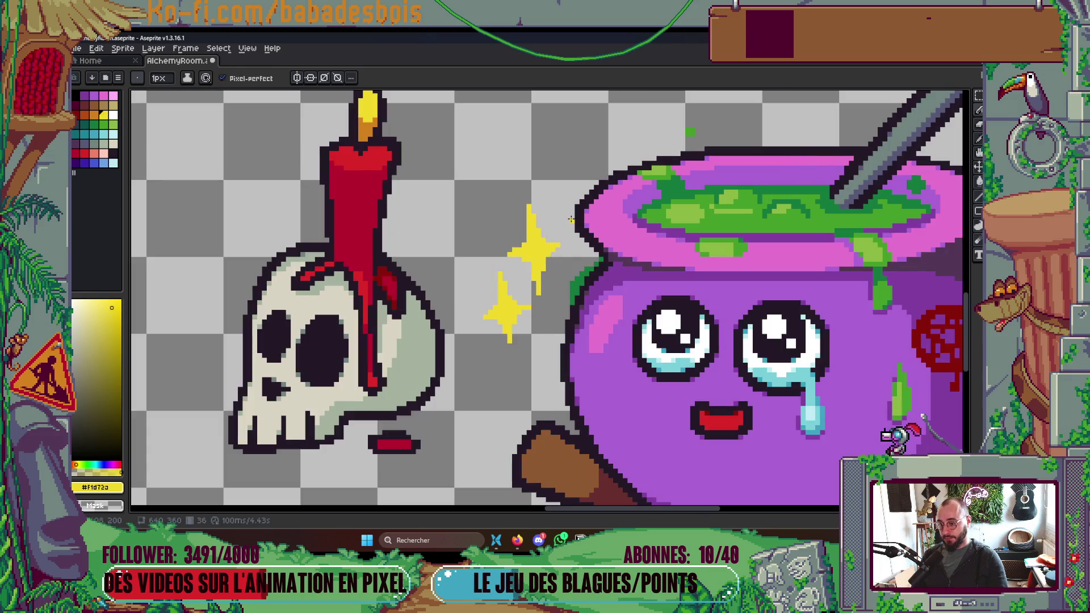
# Extend the lower sparkle's left and right arms one pixel and lengthen its bottom stem.
pyautogui.press('Tab')
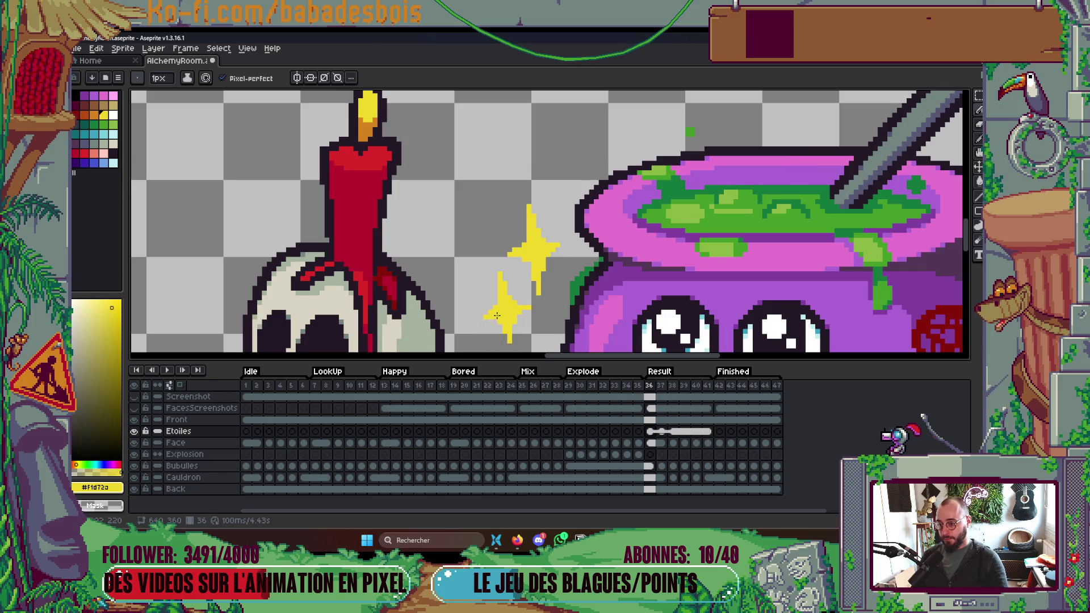
pyautogui.scroll(3, 513, 293)
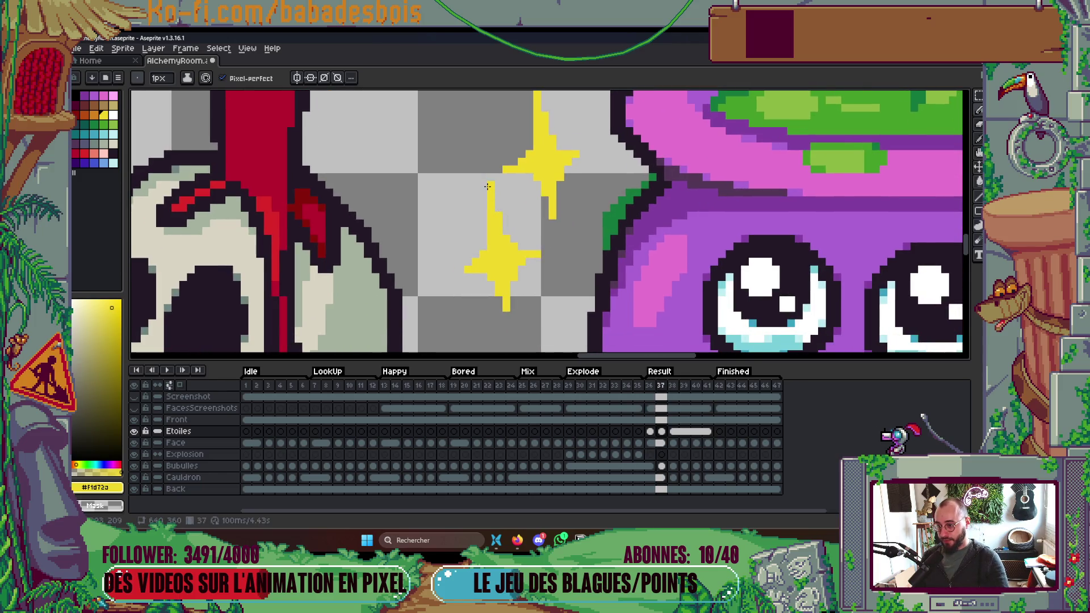
pyautogui.click(543, 255)
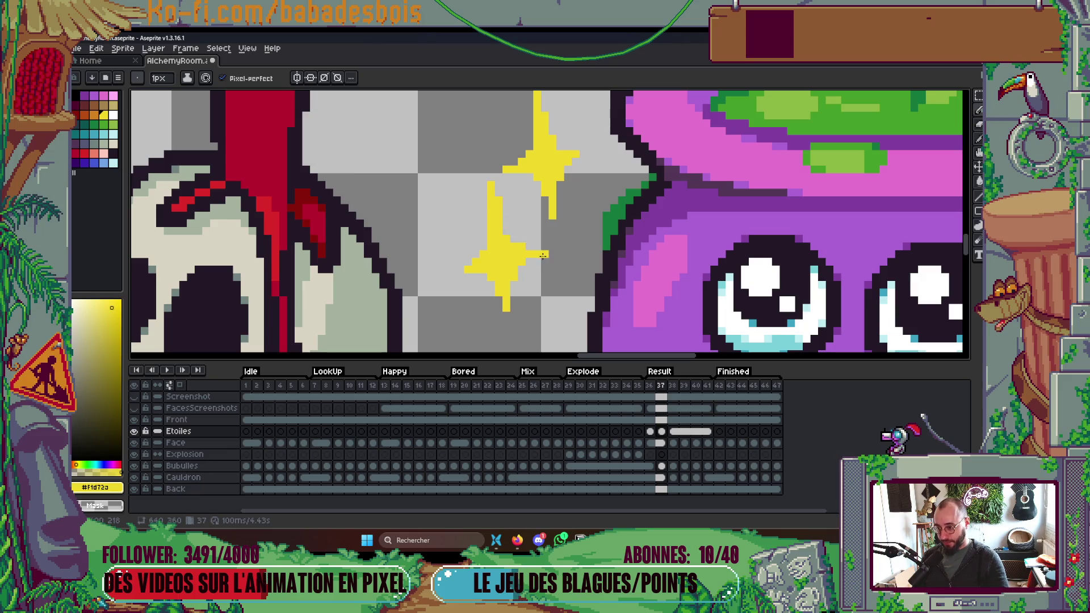
pyautogui.click(457, 263)
pyautogui.click(506, 313)
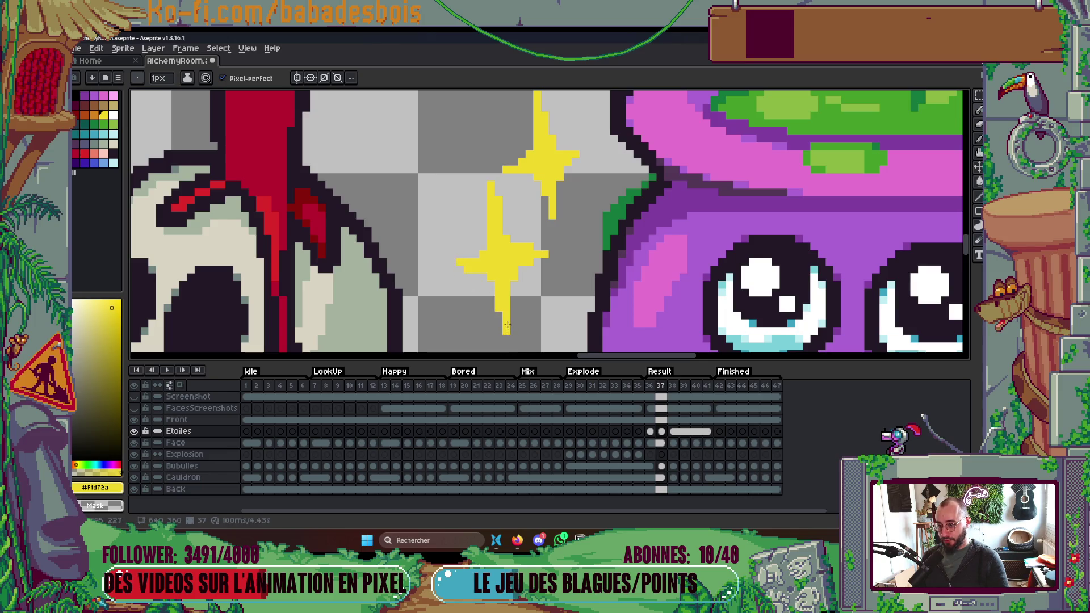
pyautogui.scroll(-3, 506, 327)
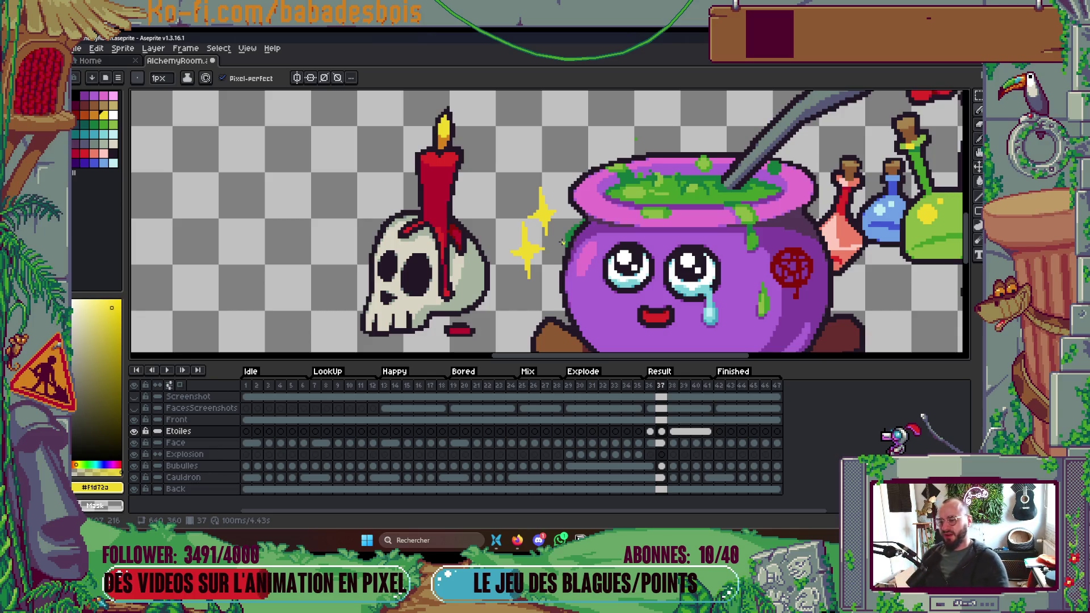
pyautogui.scroll(2, 562, 243)
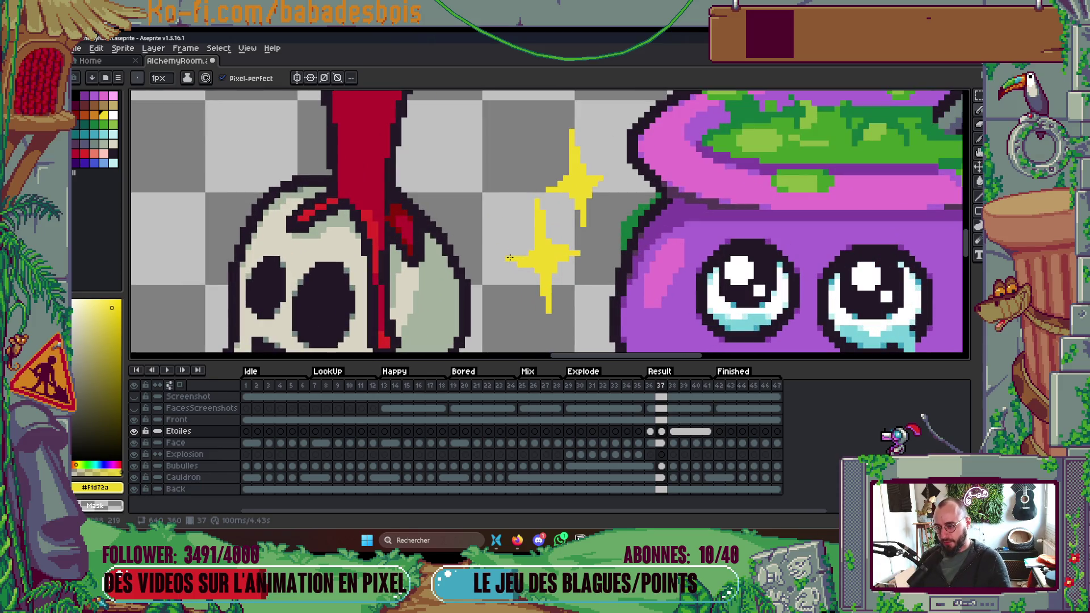
pyautogui.scroll(-3, 565, 241)
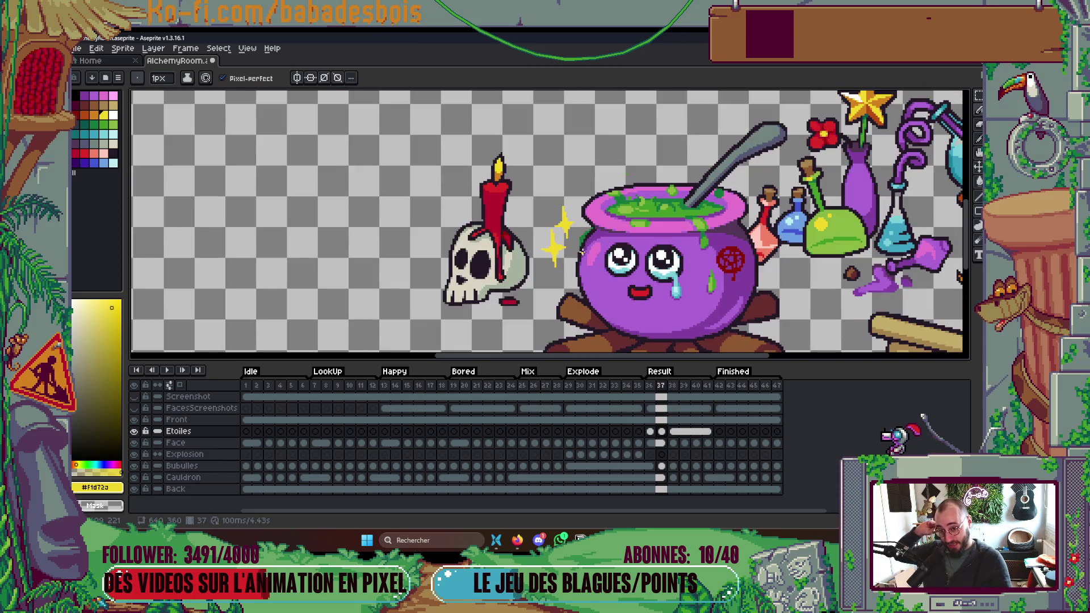
pyautogui.moveTo(581, 252); pyautogui.dragTo(553, 253)
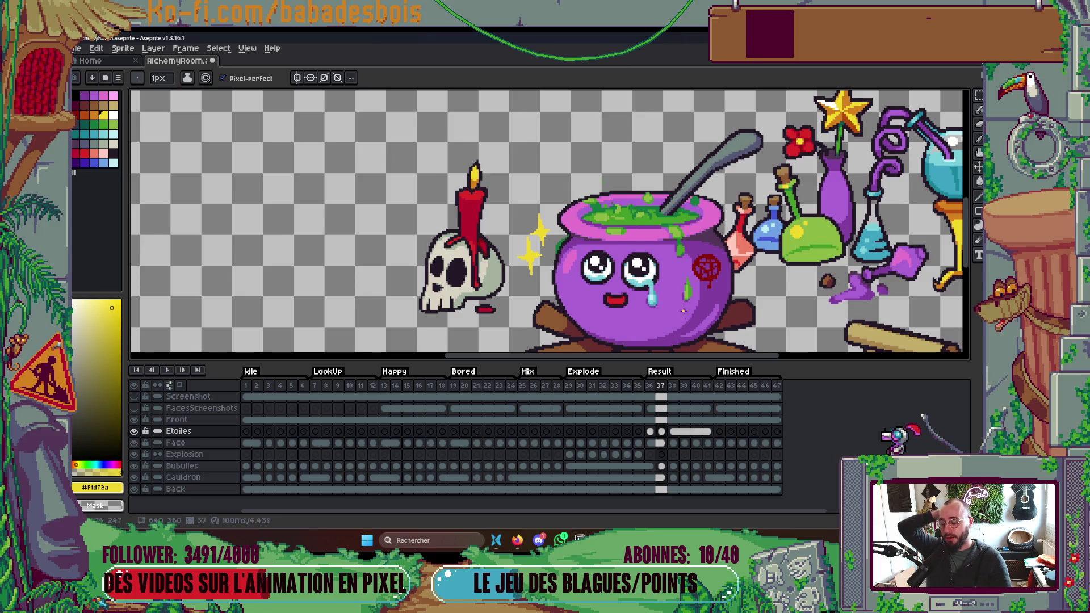
pyautogui.scroll(1, 566, 263)
pyautogui.scroll(1, 553, 254)
pyautogui.scroll(1, 554, 254)
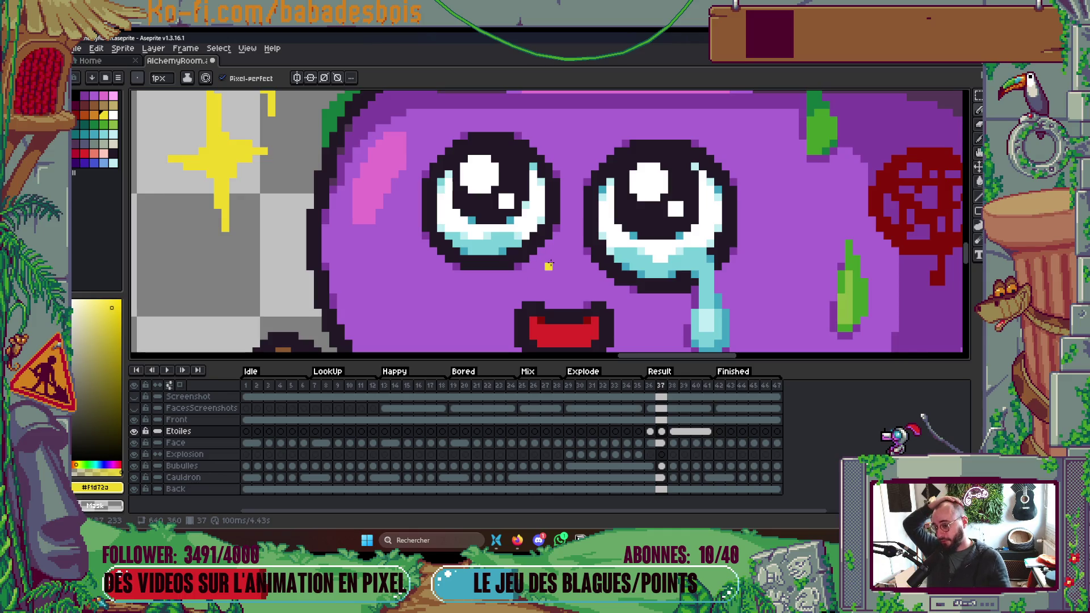
pyautogui.scroll(2, 499, 262)
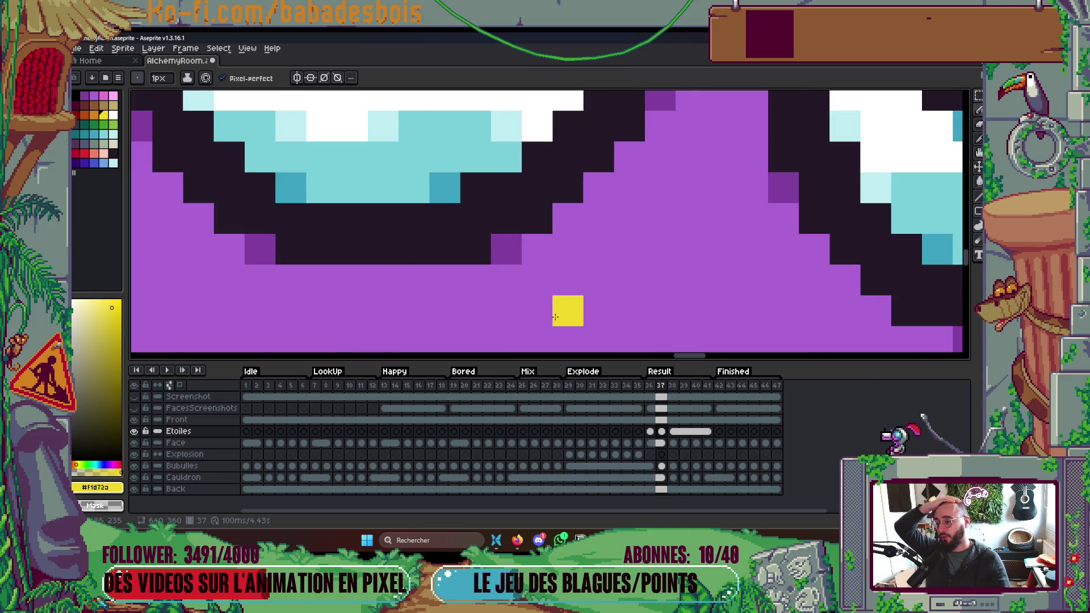
pyautogui.scroll(-3, 566, 310)
pyautogui.scroll(2, 548, 296)
pyautogui.scroll(-3, 548, 296)
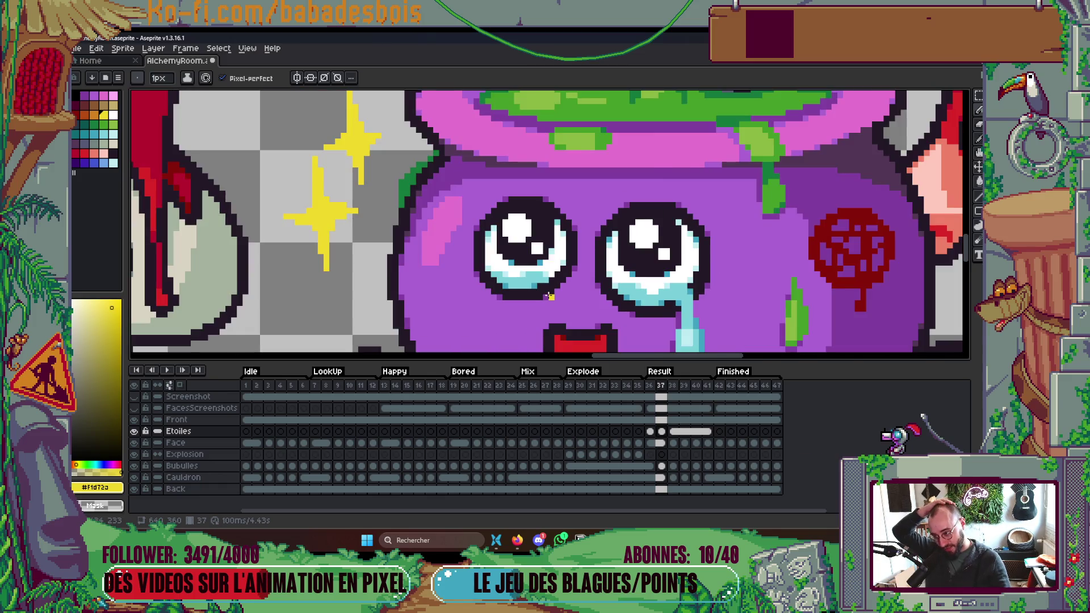
pyautogui.scroll(1, 471, 245)
pyautogui.scroll(-1, 471, 245)
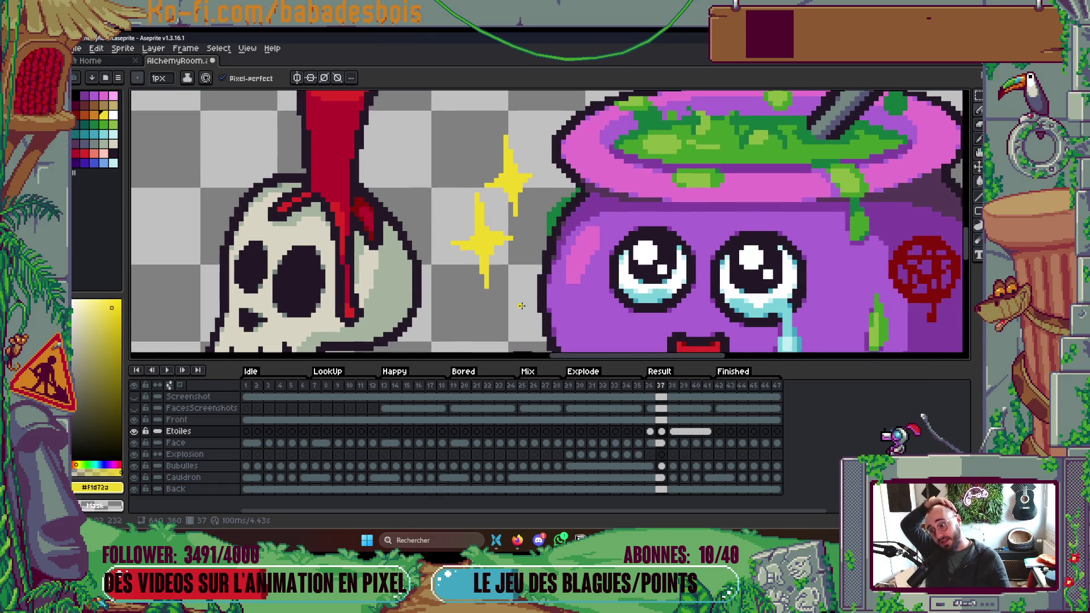
pyautogui.scroll(-1, 513, 283)
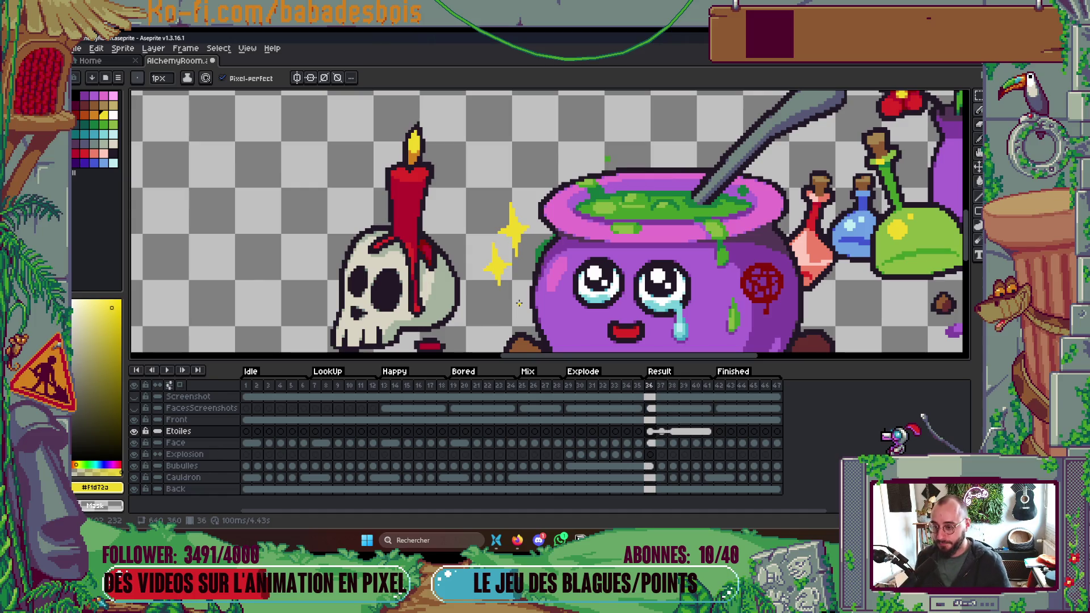
# Unlink frame 38's star cel on the Etoiles layer from its neighbours.
pyautogui.scroll(3, 498, 264)
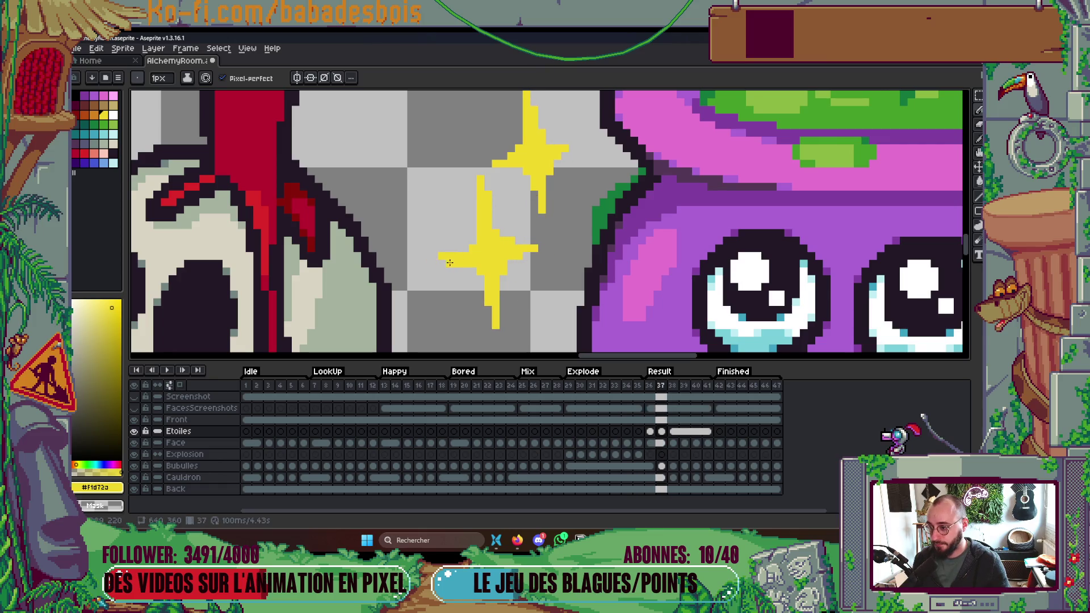
pyautogui.scroll(-2, 441, 263)
pyautogui.press('Left')
pyautogui.press('Right')
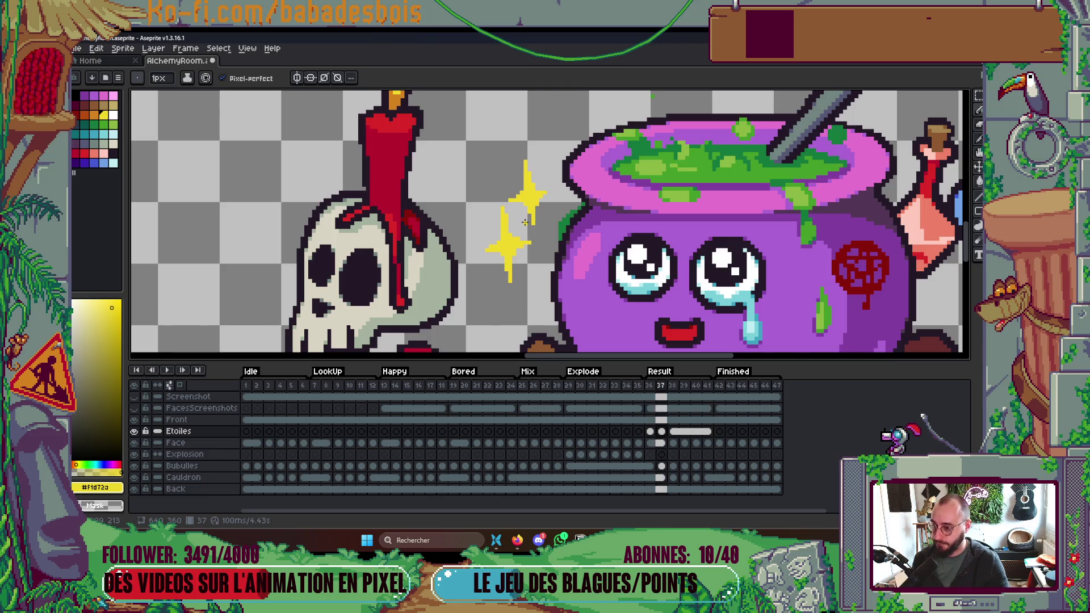
pyautogui.press('Right')
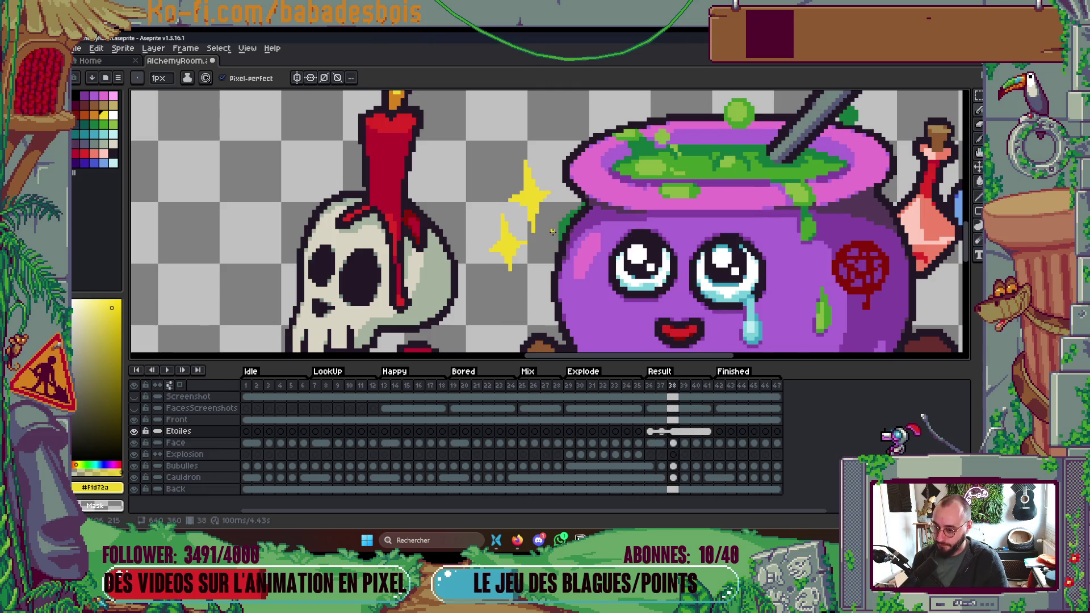
pyautogui.press('Left')
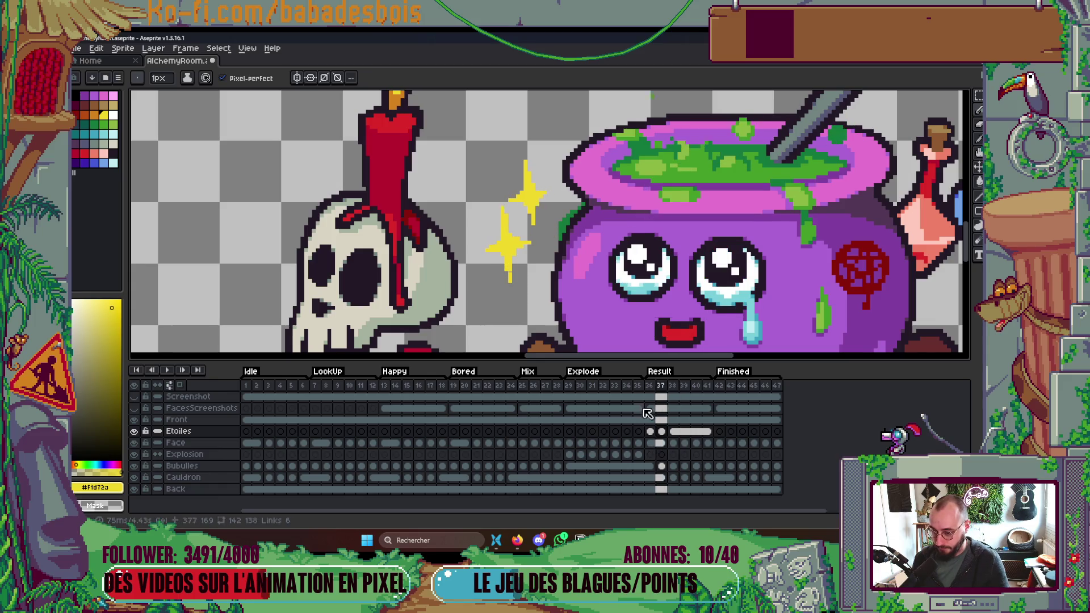
pyautogui.click(672, 432)
pyautogui.rightClick(673, 433)
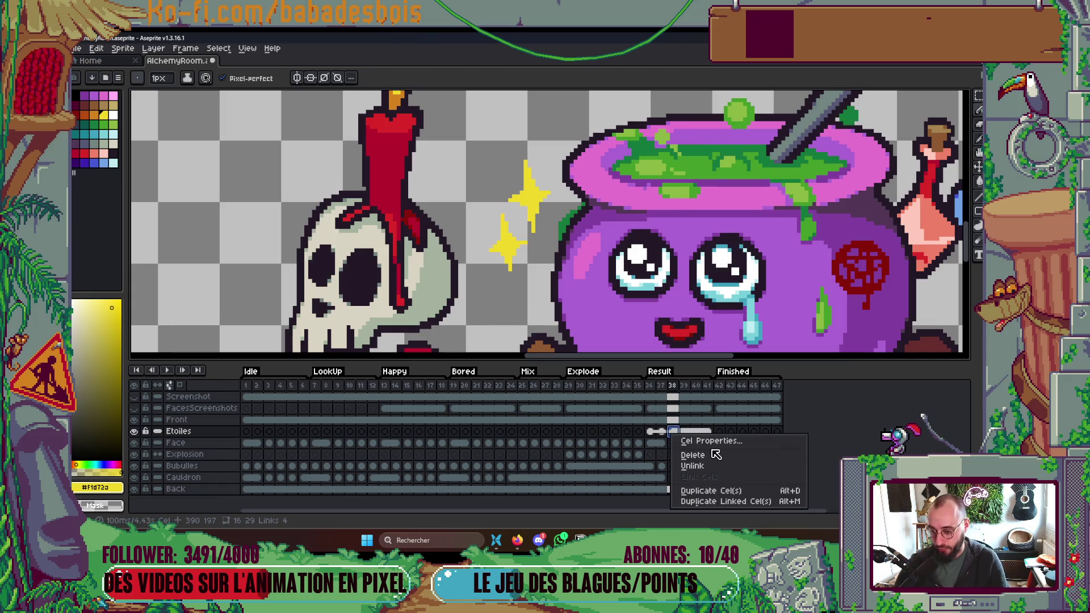
pyautogui.click(709, 469)
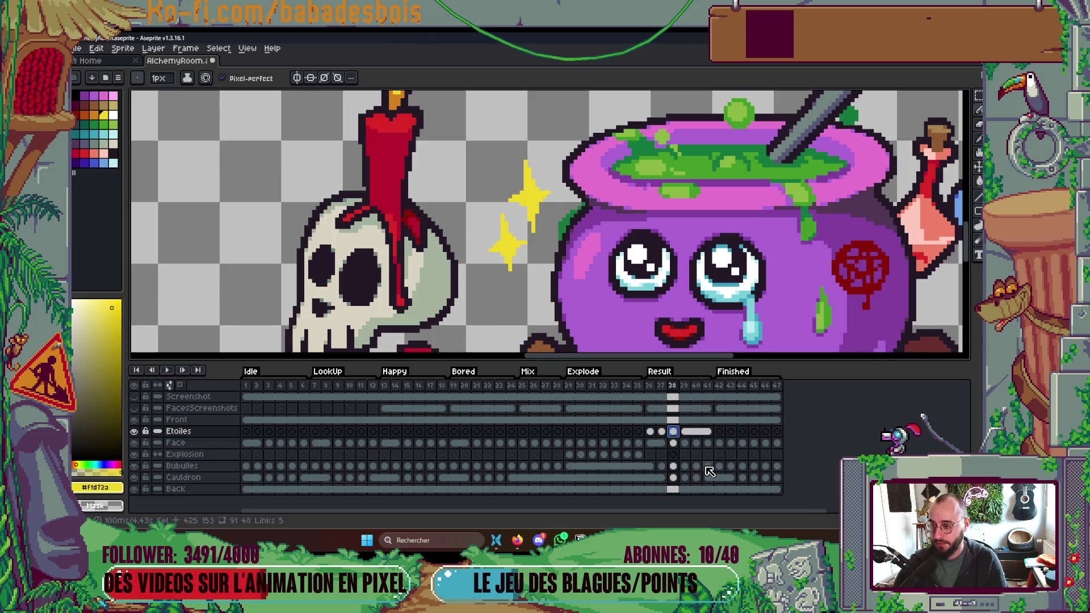
# Erase the upper star's right-arm tip and trim the top and bottom of its vertical arm.
pyautogui.press('Left')
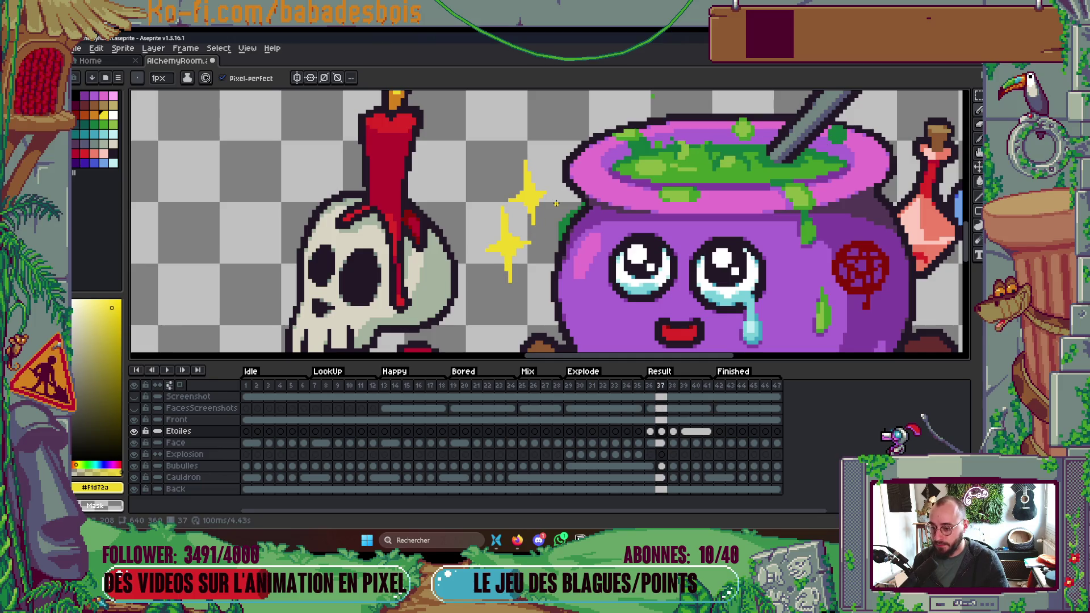
pyautogui.press('Right')
pyautogui.scroll(1, 534, 176)
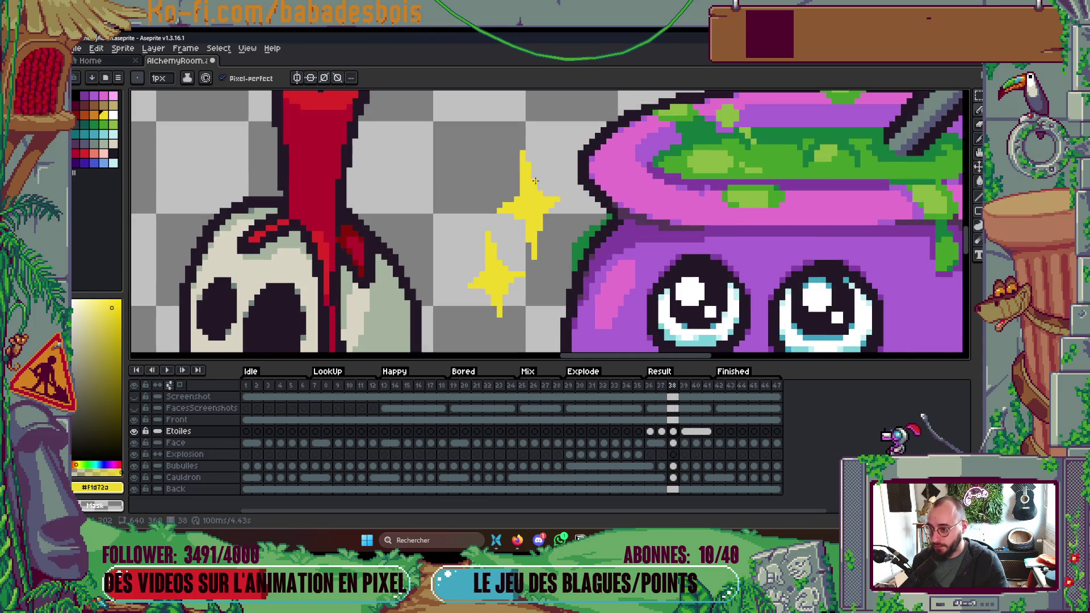
pyautogui.scroll(2, 542, 191)
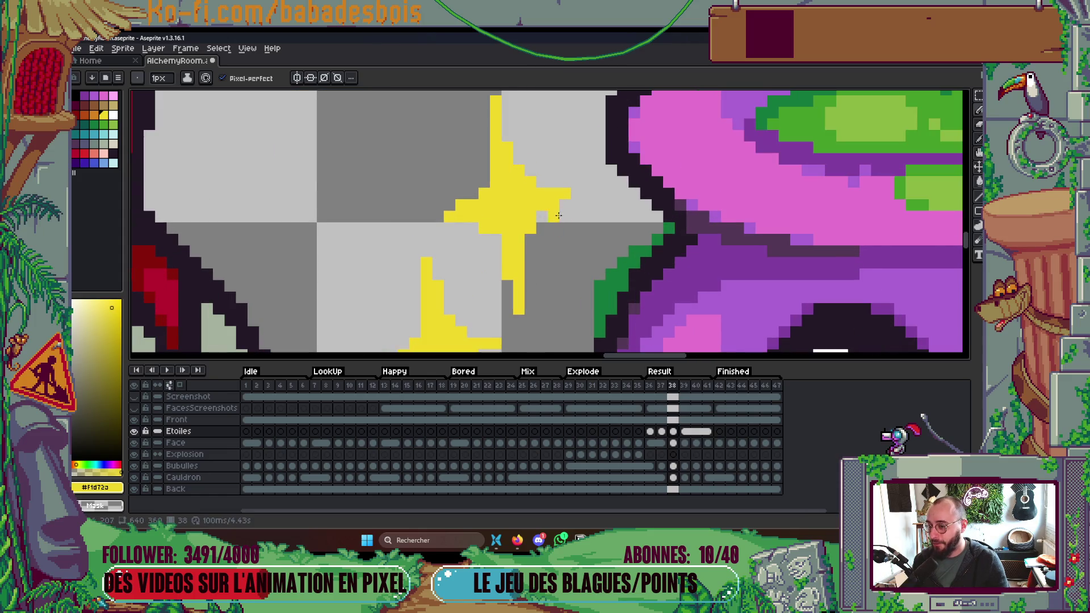
pyautogui.rightClick(563, 195)
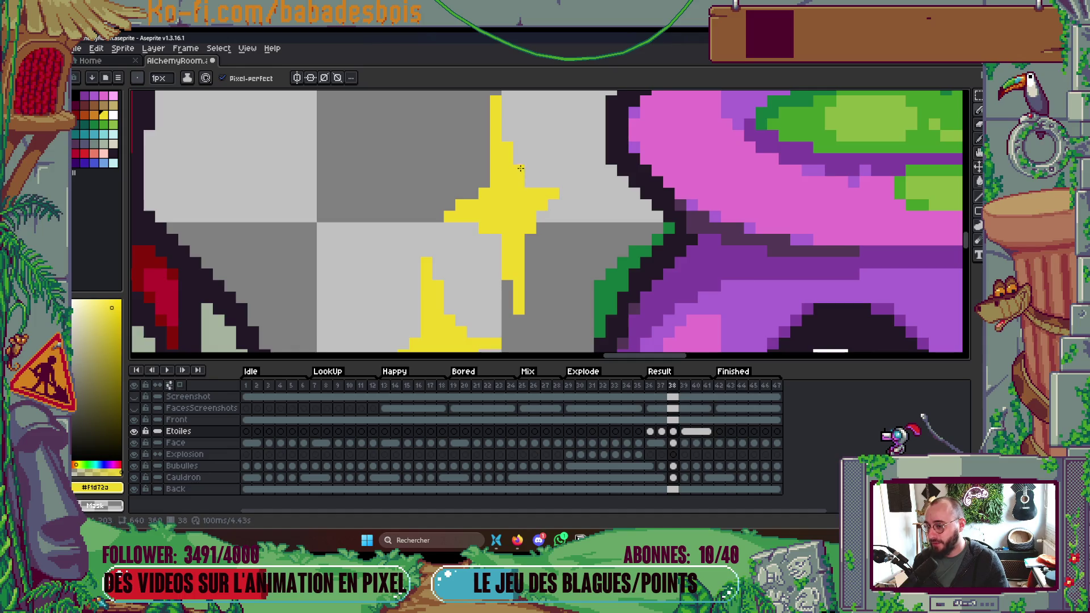
pyautogui.scroll(2, 511, 178)
pyautogui.moveTo(494, 174); pyautogui.dragTo(496, 132)
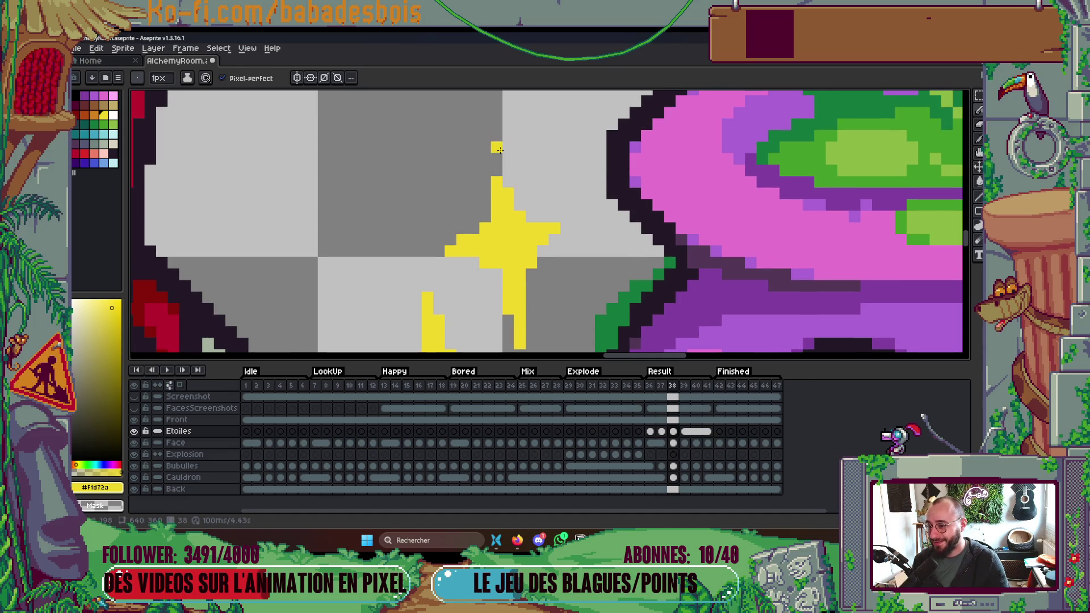
pyautogui.scroll(-4, 509, 193)
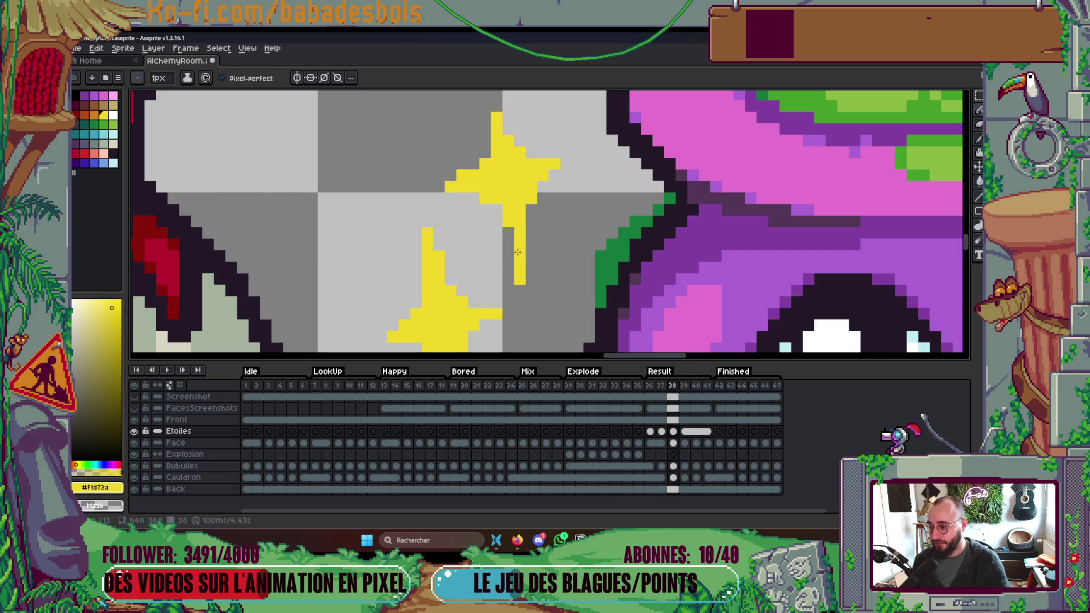
pyautogui.moveTo(520, 253); pyautogui.dragTo(519, 281)
pyautogui.scroll(-3, 511, 259)
# Compare against frame 37 and add a yellow pixel to the star's left edge.
pyautogui.press('Left')
pyautogui.press('Right')
pyautogui.press('Left')
pyautogui.scroll(2, 494, 216)
pyautogui.press('Right')
pyautogui.click(499, 201)
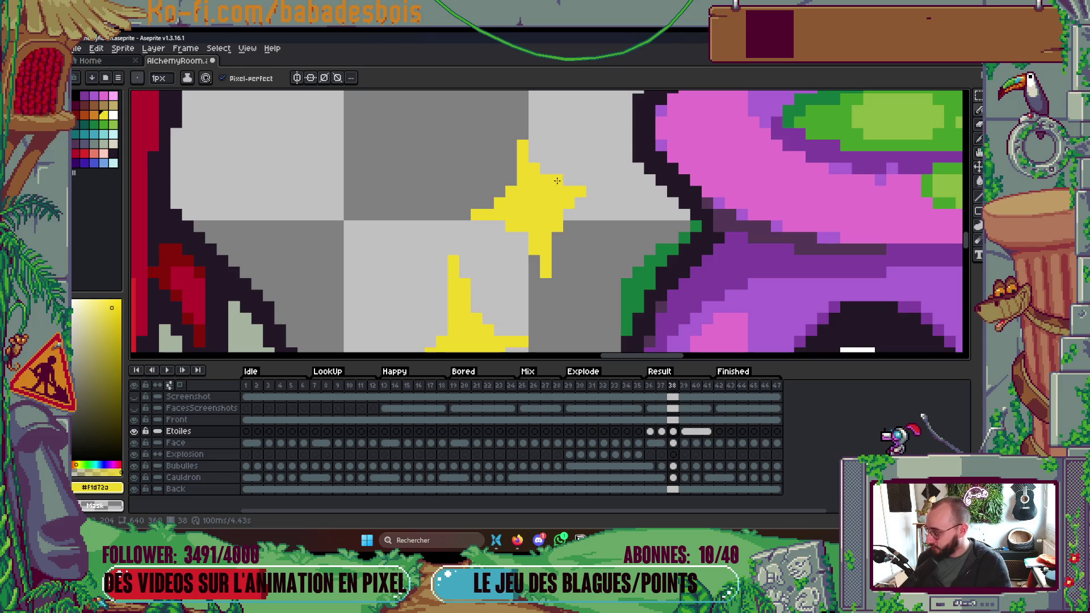
# Flip between frames 36–38 to check the reshaped sparkle, then play the animation preview.
pyautogui.press('Left')
pyautogui.press('Left')
pyautogui.press('Right')
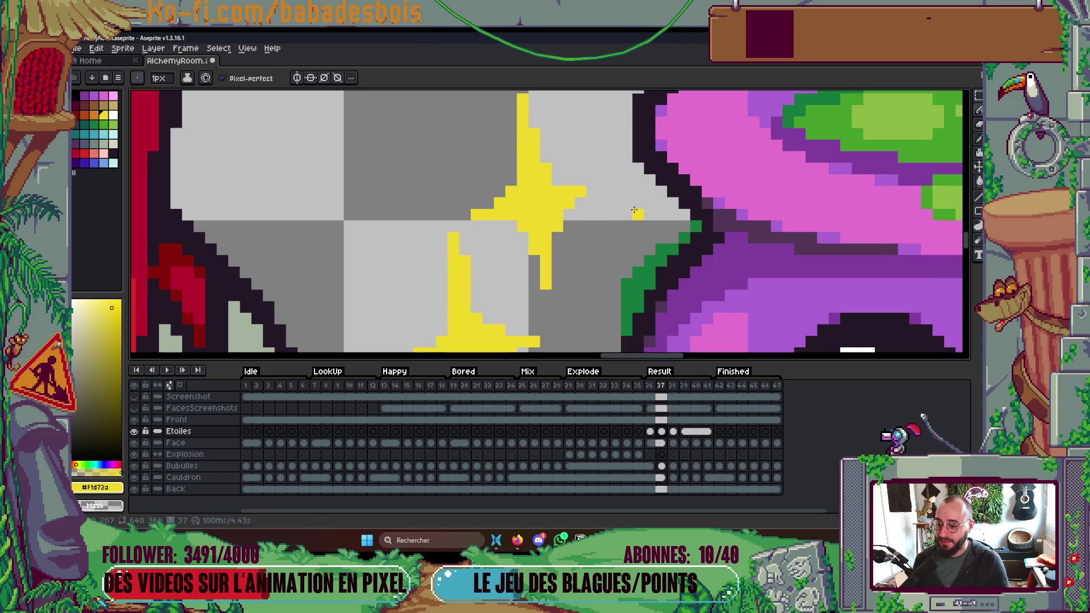
pyautogui.press('Right')
pyautogui.press('Left')
pyautogui.press('Right')
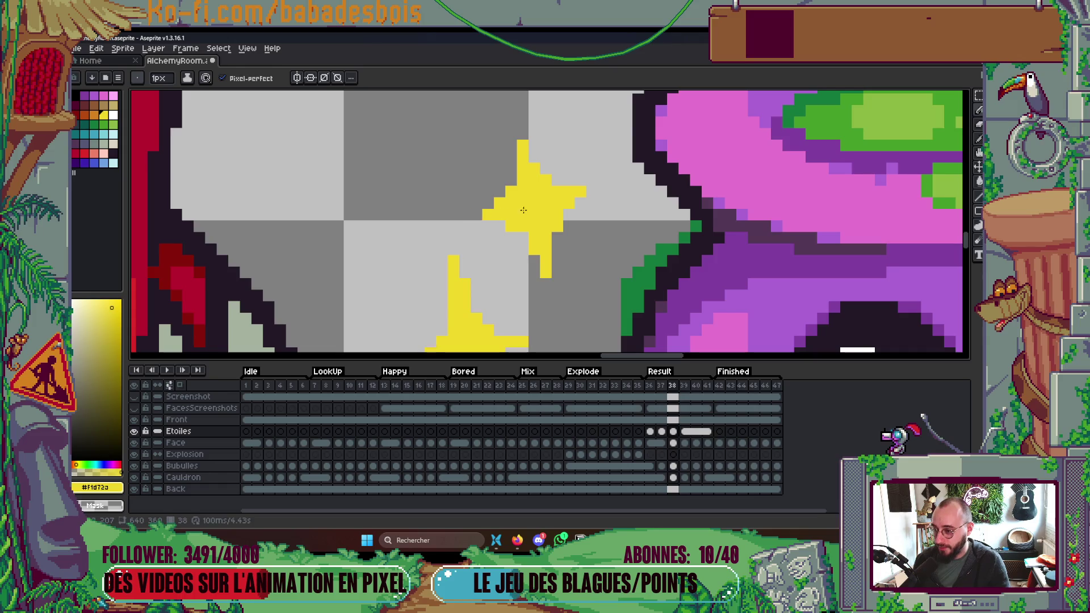
pyautogui.scroll(-4, 469, 209)
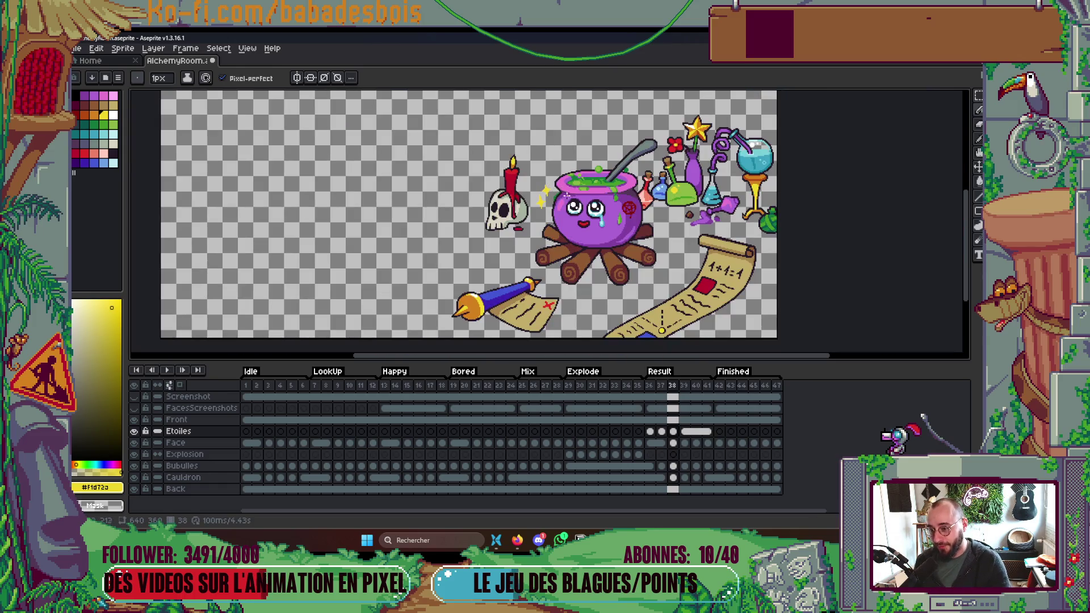
pyautogui.press('Left')
pyautogui.press('Left')
pyautogui.press('Right')
pyautogui.press('Right')
pyautogui.press('Left')
pyautogui.press('Left')
pyautogui.press('Right')
pyautogui.press('Right')
pyautogui.press('Left')
pyautogui.press('Left')
pyautogui.press('Right')
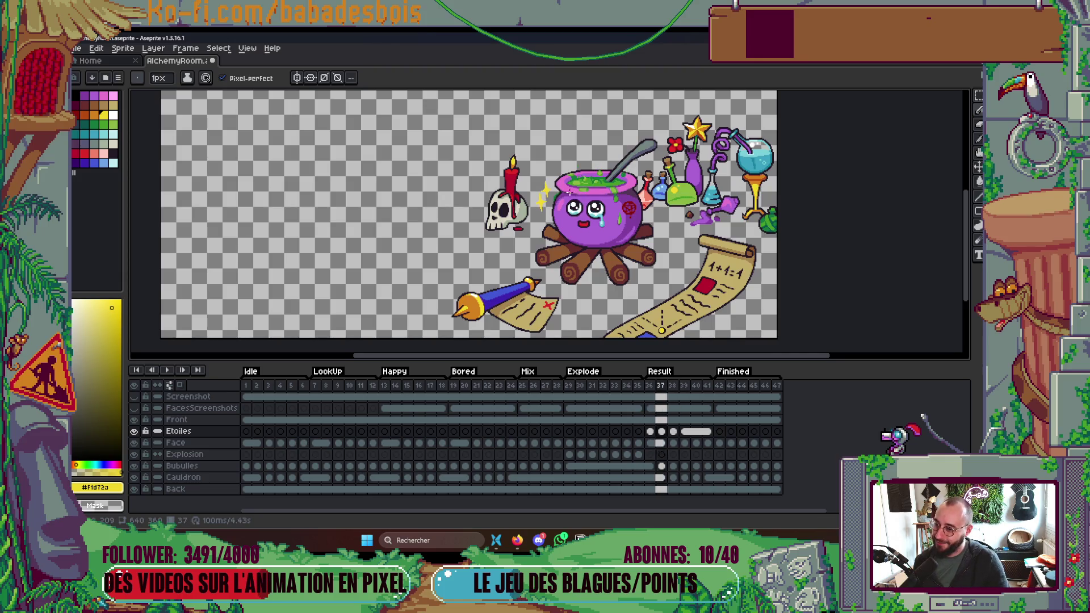
pyautogui.press('Right')
pyautogui.scroll(5, 568, 191)
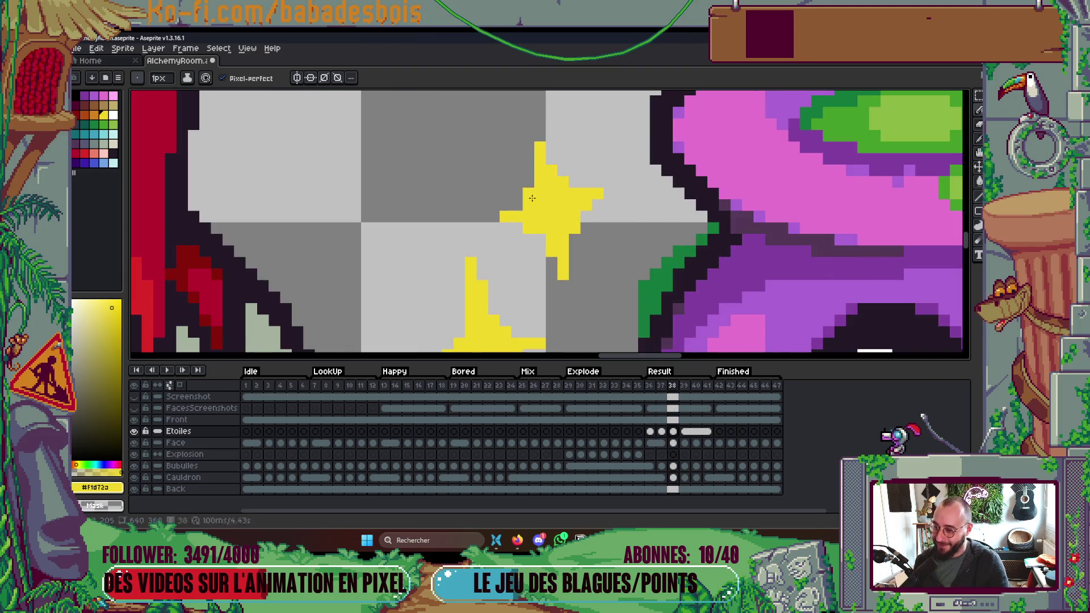
pyautogui.scroll(-3, 591, 209)
pyautogui.scroll(3, 591, 209)
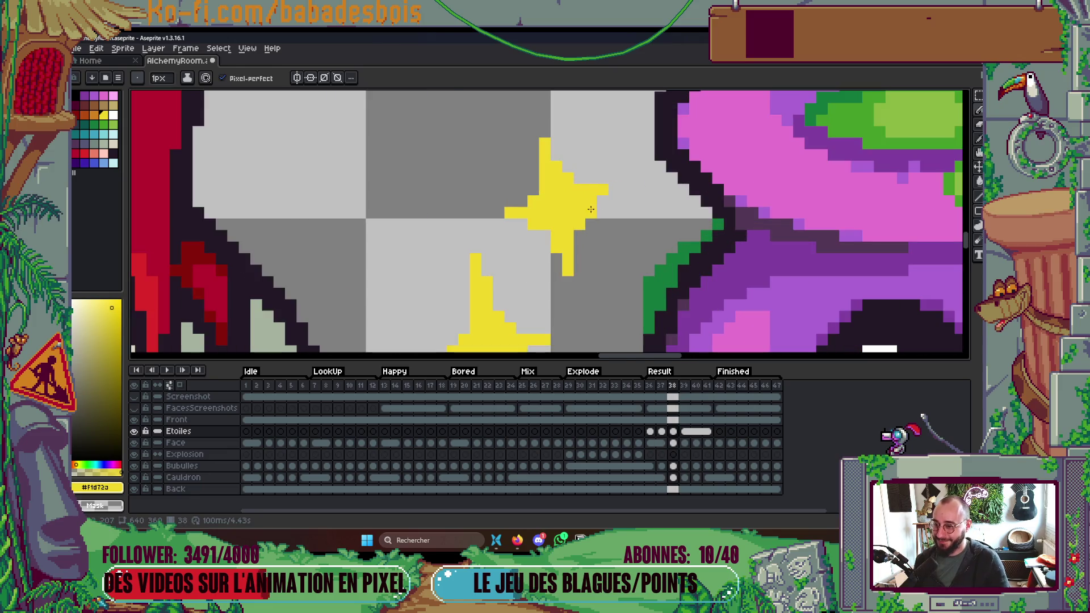
pyautogui.scroll(-3, 631, 205)
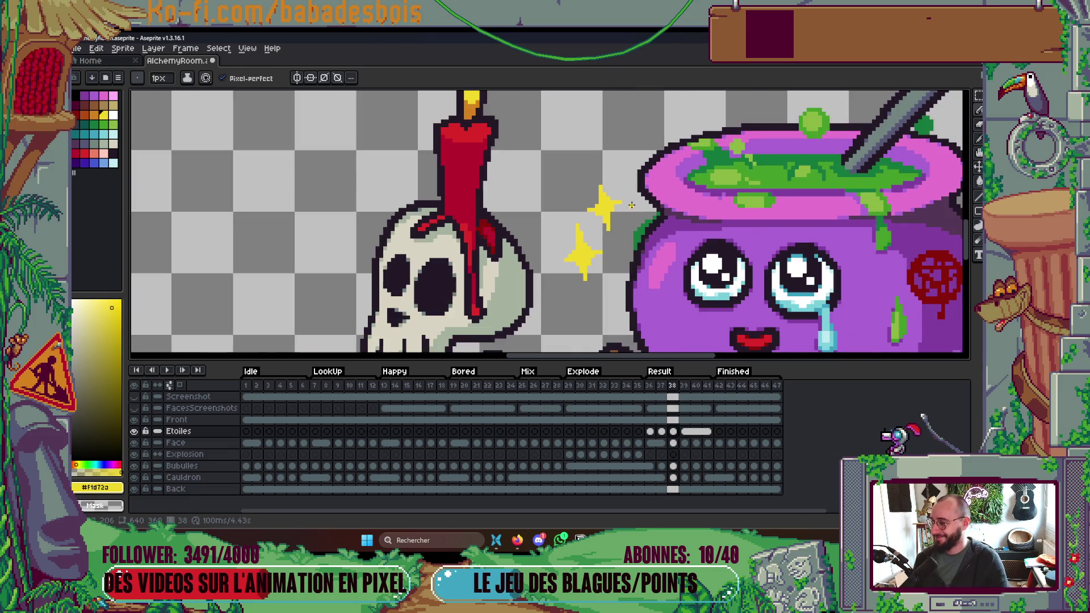
pyautogui.press('Left')
pyautogui.press('Left')
pyautogui.press('Return')
pyautogui.scroll(-2, 747, 273)
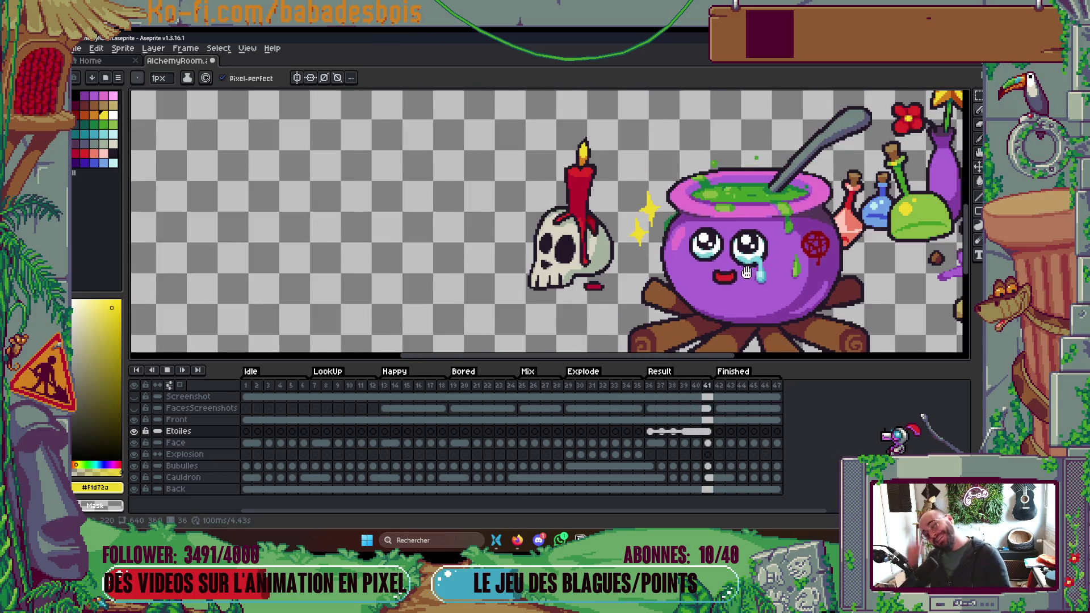
# Stop playback and step between frames 36–38 while zooming in on the cauldron.
pyautogui.scroll(-2, 747, 273)
pyautogui.press('Return')
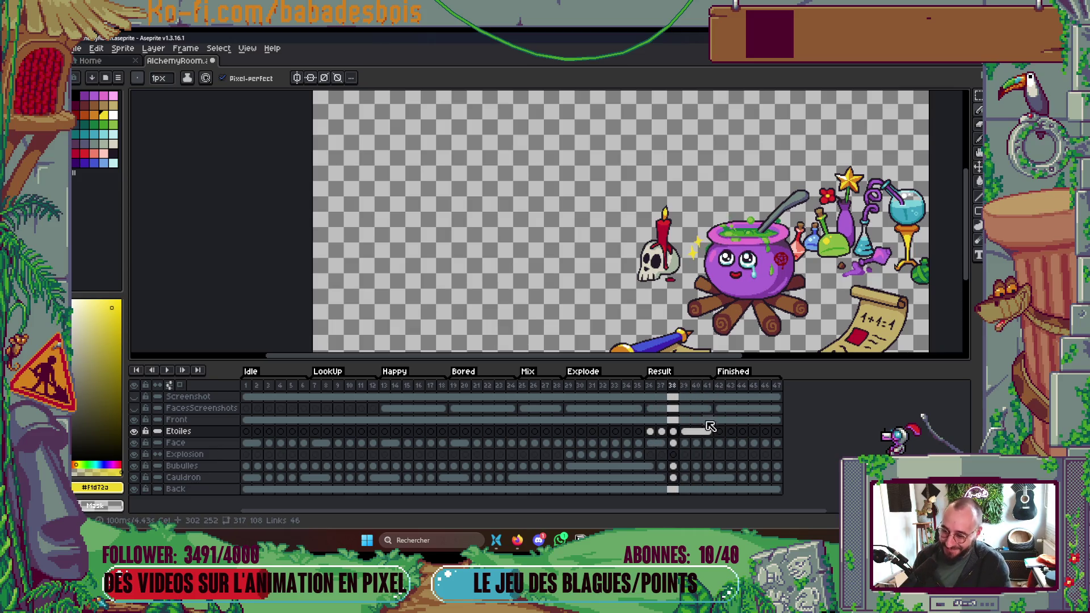
pyautogui.press('Left')
pyautogui.press('Left')
pyautogui.press('Right')
pyautogui.press('Right')
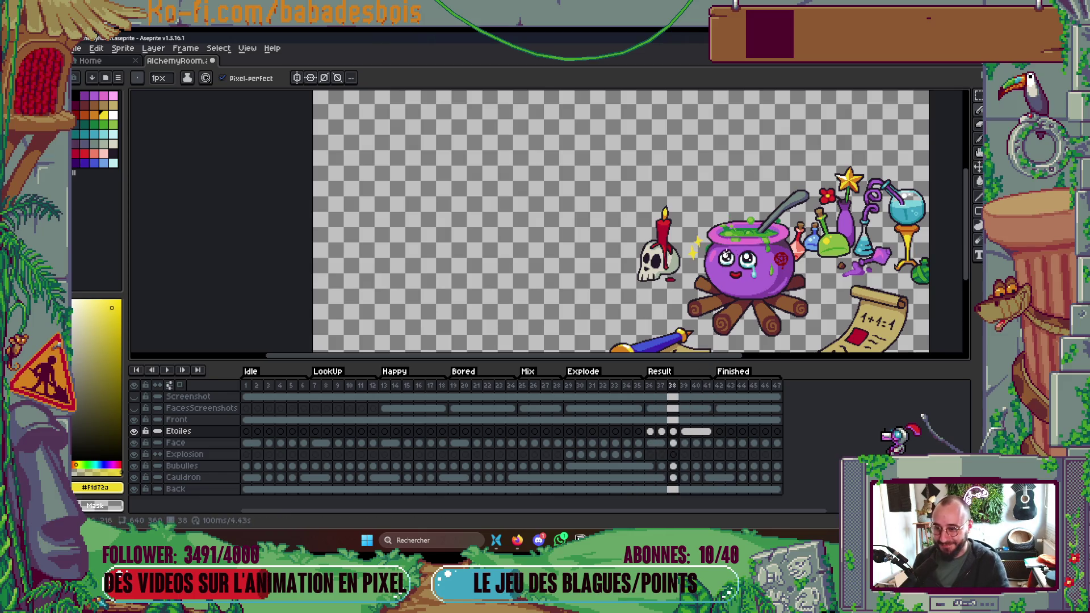
pyautogui.scroll(3, 702, 257)
pyautogui.scroll(1, 656, 267)
pyautogui.press('Left')
pyautogui.press('Left')
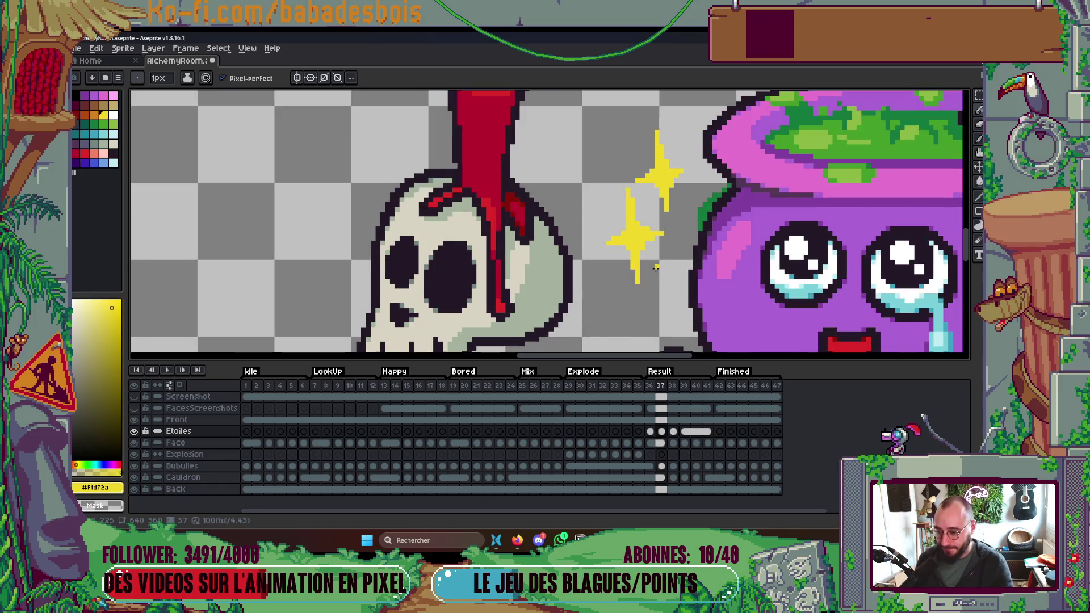
pyautogui.press('Right')
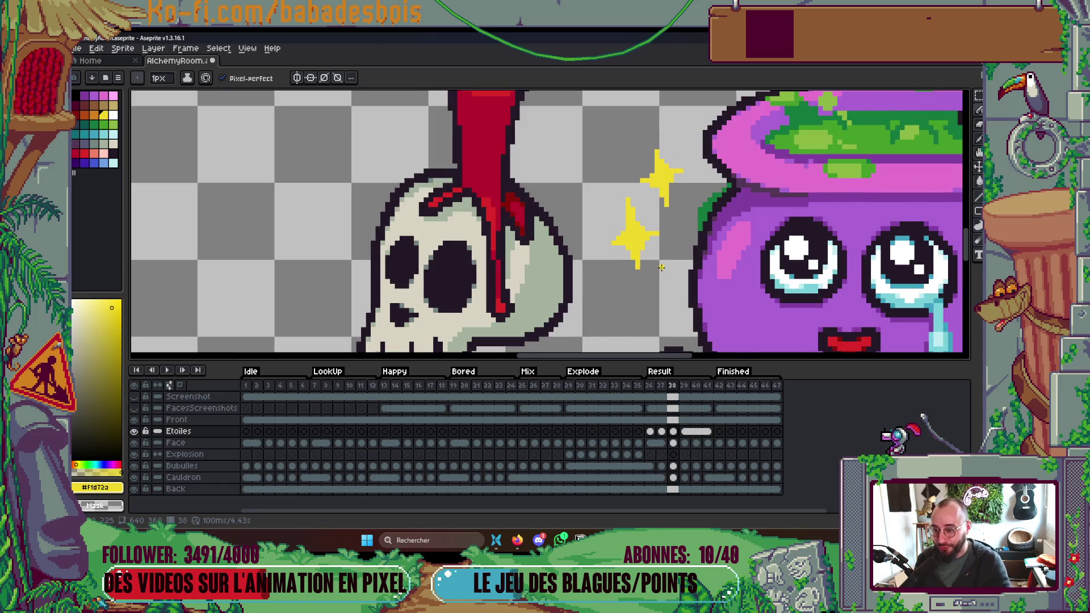
pyautogui.scroll(1, 631, 204)
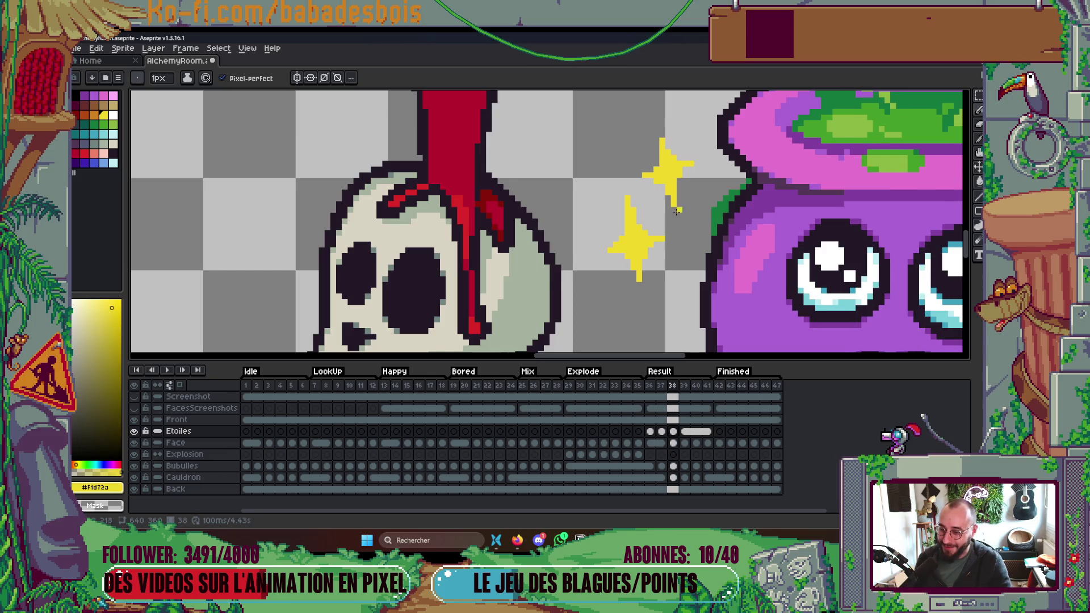
pyautogui.press('Right')
pyautogui.scroll(1, 624, 181)
# Lengthen all four yellow star arms on frame 38 and preview the animation.
pyautogui.moveTo(627, 195); pyautogui.dragTo(645, 241)
pyautogui.click(690, 261)
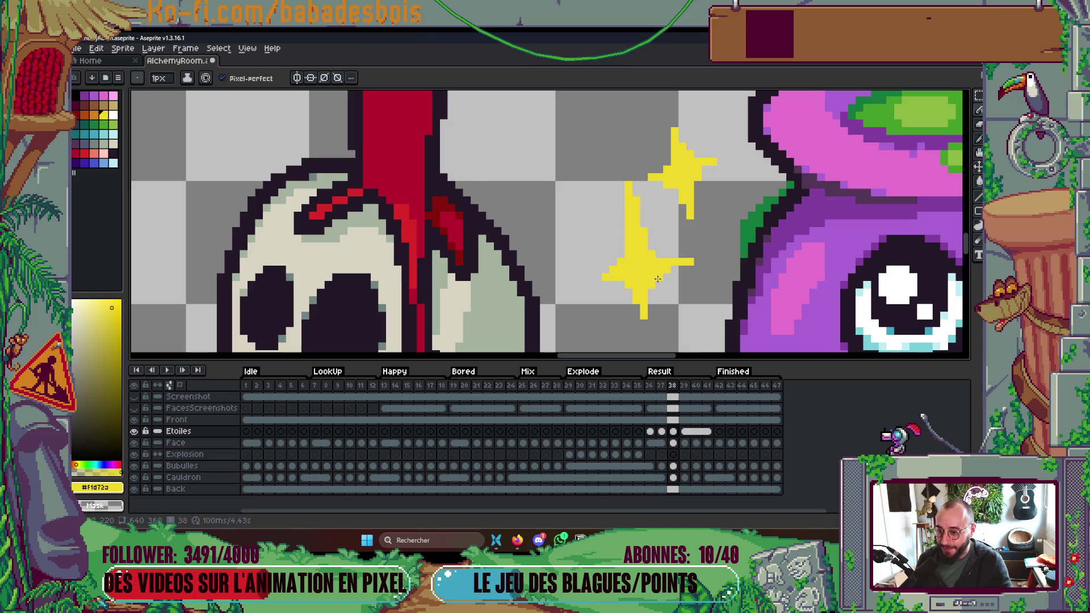
pyautogui.moveTo(648, 312); pyautogui.dragTo(643, 336)
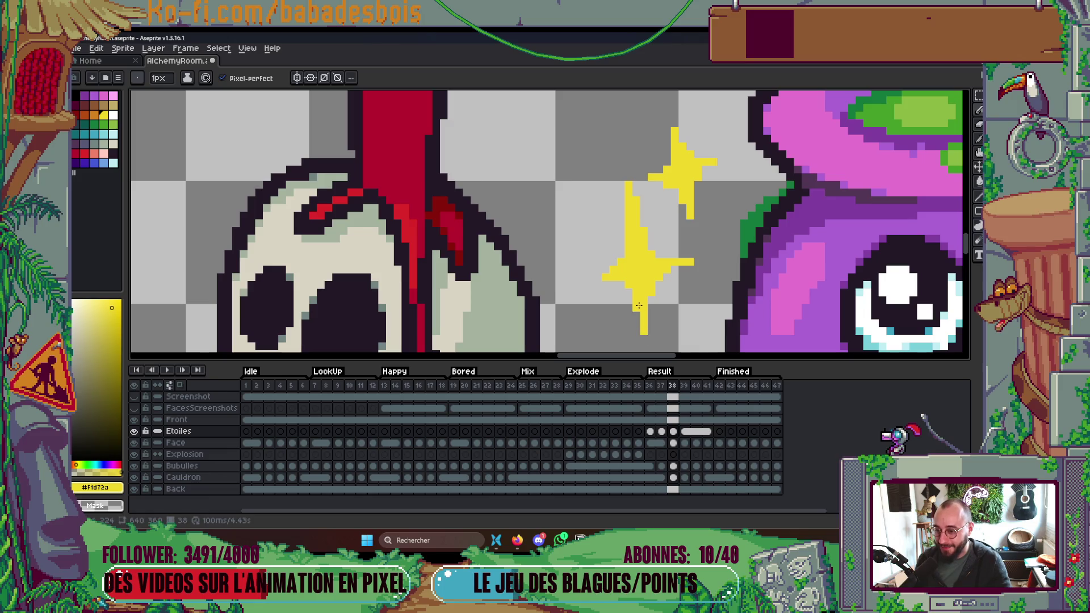
pyautogui.click(593, 276)
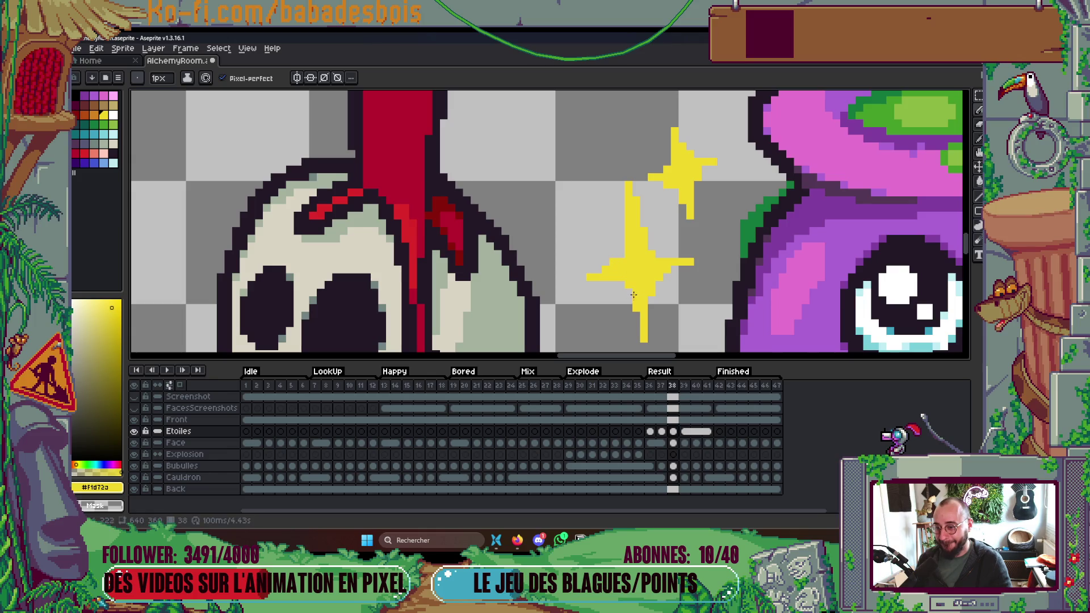
pyautogui.scroll(-4, 685, 218)
pyautogui.press('Return')
pyautogui.scroll(-2, 685, 218)
pyautogui.press('Return')
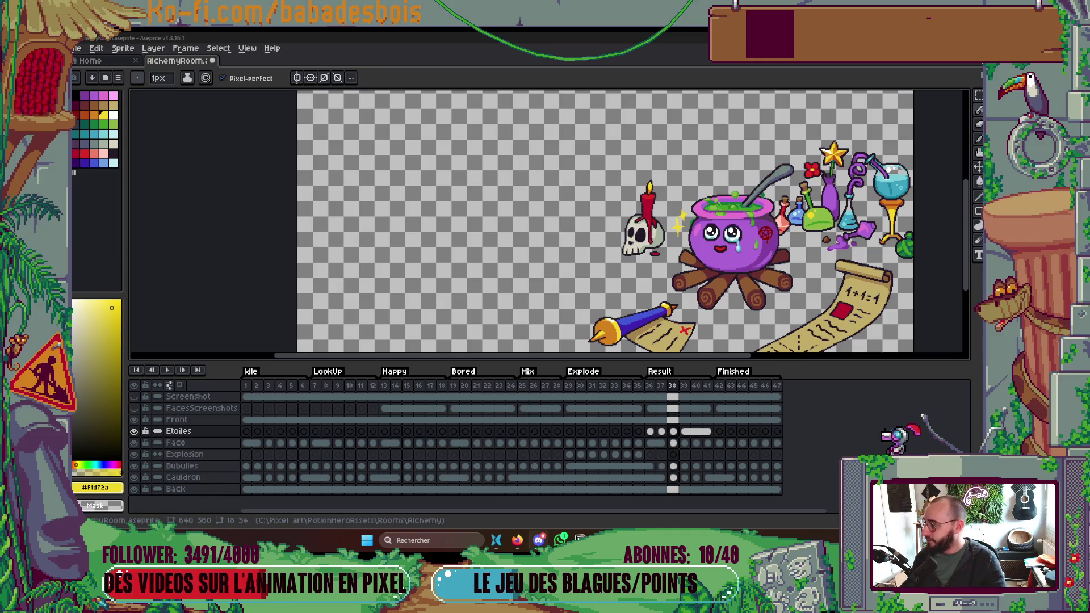
# Compare the cauldron's face across neighbouring frames, settle on frame 37, and bring up the browser.
pyautogui.moveTo(562, 294); pyautogui.dragTo(511, 282)
pyautogui.moveTo(601, 306); pyautogui.dragTo(579, 296)
pyautogui.press('Left')
pyautogui.press('Left')
pyautogui.press('Right')
pyautogui.press('Right')
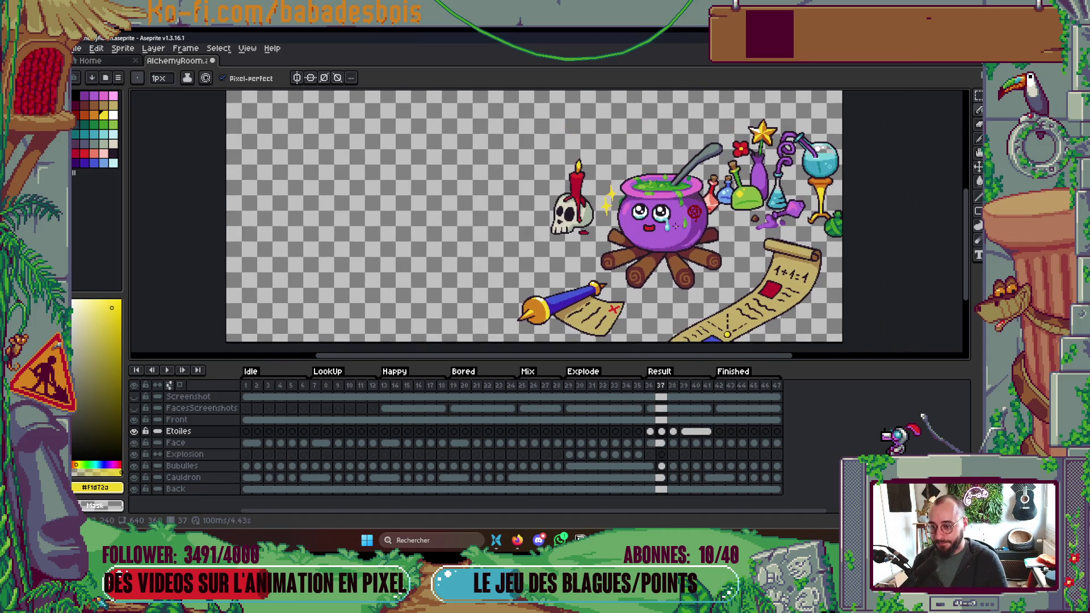
pyautogui.press('Left')
pyautogui.press('Right')
pyautogui.press('Right')
pyautogui.press('Left')
pyautogui.press('Left')
pyautogui.press('Right')
pyautogui.press('Right')
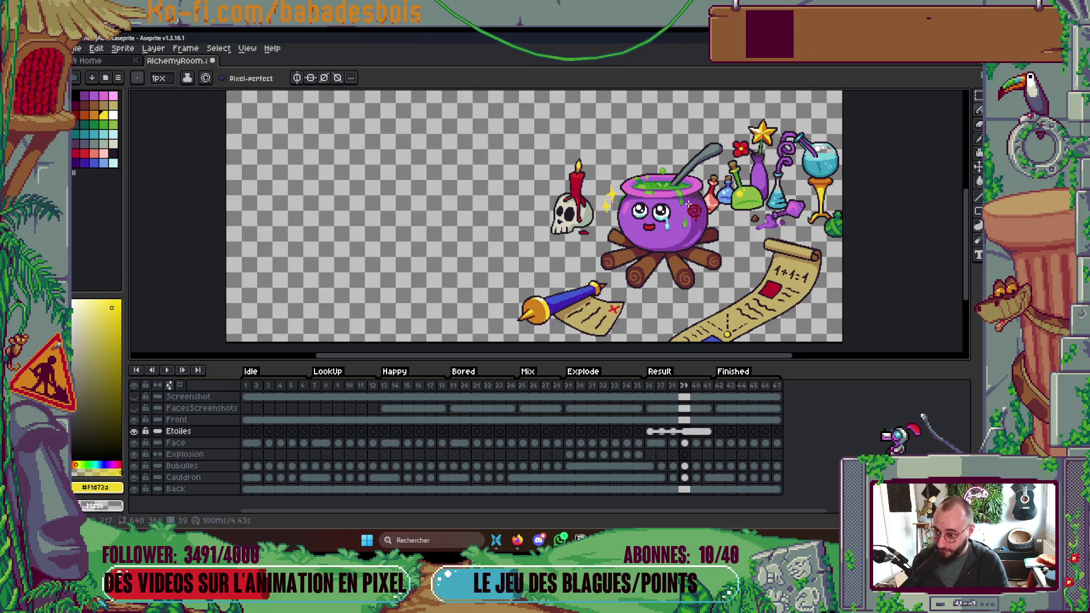
pyautogui.press('Left')
pyautogui.scroll(2, 686, 203)
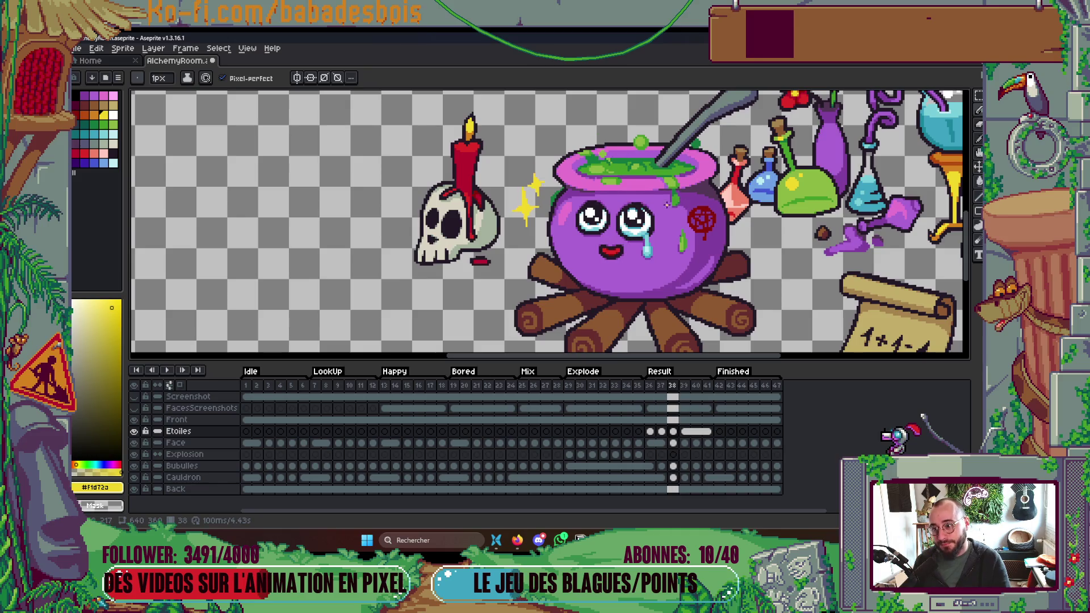
pyautogui.press('Left')
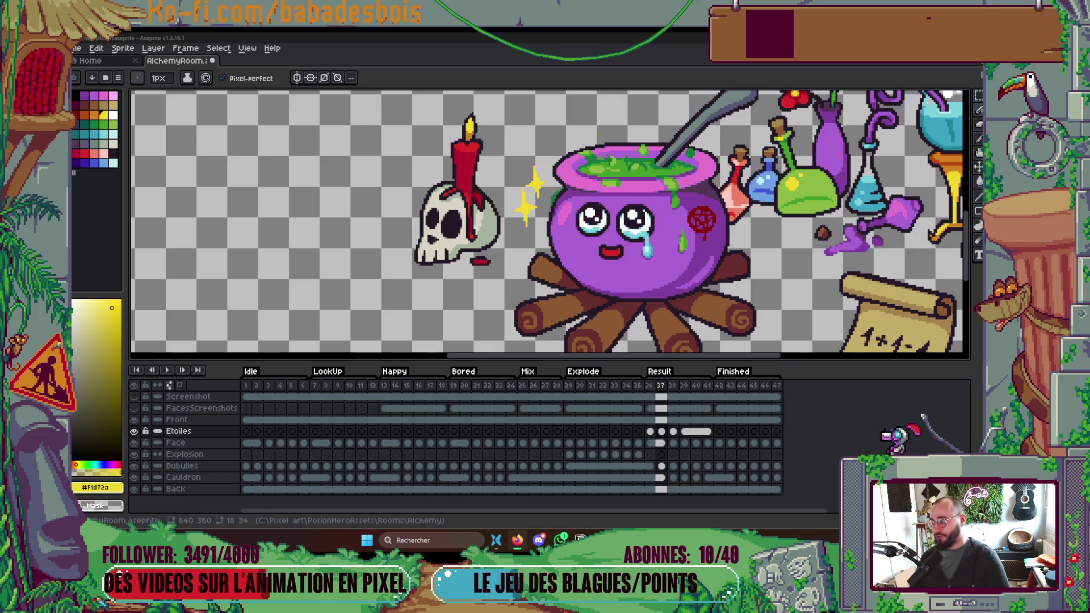
pyautogui.click(518, 540)
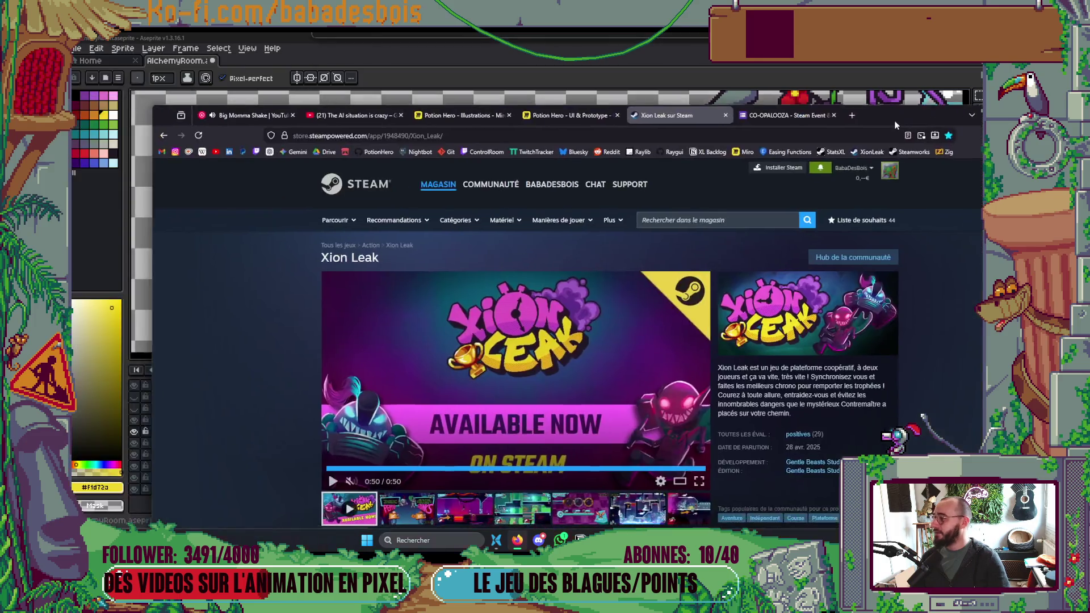
# Maximize the browser and pause the music playing in YouTube Music.
pyautogui.doubleClick(912, 82)
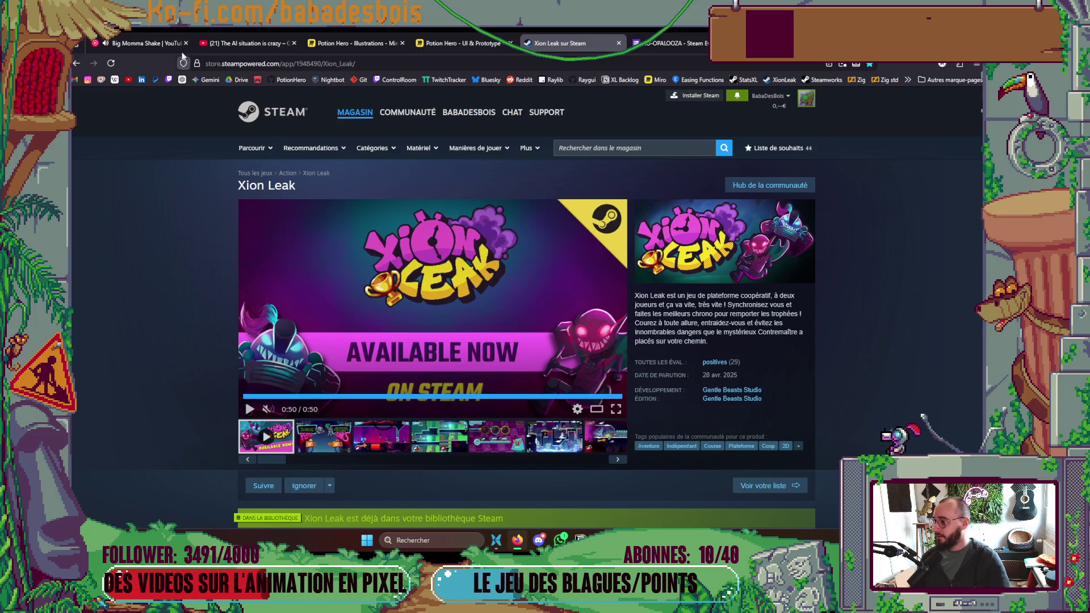
pyautogui.click(142, 43)
pyautogui.click(104, 512)
pyautogui.click(517, 540)
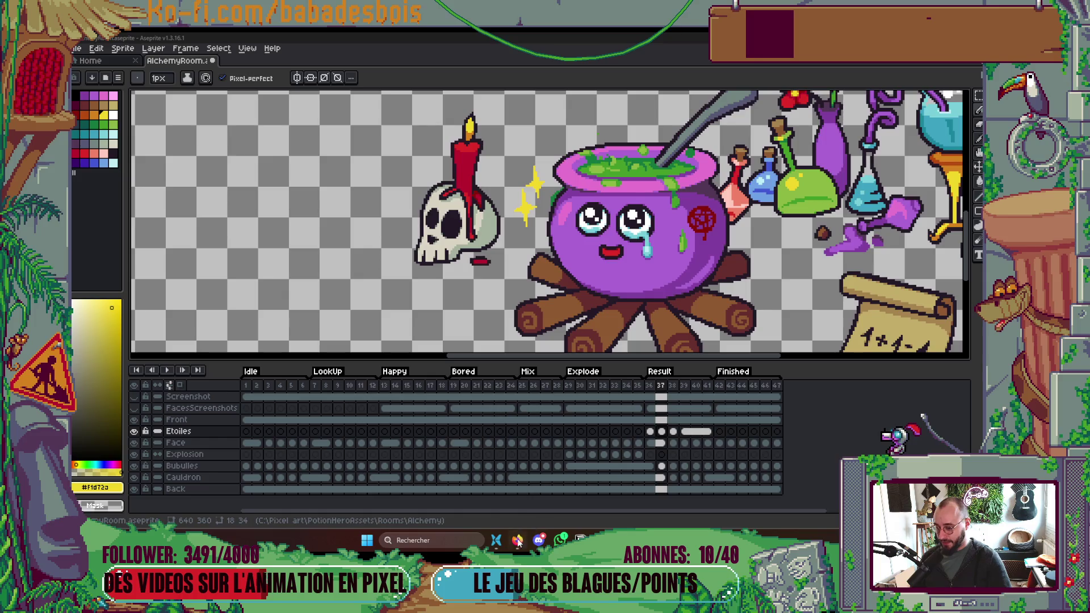
pyautogui.click(518, 540)
# Look at the CO-OPALOOZA form, then show the Xion Leak store media fullscreen.
pyautogui.click(673, 41)
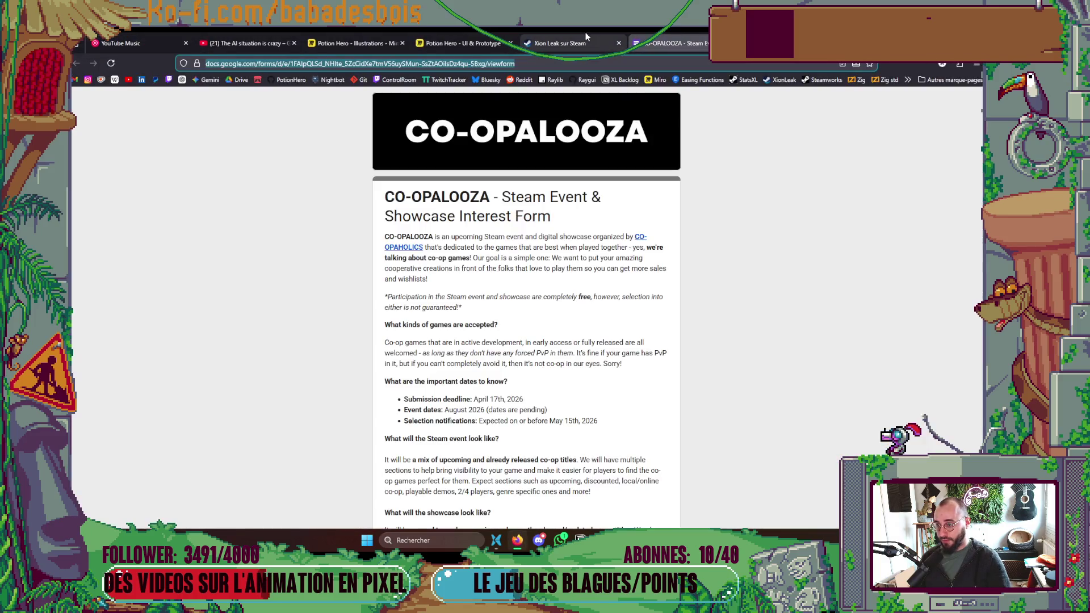
pyautogui.click(587, 37)
pyautogui.click(618, 416)
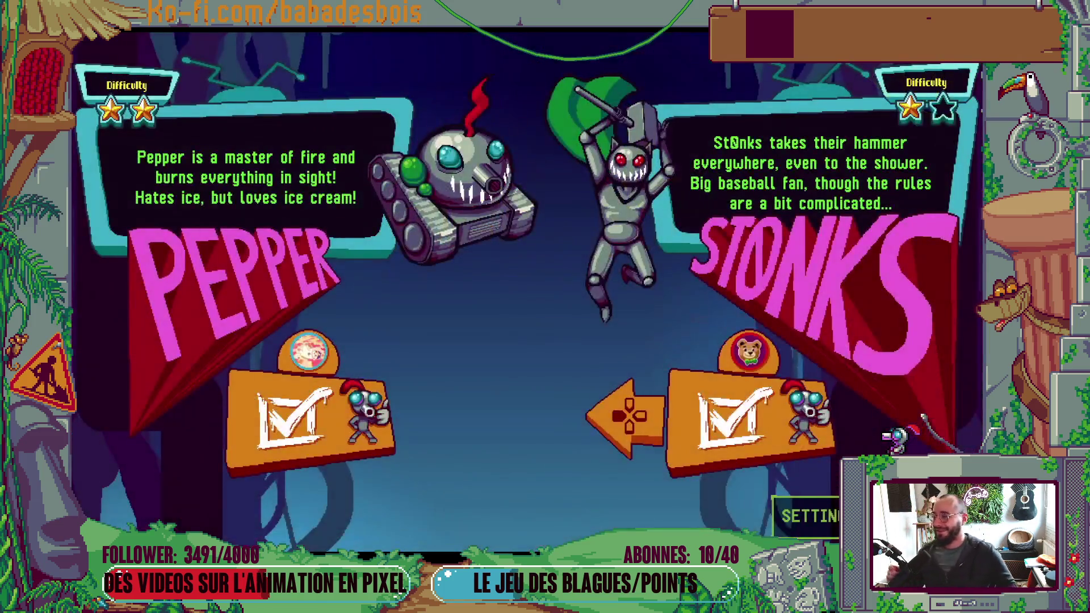
# Exit fullscreen with Esc to return to the Xion Leak store page.
pyautogui.press('Escape')
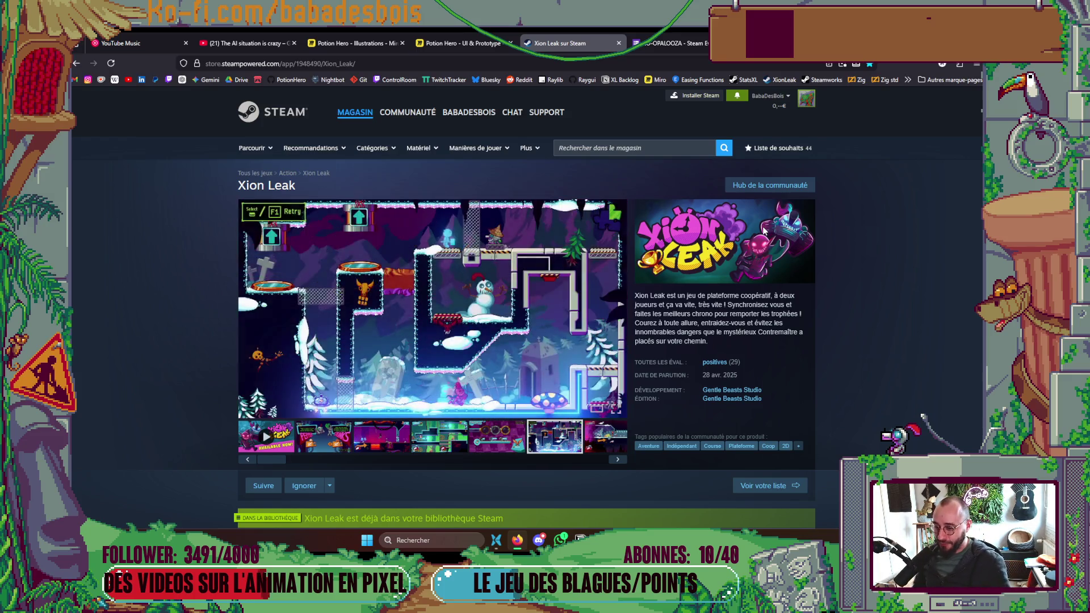
pyautogui.moveTo(714, 364)
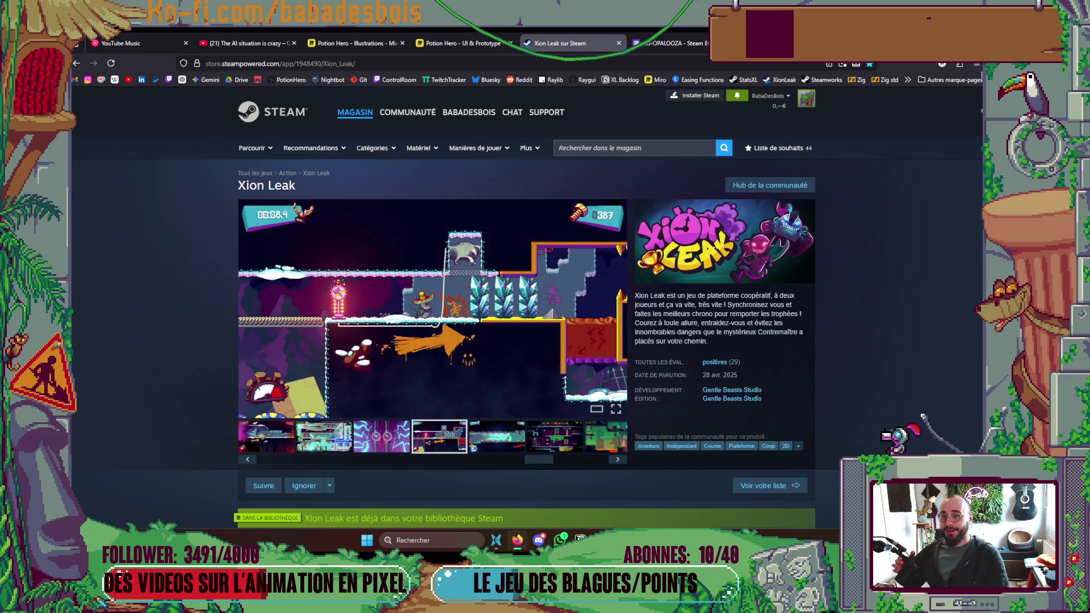
pyautogui.click(917, 43)
pyautogui.press('Return')
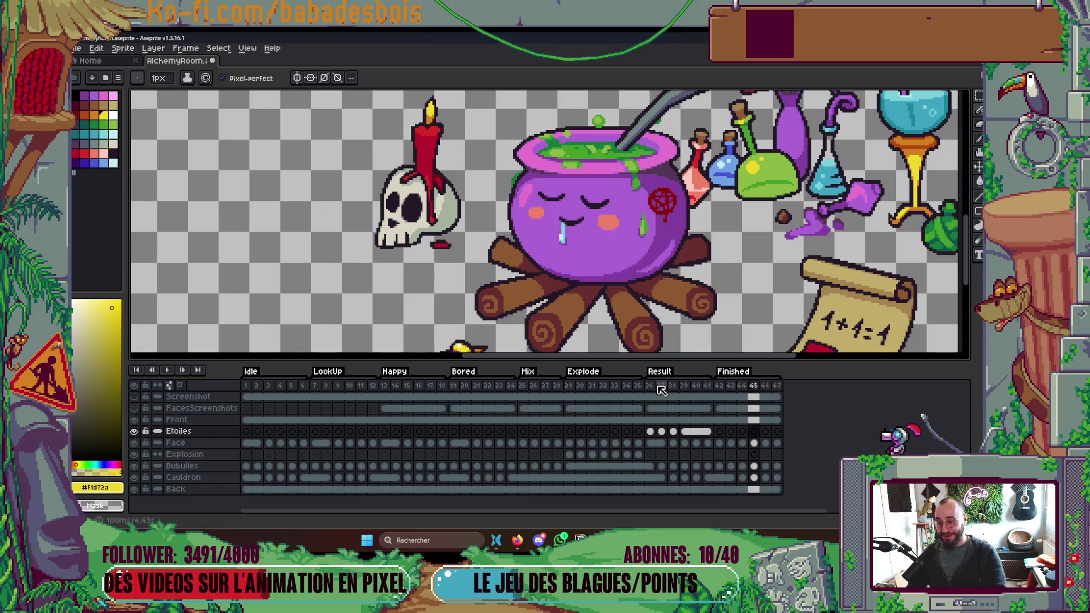
pyautogui.click(659, 388)
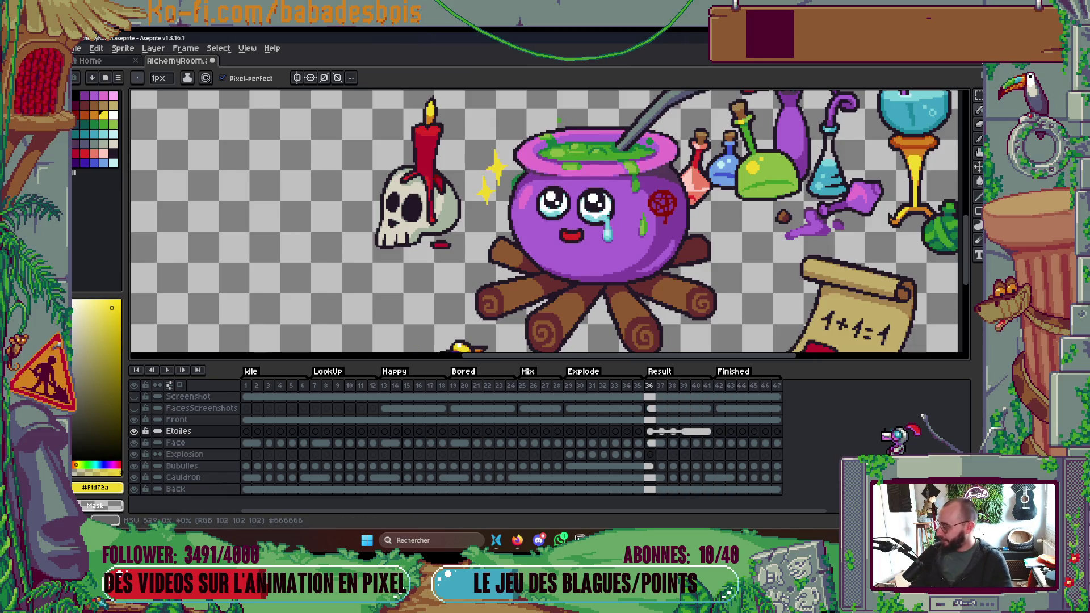
pyautogui.hotkey('alt', 'Tab')
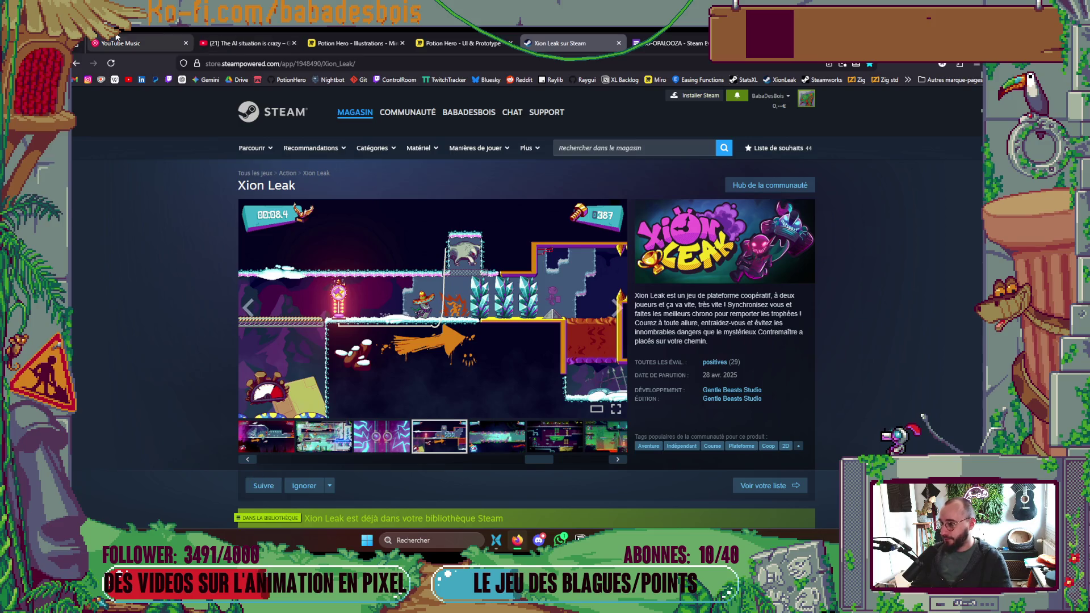
# Briefly resume, then pause, the Big Momma Shake track in YouTube Music.
pyautogui.click(131, 43)
pyautogui.click(103, 509)
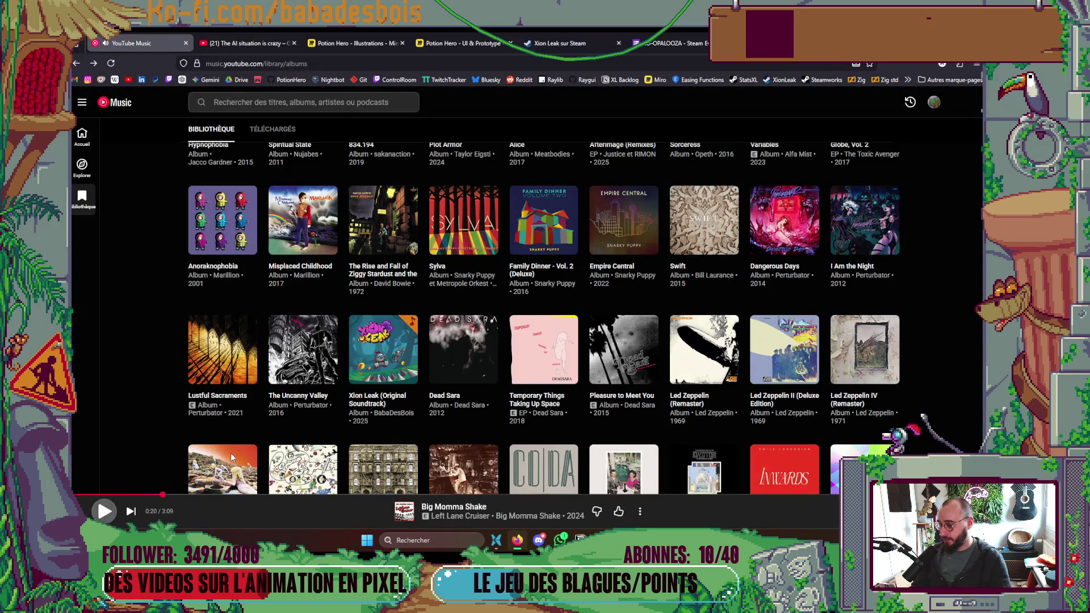
pyautogui.scroll(-3, 636, 327)
pyautogui.press('space')
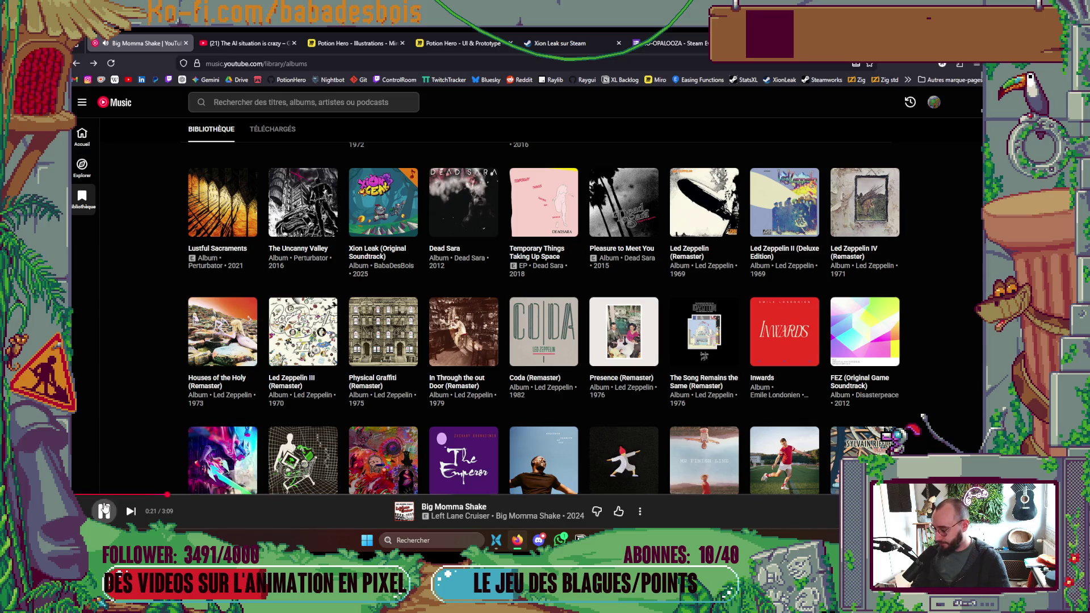
# Browse the album library and play the Gold & Silver Sessions album.
pyautogui.scroll(-15, 636, 327)
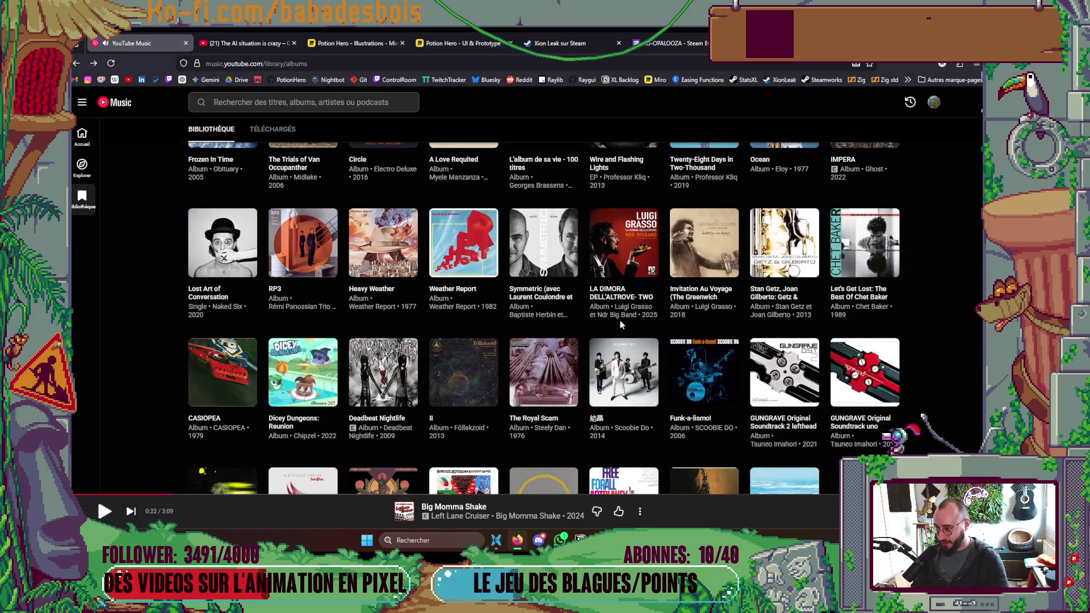
pyautogui.scroll(-8, 618, 326)
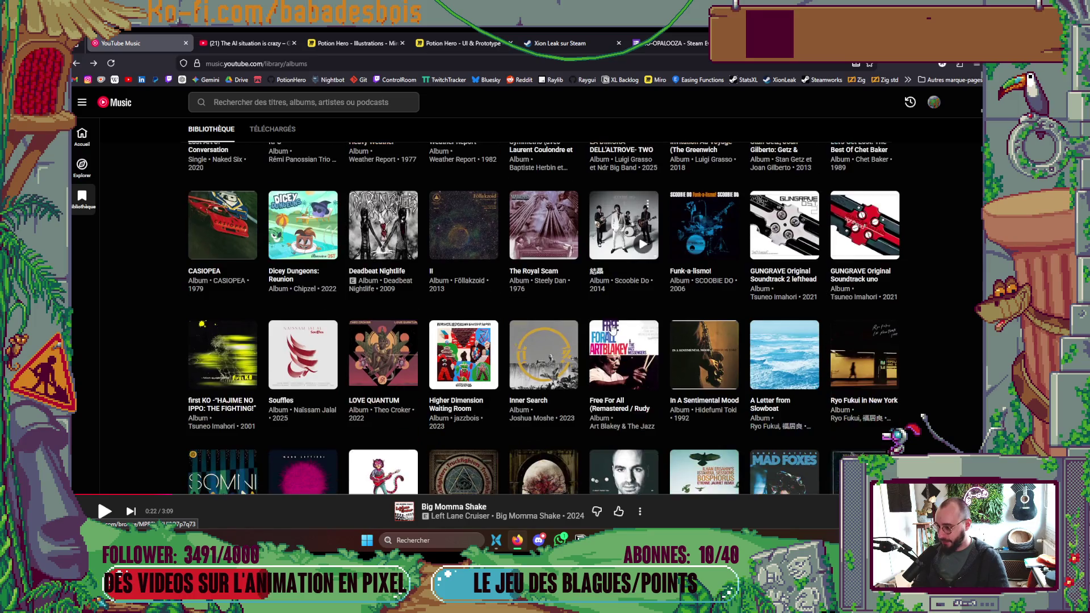
pyautogui.scroll(-5, 611, 335)
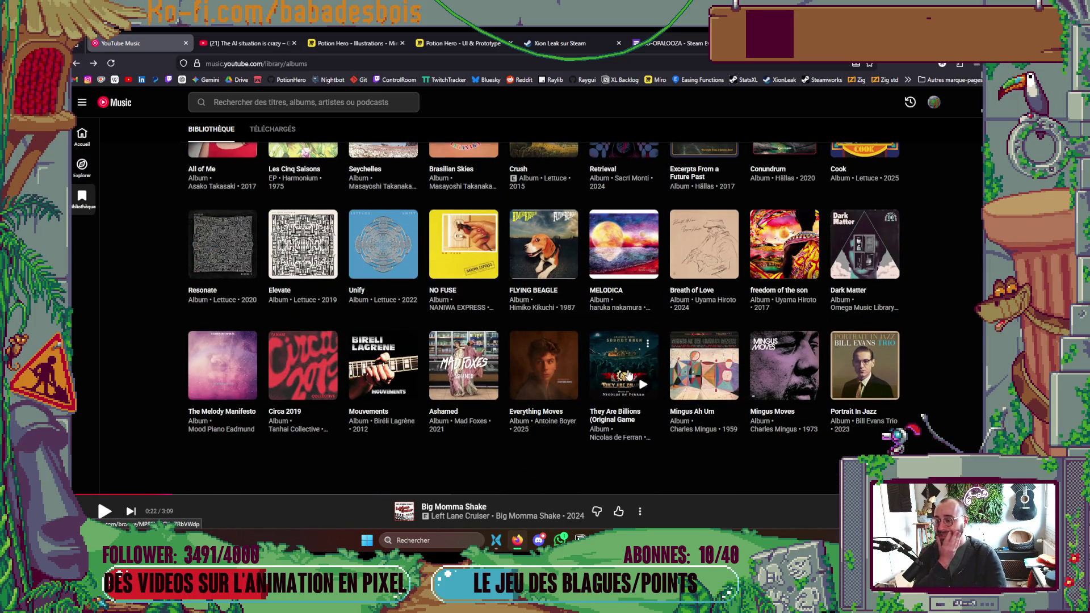
pyautogui.scroll(3, 621, 364)
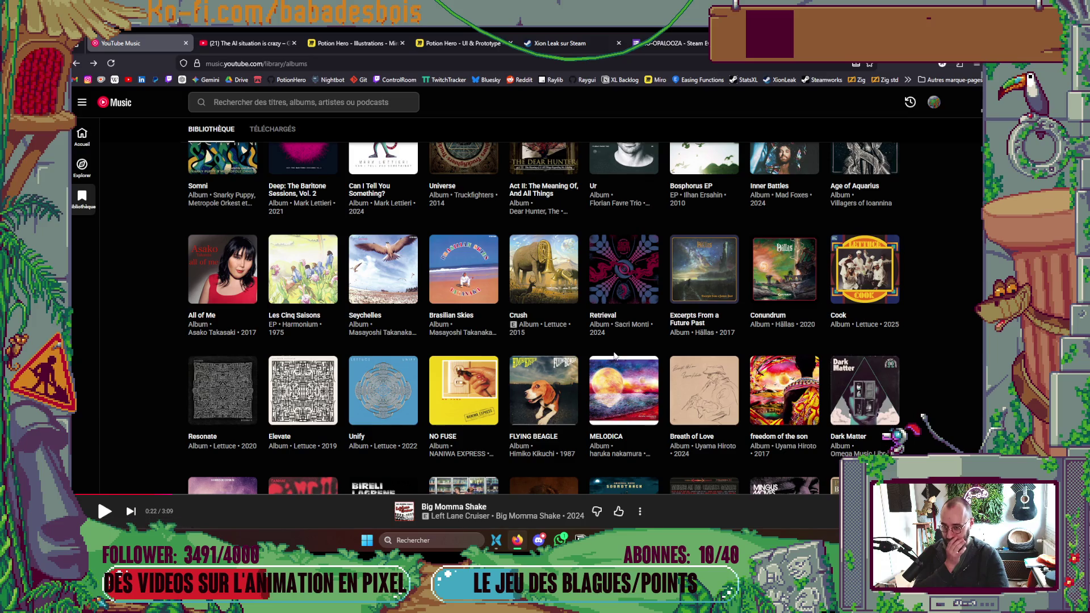
pyautogui.moveTo(726, 412)
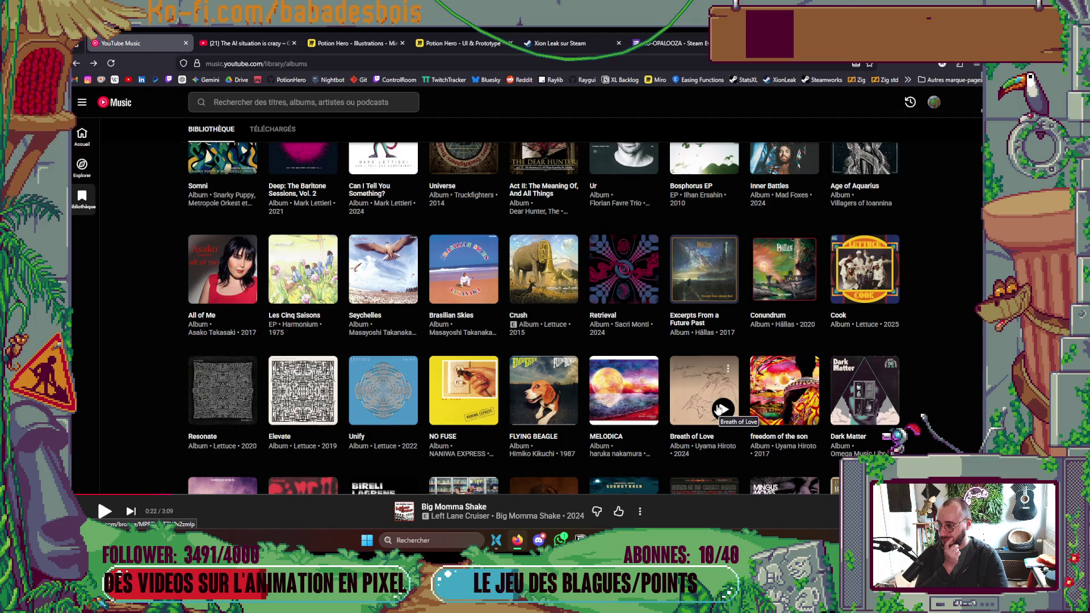
pyautogui.scroll(3, 720, 409)
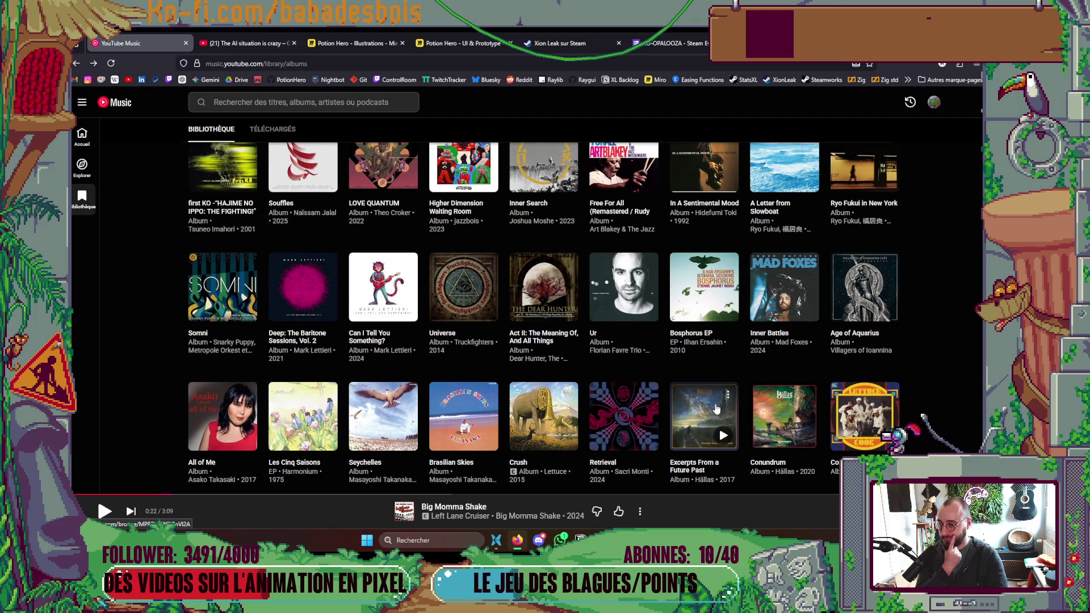
pyautogui.scroll(3, 715, 409)
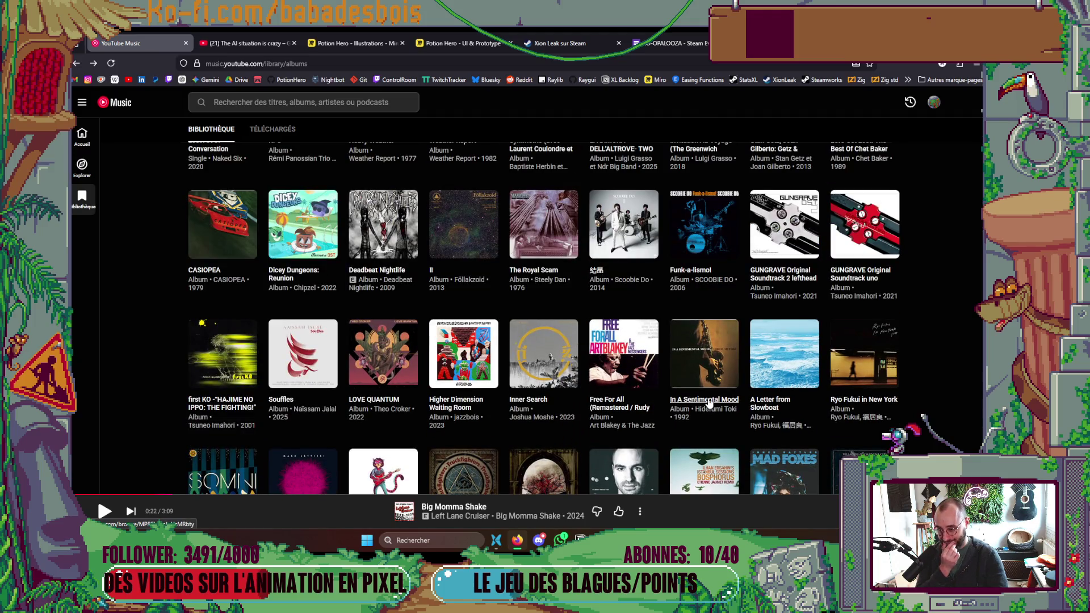
pyautogui.scroll(3, 709, 403)
pyautogui.scroll(5, 707, 400)
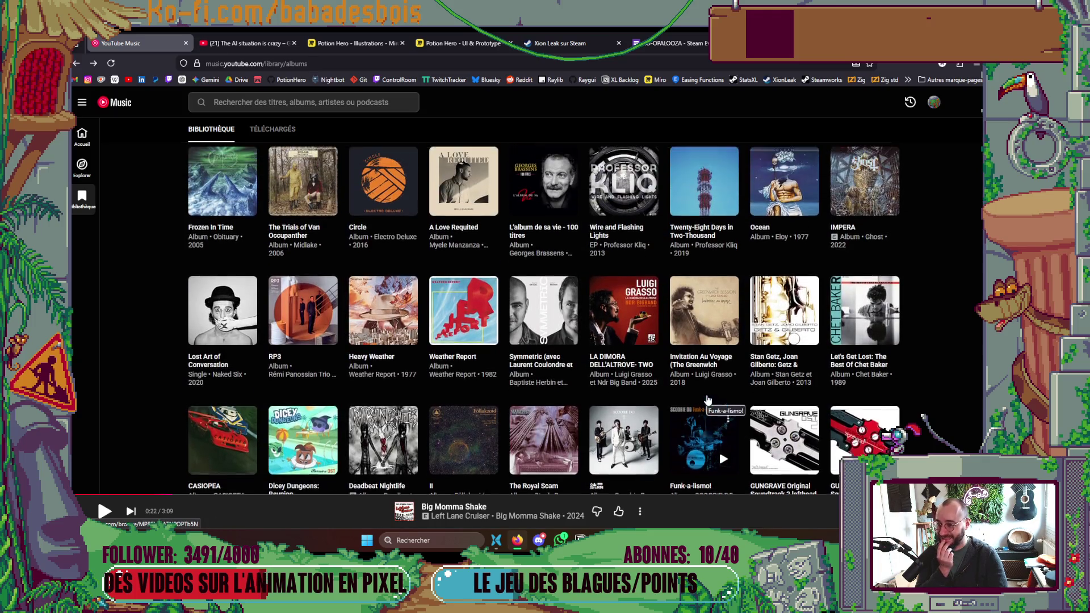
pyautogui.scroll(-3, 707, 401)
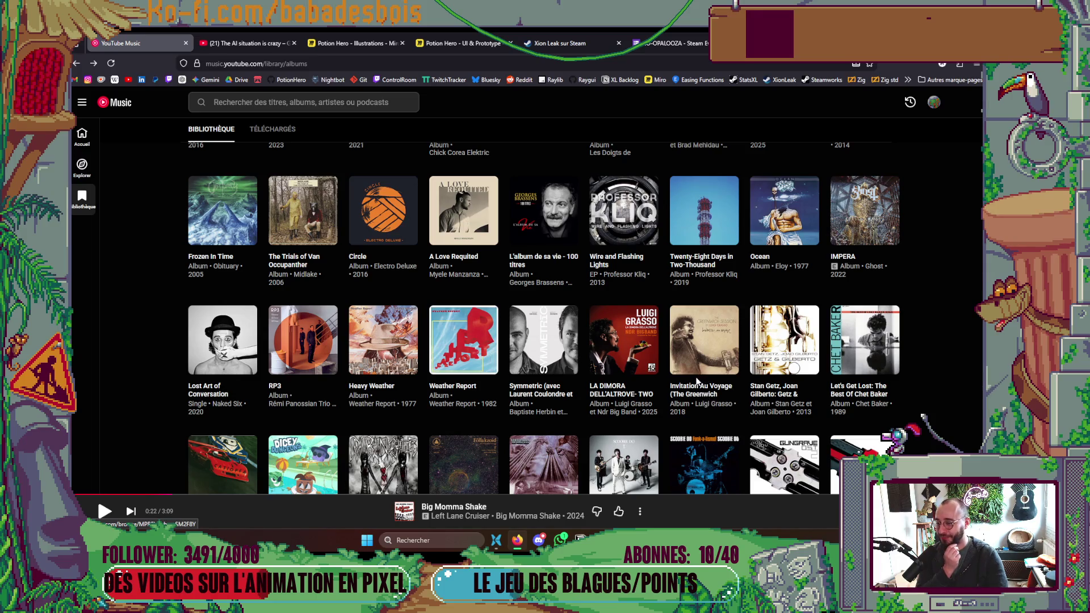
pyautogui.scroll(4, 502, 391)
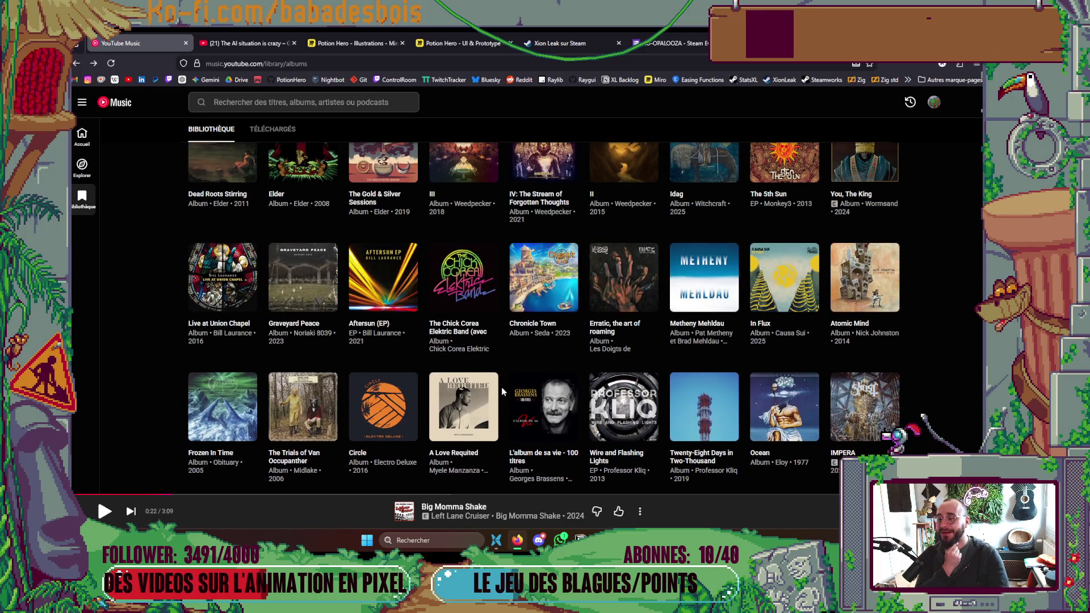
pyautogui.scroll(2, 502, 385)
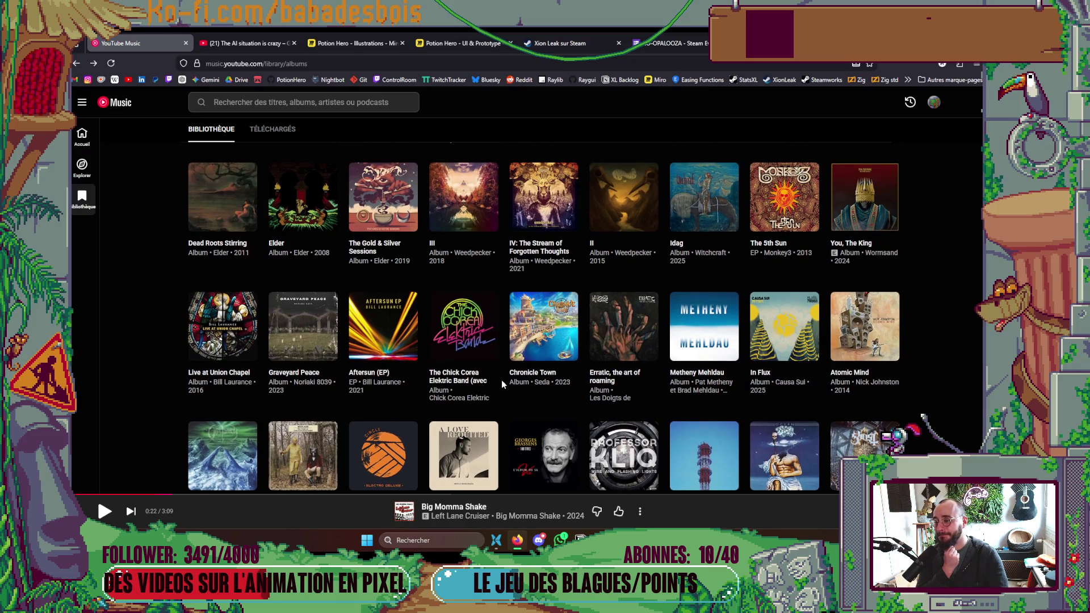
pyautogui.scroll(1, 522, 384)
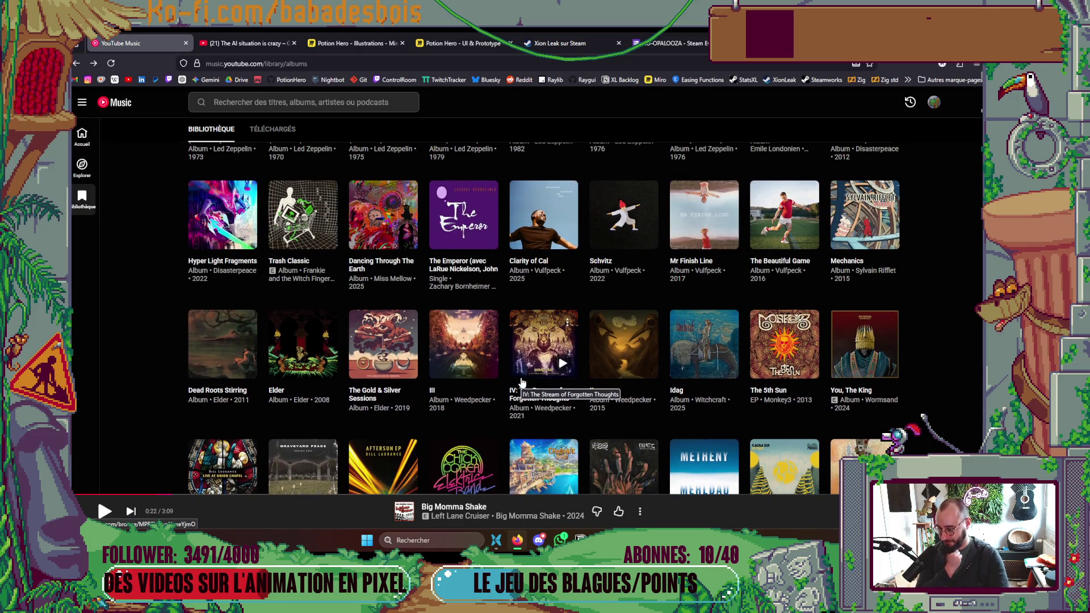
pyautogui.scroll(-2, 522, 382)
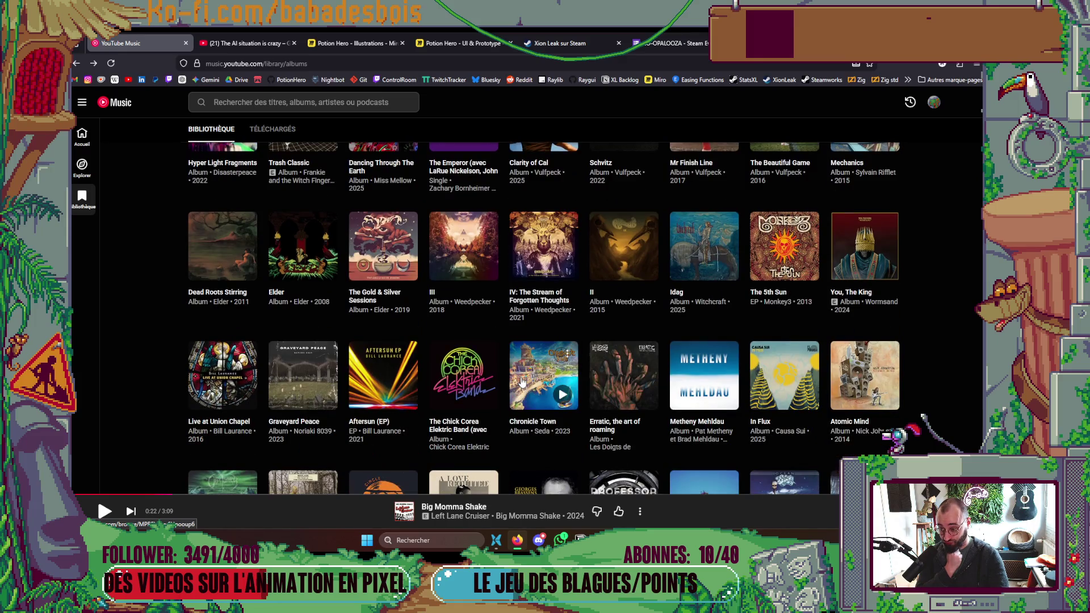
pyautogui.scroll(-2, 521, 381)
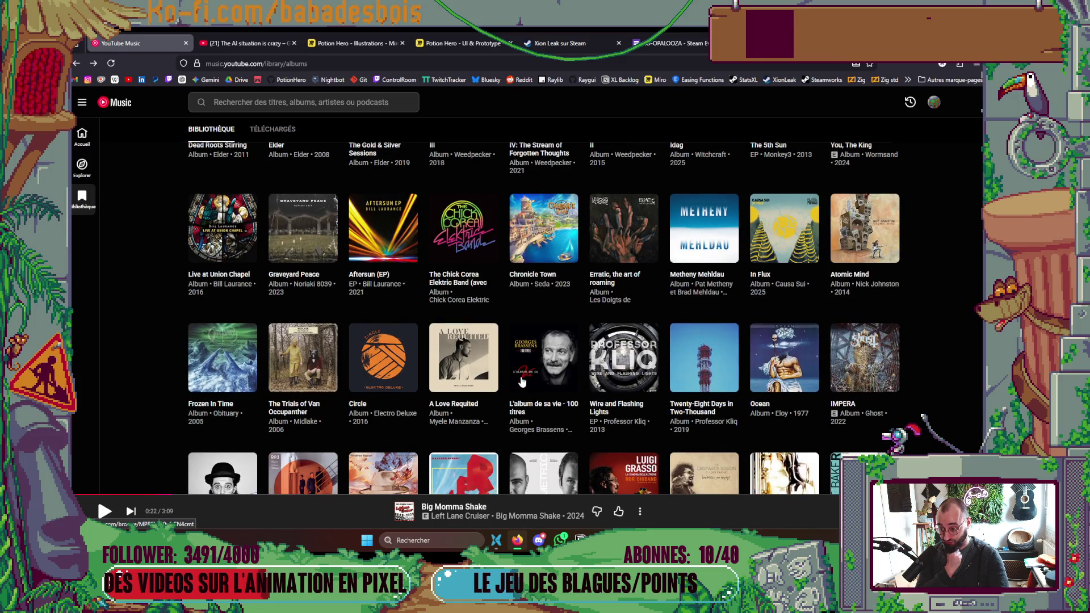
pyautogui.scroll(2, 521, 381)
pyautogui.scroll(3, 521, 380)
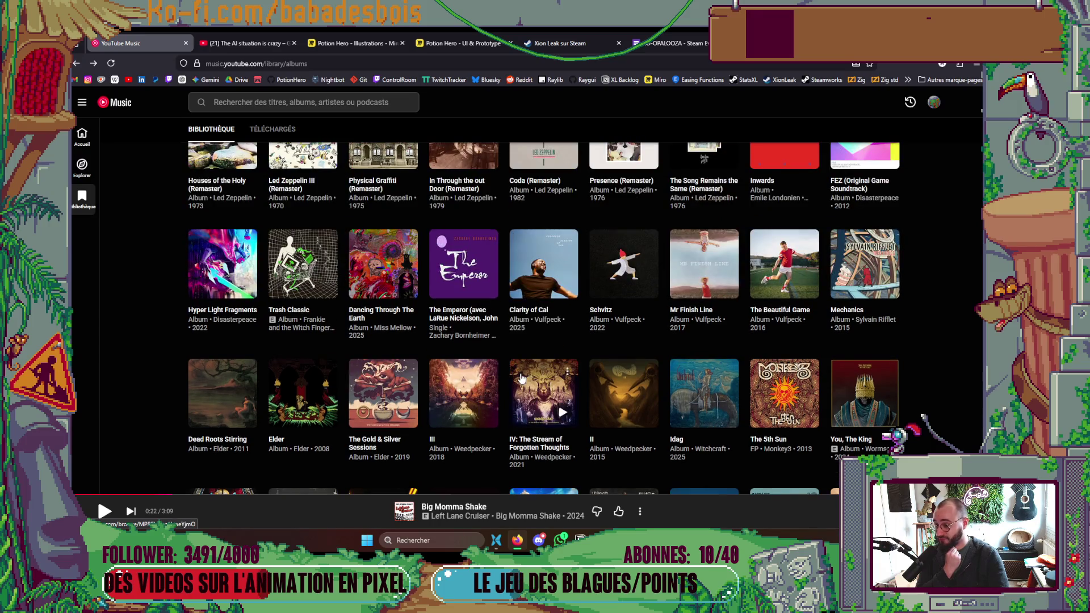
pyautogui.click(398, 420)
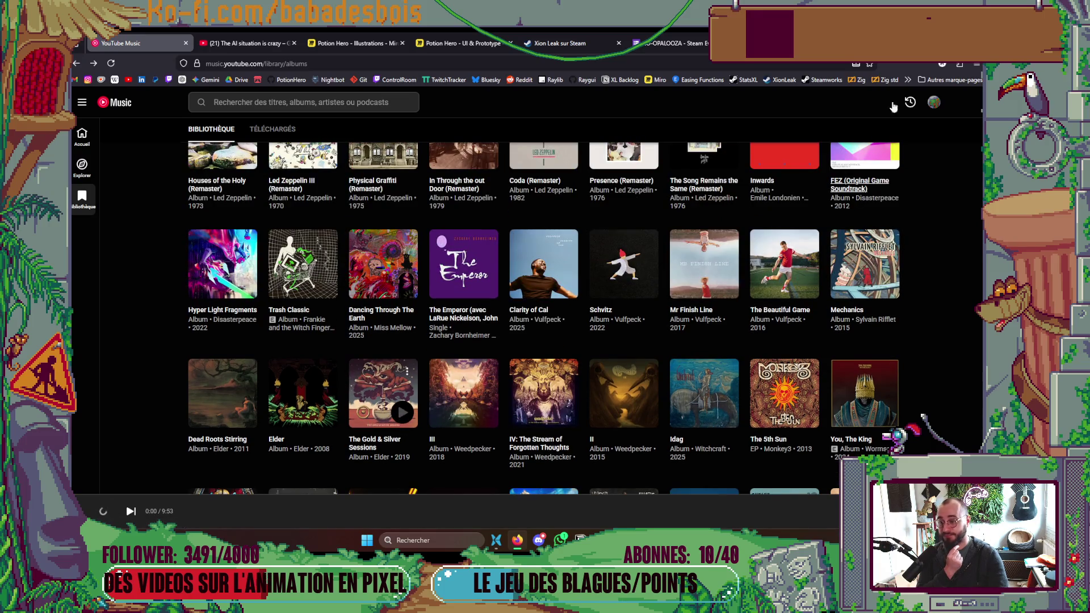
# Back in Aseprite on frame 39, unlink the Etoiles cels for frames 36–40, then frame 40 again.
pyautogui.hotkey('alt', 'Tab')
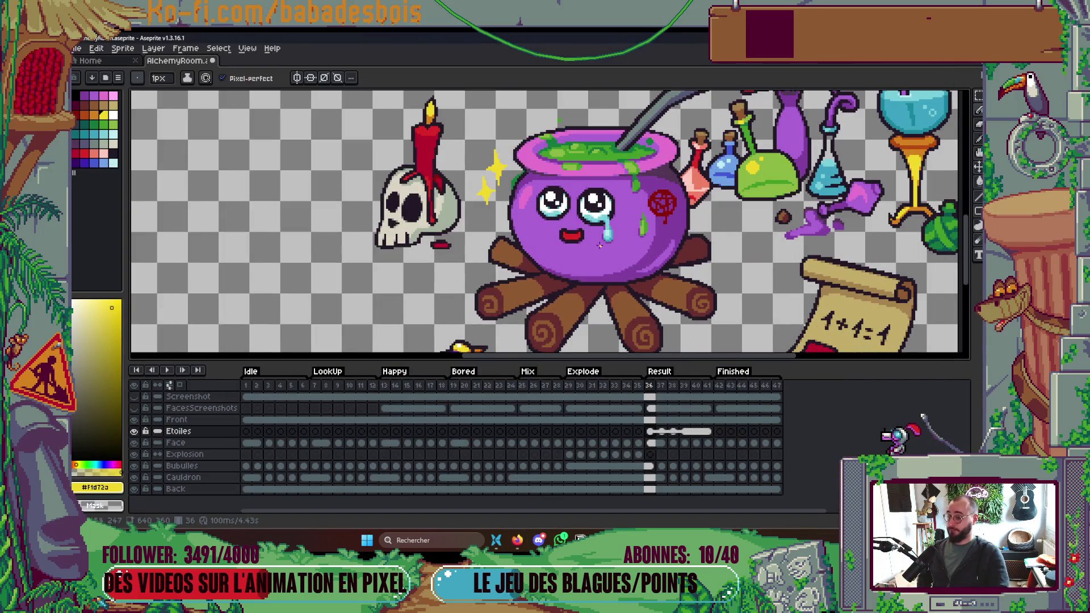
pyautogui.press('Right')
pyautogui.press('Right')
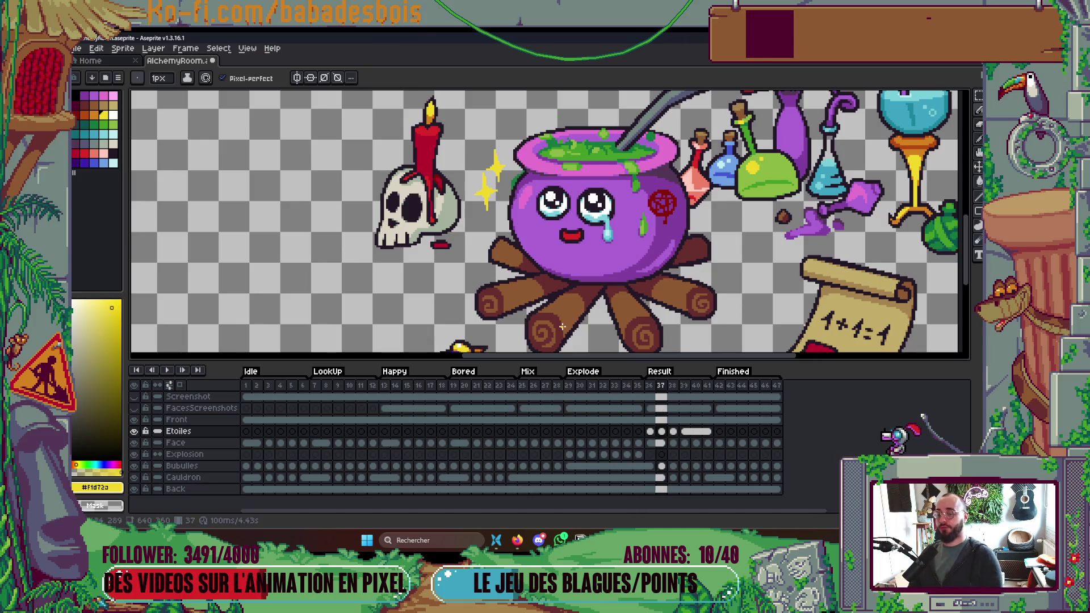
pyautogui.press('Right')
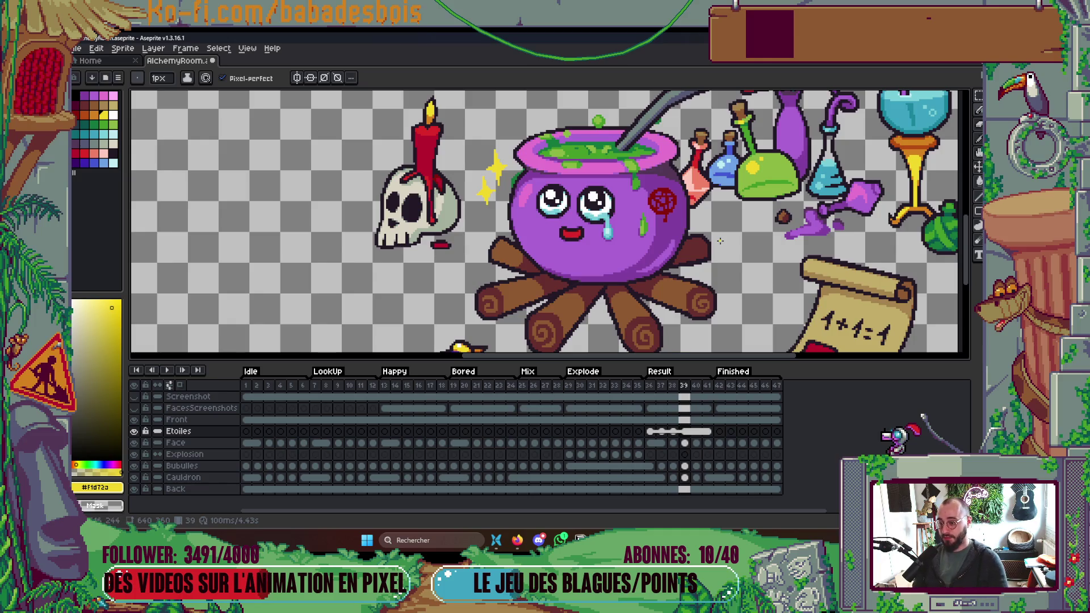
pyautogui.rightClick(692, 438)
pyautogui.click(708, 458)
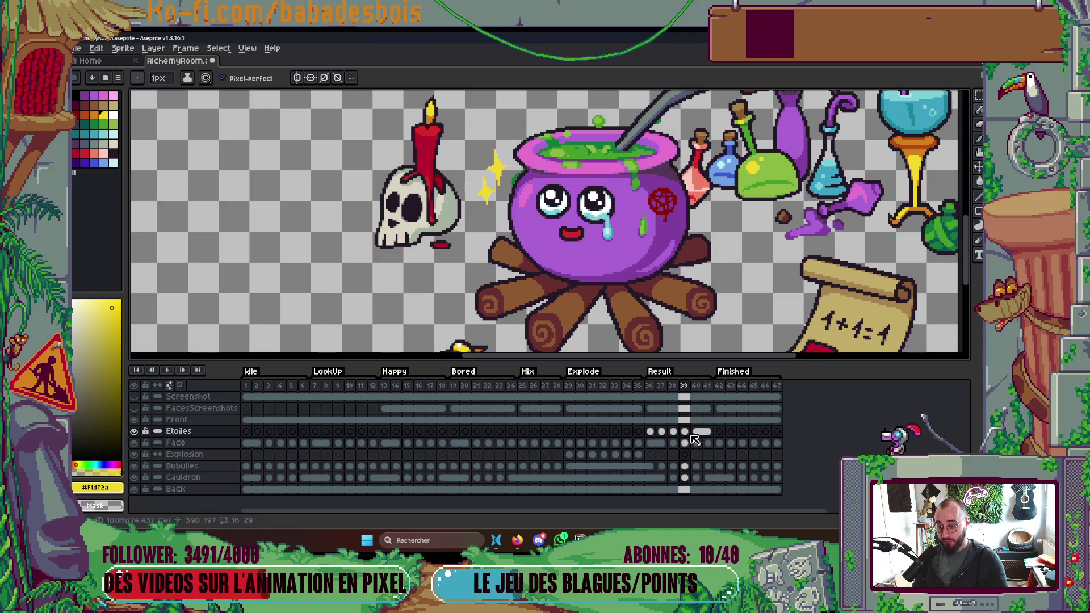
pyautogui.rightClick(700, 435)
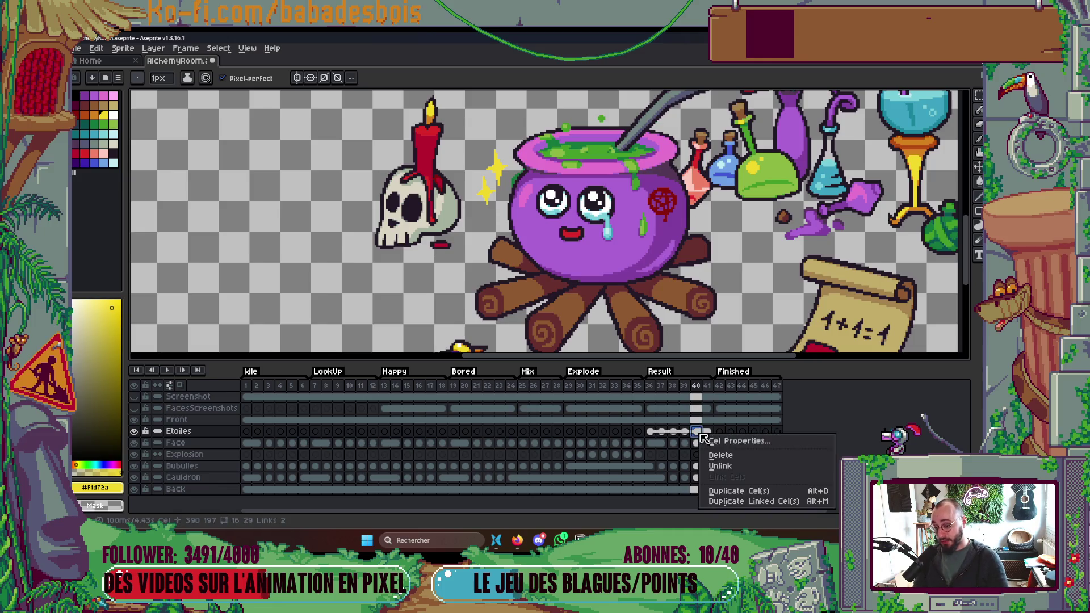
pyautogui.click(739, 470)
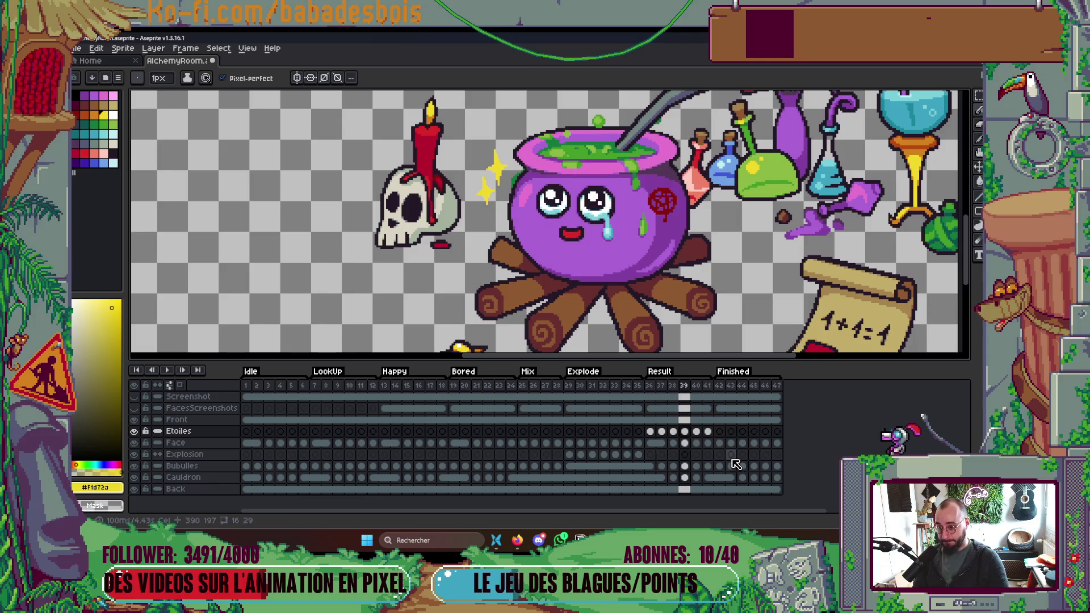
pyautogui.scroll(-3, 741, 260)
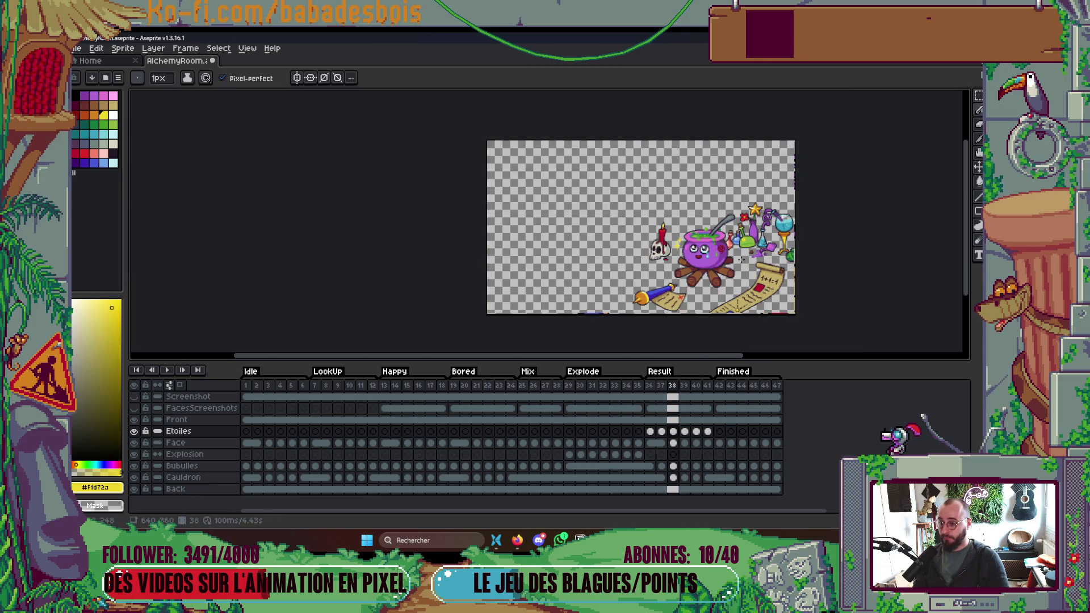
# Turn on onion skin, shift the sparkle's top one pixel right, and trim its lower stem.
pyautogui.scroll(3, 741, 260)
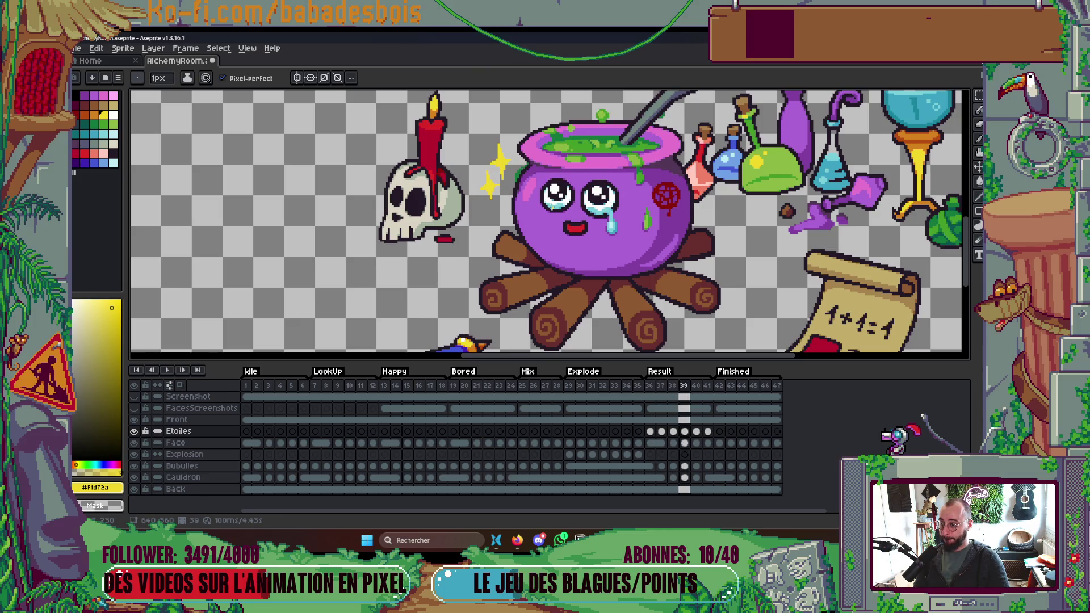
pyautogui.scroll(5, 487, 137)
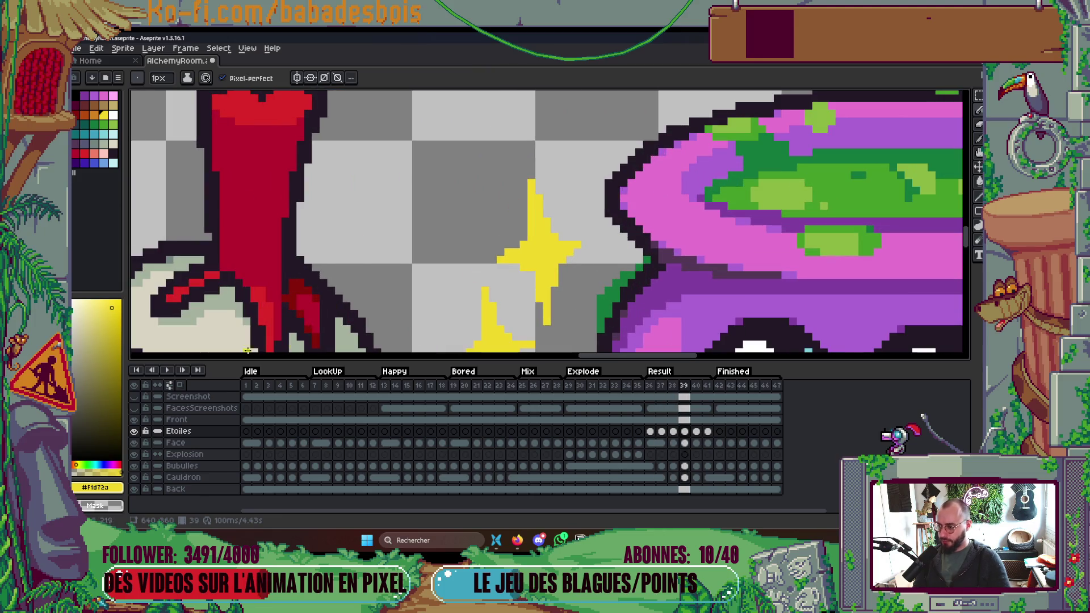
pyautogui.click(179, 385)
pyautogui.rightClick(531, 184)
pyautogui.click(540, 203)
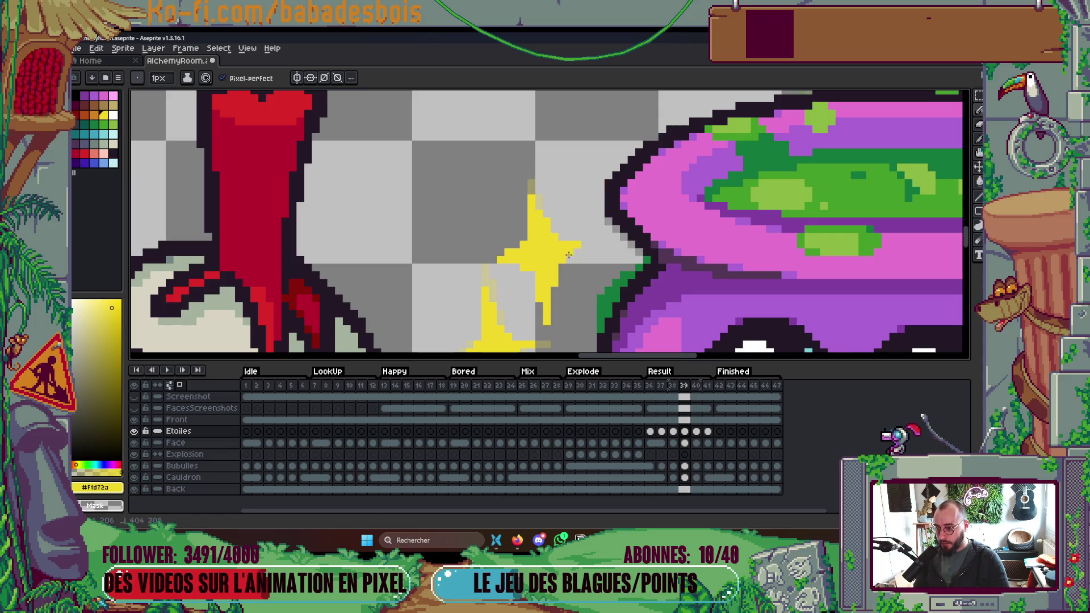
pyautogui.rightClick(539, 294)
pyautogui.rightClick(545, 319)
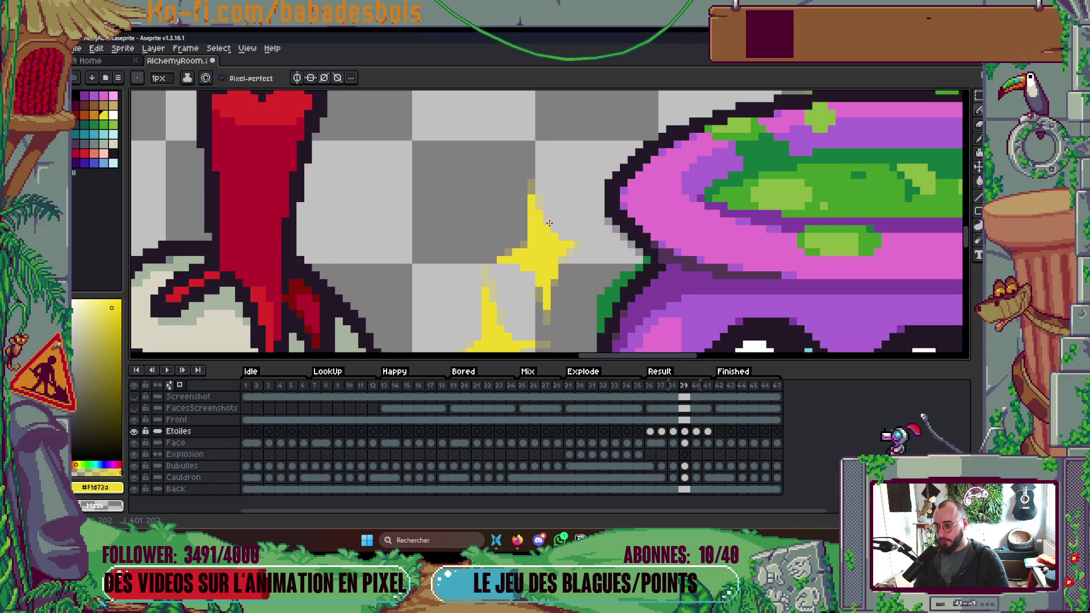
# On frame 40, repaint the sparkle's right arm and edge pixels in faint yellow.
pyautogui.scroll(-2, 595, 197)
pyautogui.scroll(3, 538, 235)
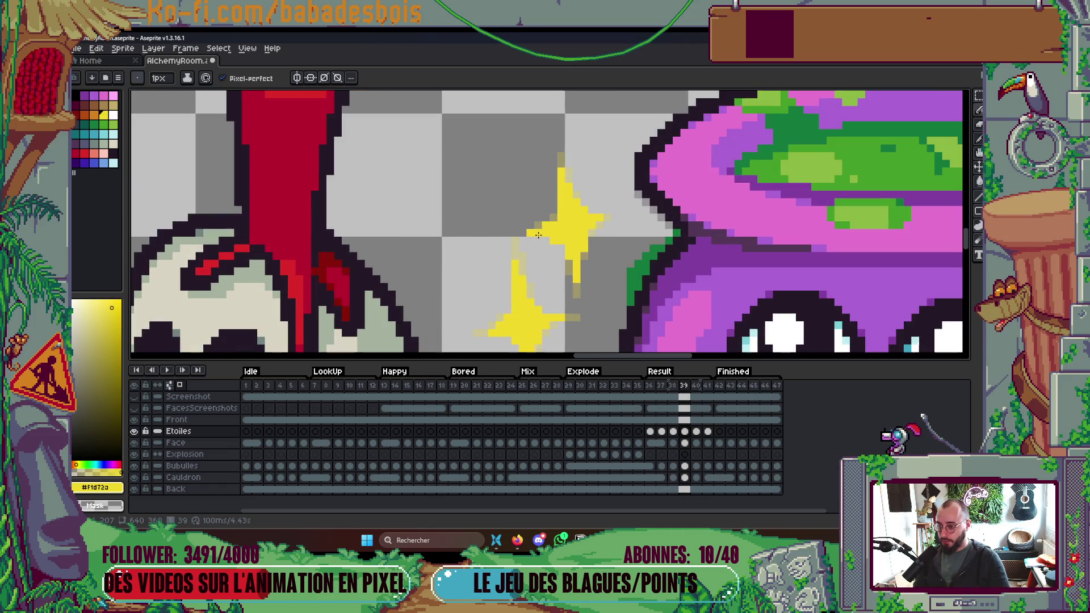
pyautogui.press('Left')
pyautogui.scroll(-3, 622, 174)
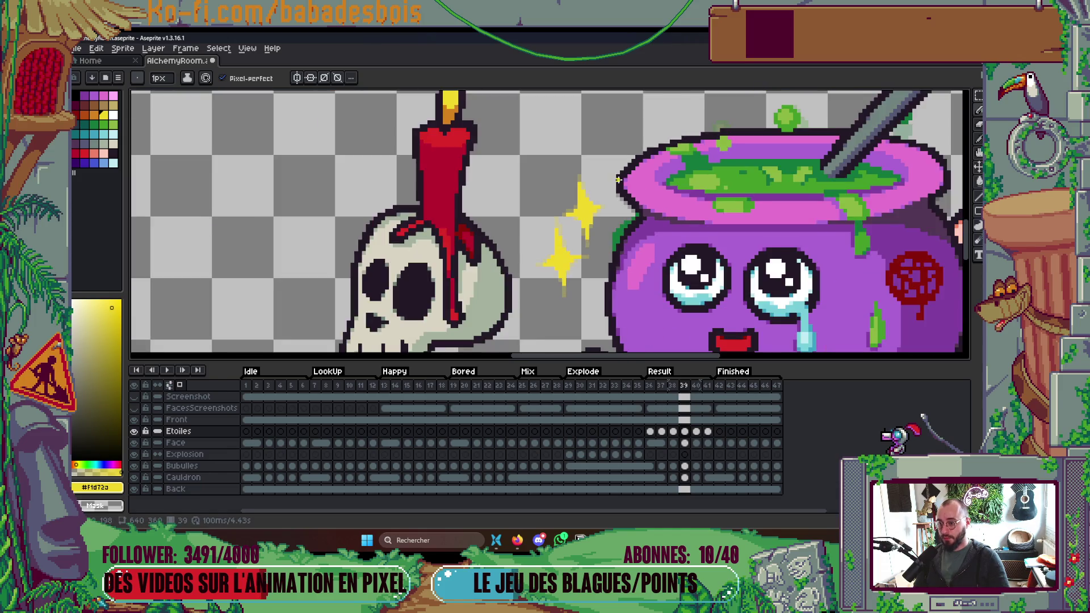
pyautogui.scroll(4, 628, 200)
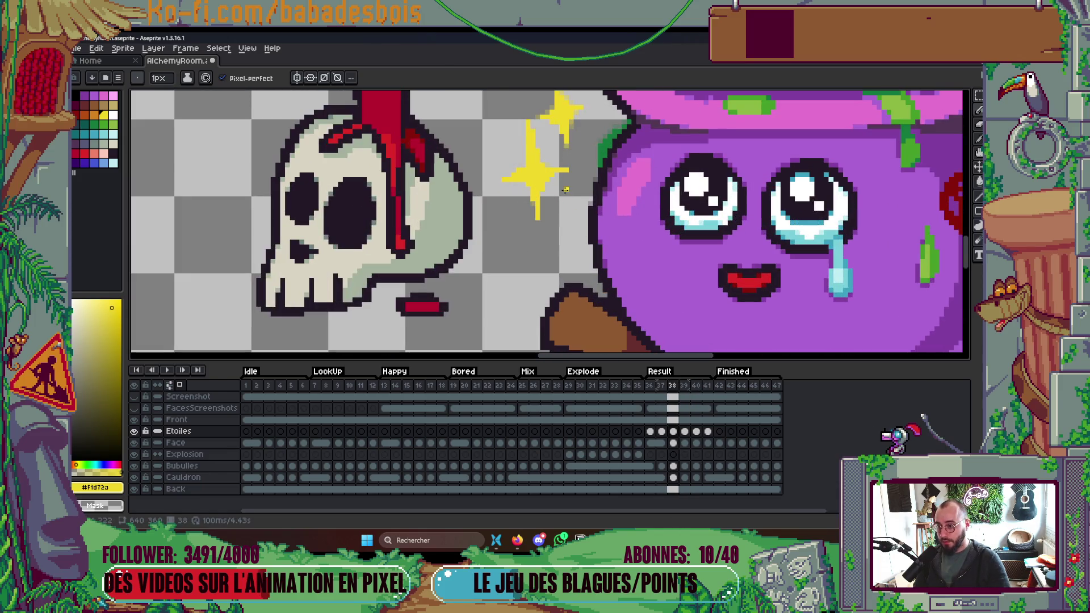
pyautogui.press('Right')
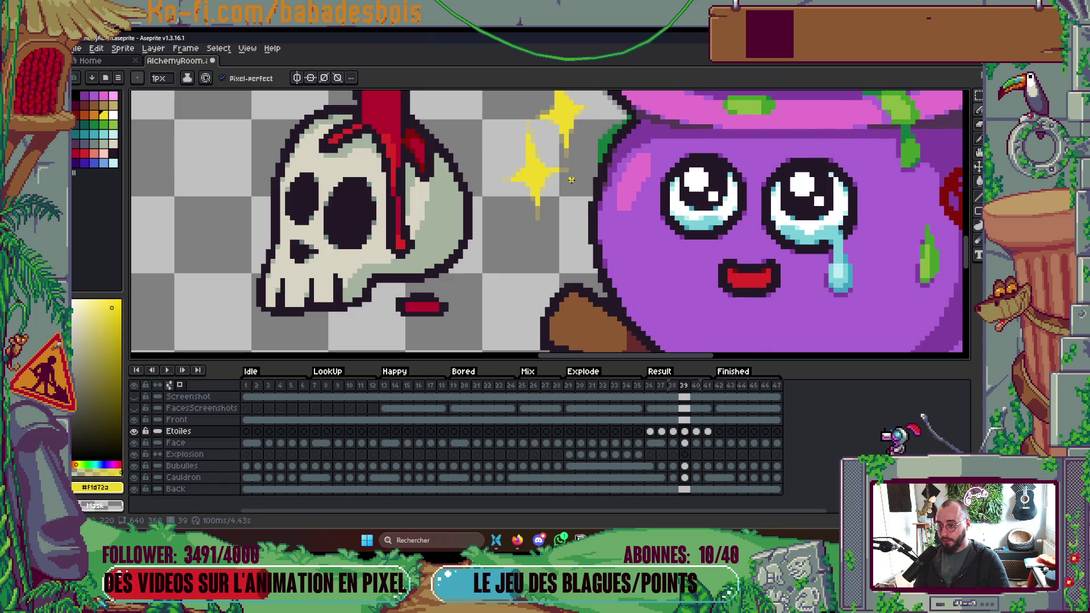
pyautogui.press('Right')
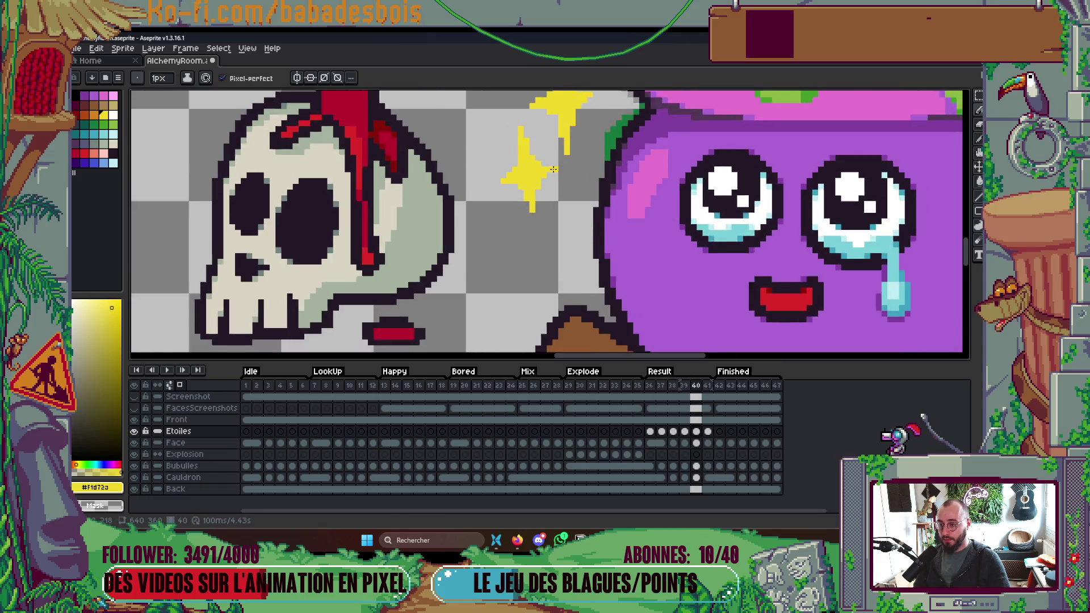
pyautogui.scroll(3, 552, 169)
pyautogui.moveTo(570, 170)
pyautogui.mouseDown()
pyautogui.moveTo(534, 187)
pyautogui.moveTo(500, 227)
pyautogui.mouseUp()
pyautogui.click(479, 168)
pyautogui.scroll(3, 456, 192)
pyautogui.click(460, 254)
pyautogui.click(491, 196)
pyautogui.scroll(-4, 479, 176)
# Preview the animation and compare the sparkles across frames 39–41.
pyautogui.press('Return')
pyautogui.scroll(-1, 560, 154)
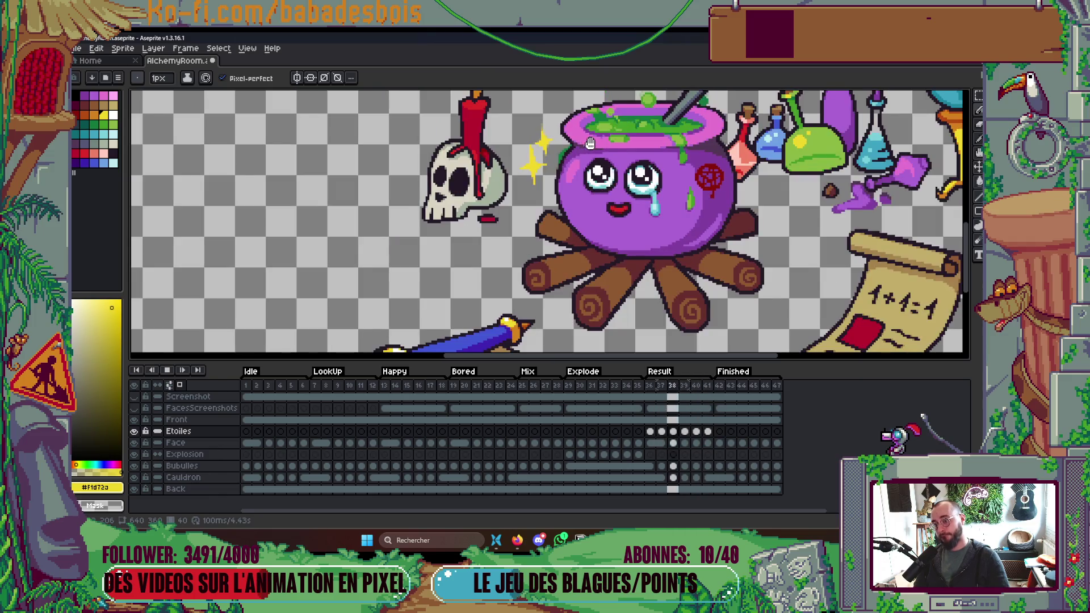
pyautogui.scroll(-2, 591, 149)
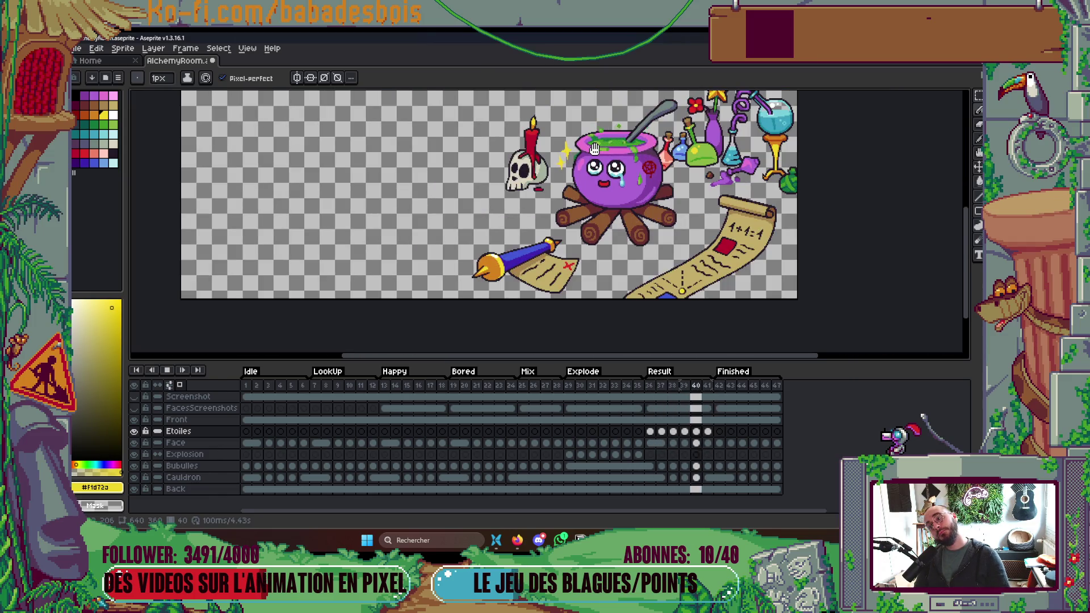
pyautogui.moveTo(626, 200); pyautogui.dragTo(608, 245)
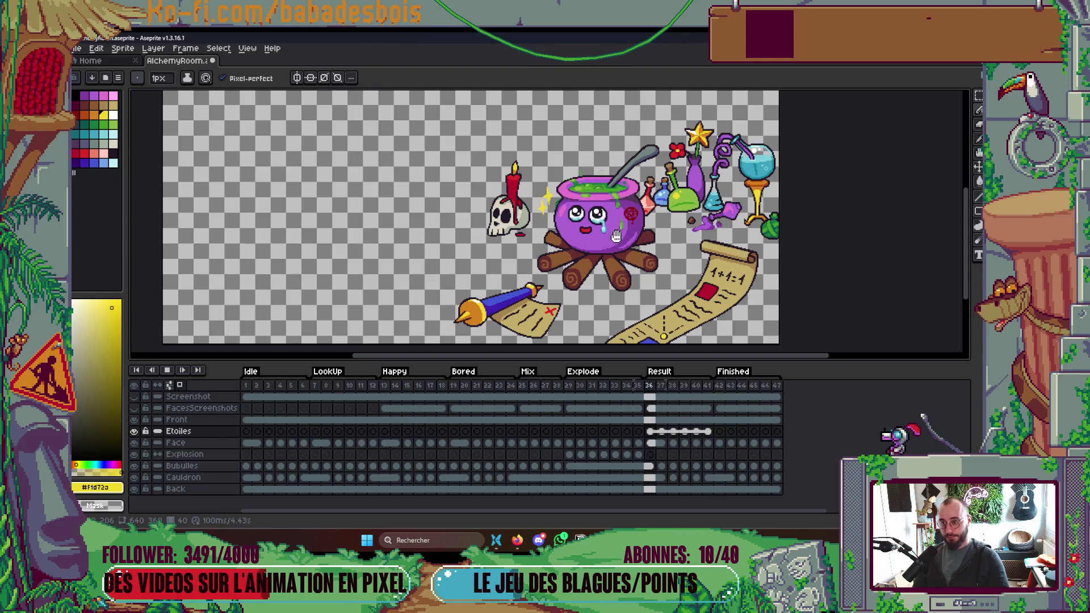
pyautogui.press('Return')
pyautogui.press('Left')
pyautogui.press('Left')
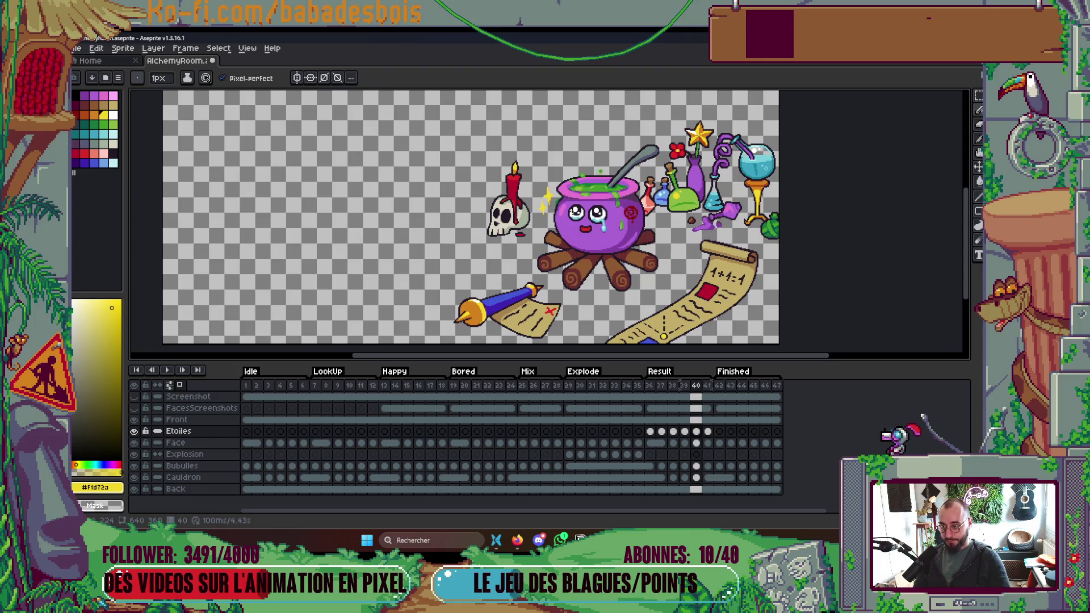
pyautogui.scroll(5, 557, 201)
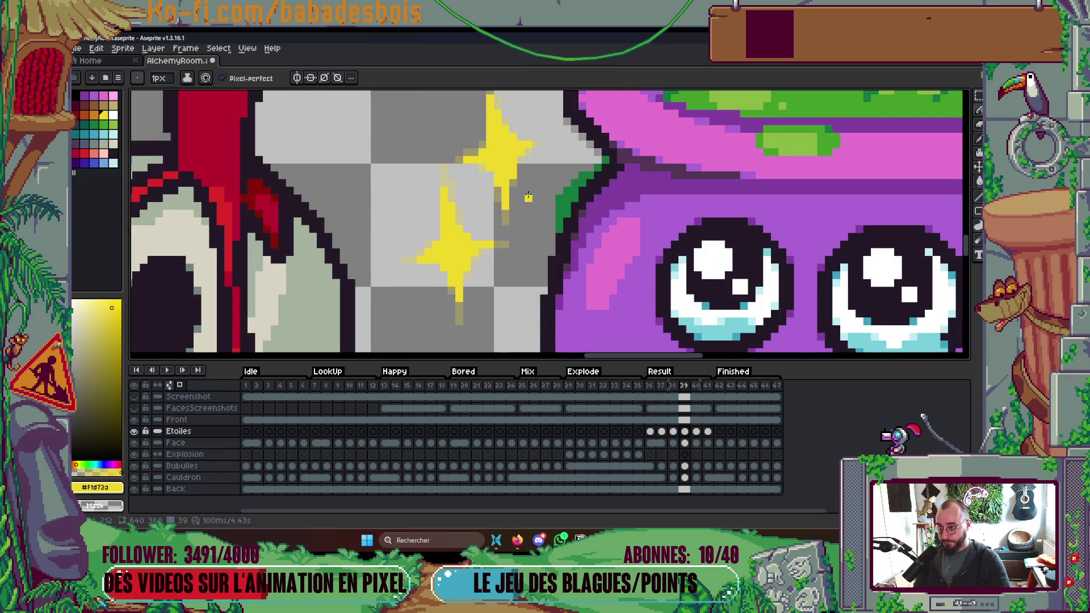
pyautogui.press('Right')
pyautogui.press('Right')
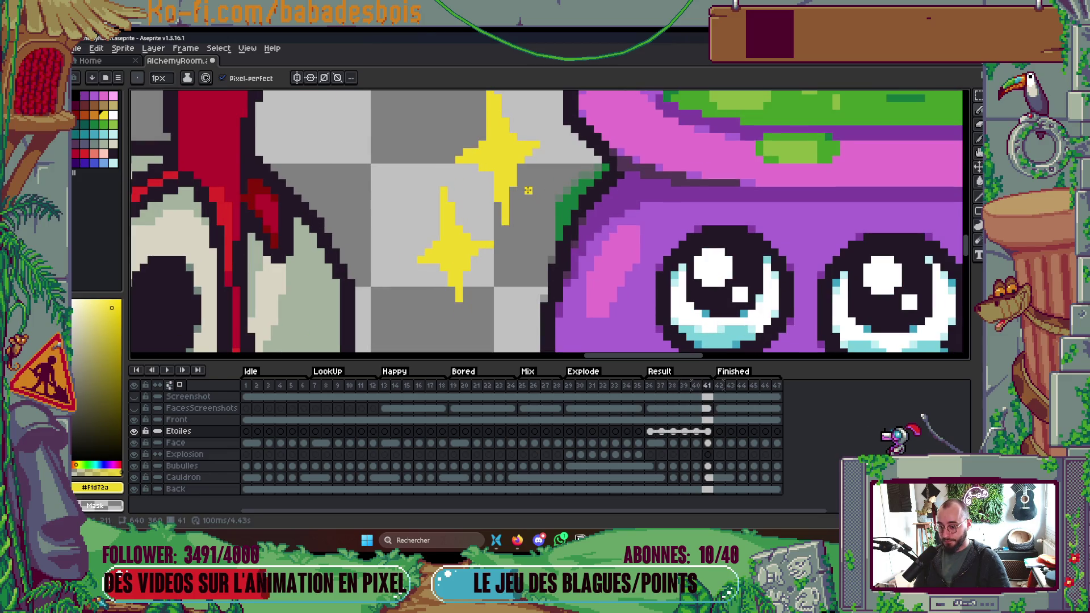
pyautogui.press('Left')
pyautogui.press('Left')
pyautogui.press('Right')
pyautogui.press('Right')
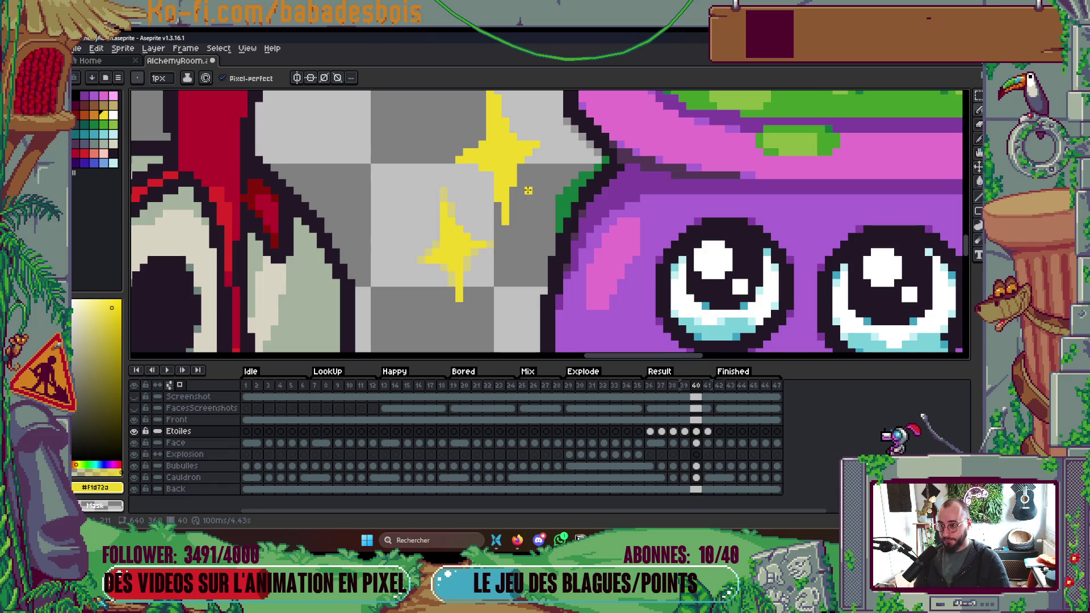
pyautogui.press('Left')
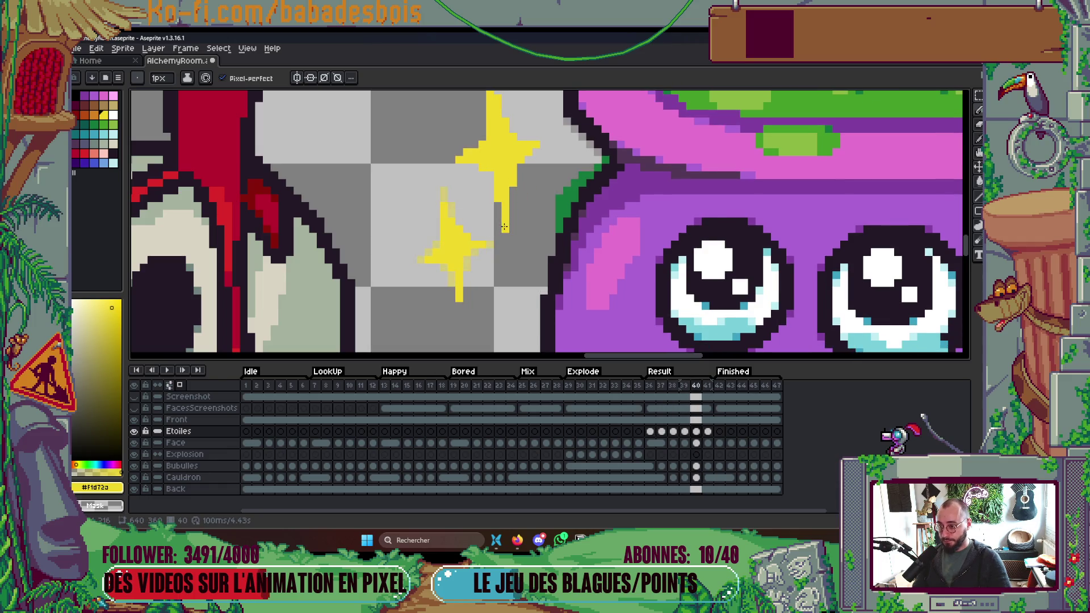
# Add a yellow pixel on frame 40, extend frame 41's sparkle tips, and preview.
pyautogui.click(536, 214)
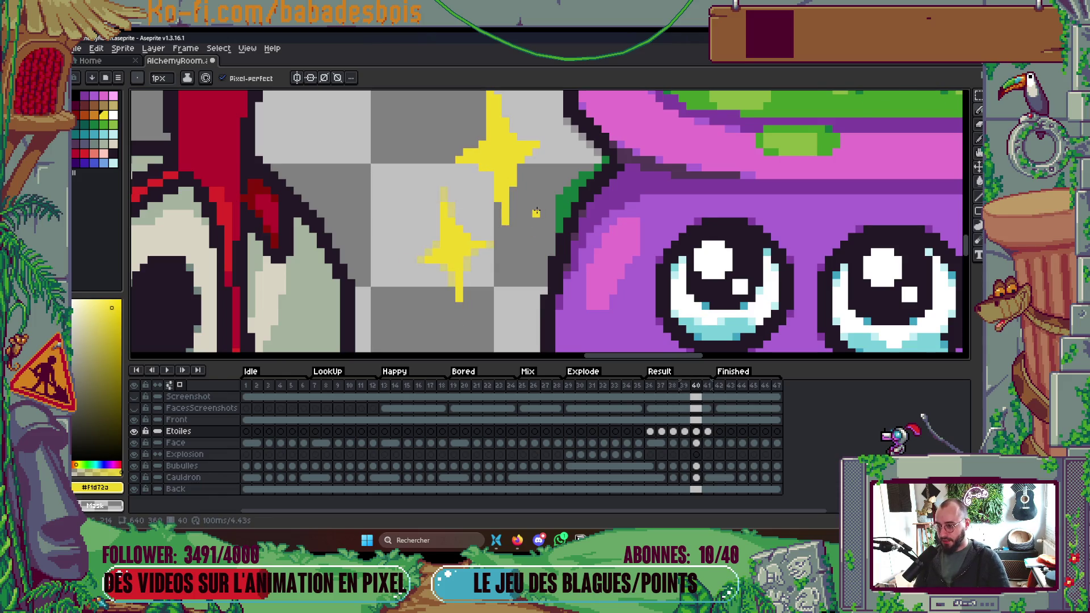
pyautogui.press('Right')
pyautogui.click(505, 229)
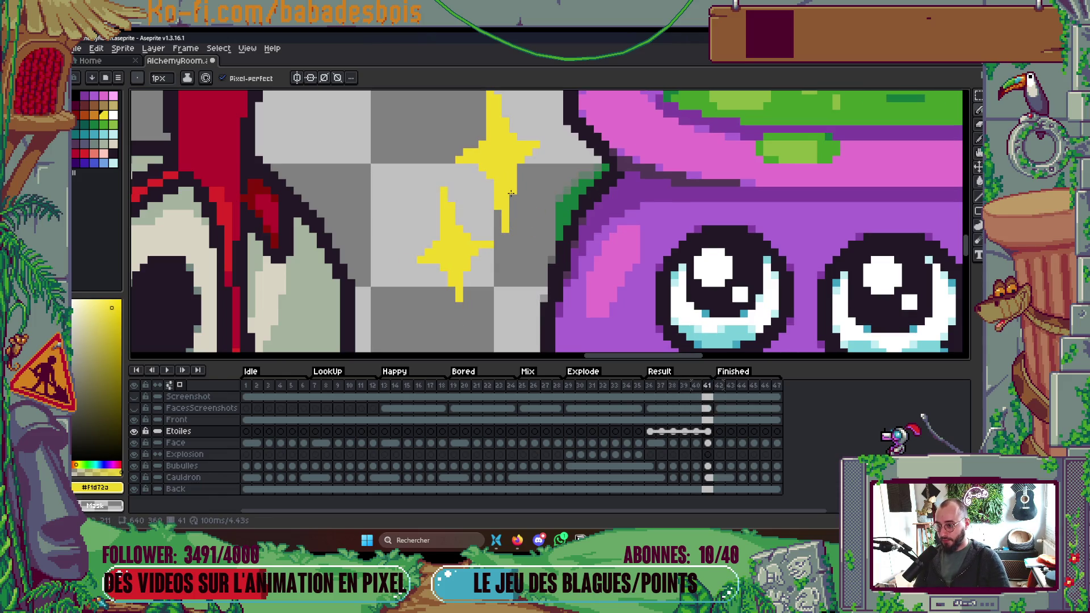
pyautogui.scroll(2, 511, 194)
pyautogui.click(519, 190)
pyautogui.click(421, 204)
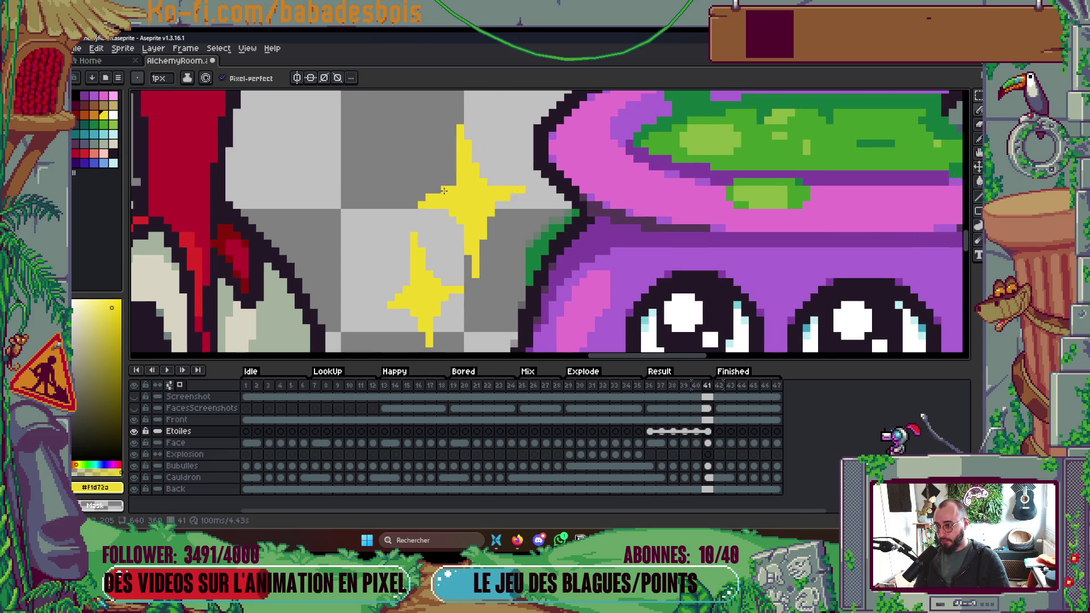
pyautogui.click(460, 120)
pyautogui.scroll(-3, 552, 151)
pyautogui.press('Return')
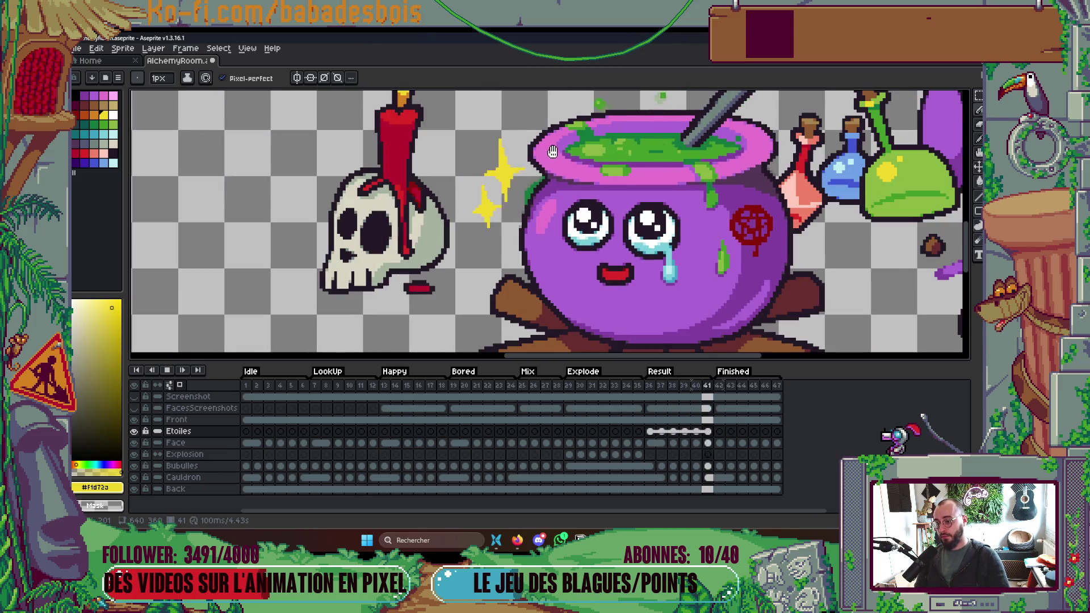
pyautogui.scroll(-1, 553, 152)
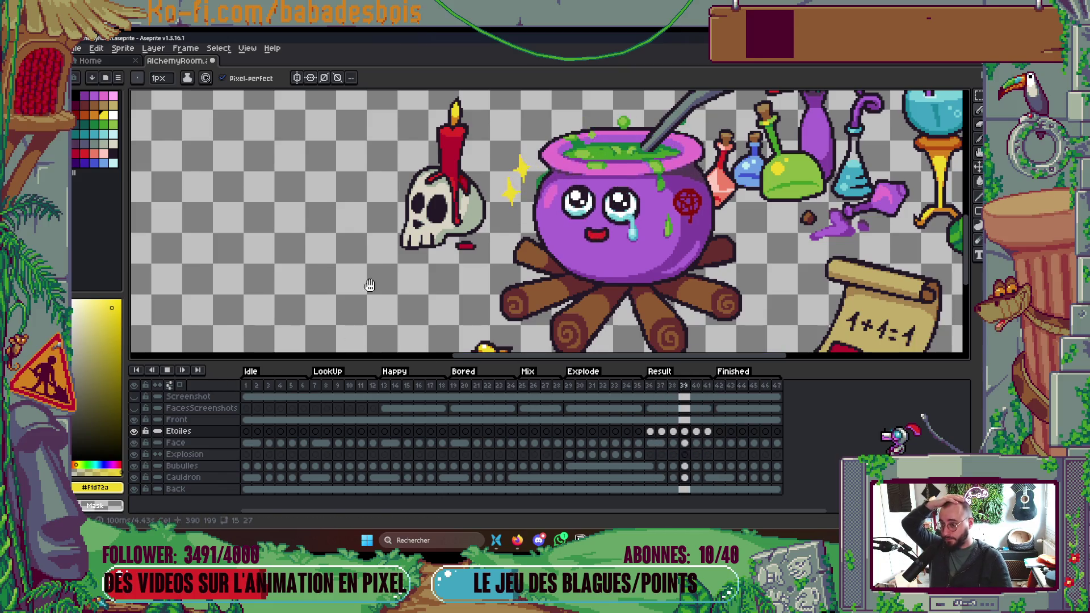
pyautogui.scroll(-2, 370, 285)
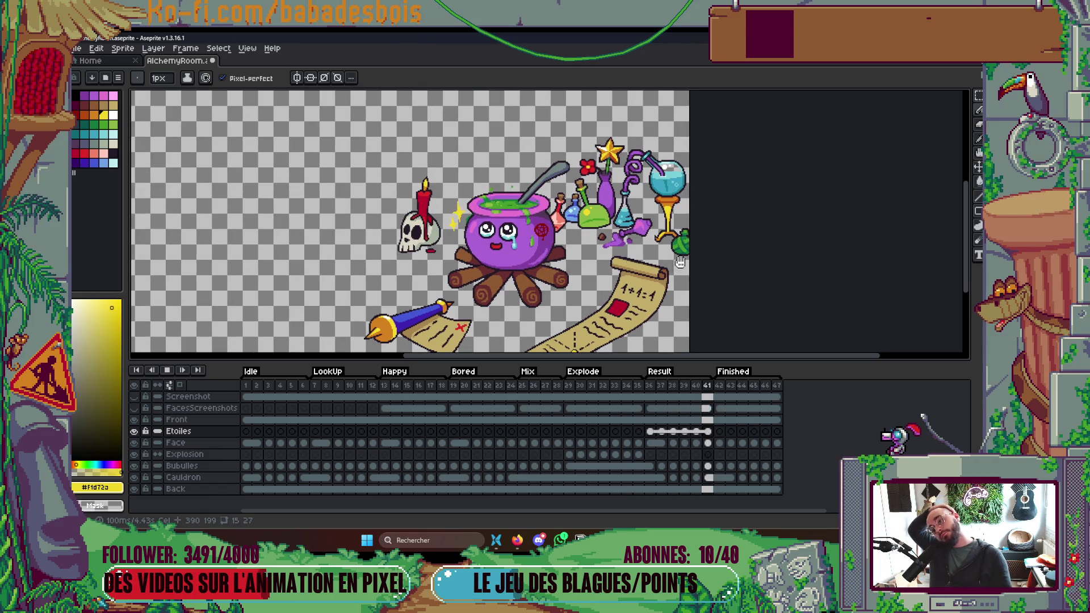
# Save AlchemyRoom.aseprite with Ctrl+S, return to frame 1, and switch to the browser.
pyautogui.moveTo(718, 251)
pyautogui.mouseDown()
pyautogui.moveTo(778, 285)
pyautogui.moveTo(797, 246)
pyautogui.moveTo(781, 271)
pyautogui.mouseUp()
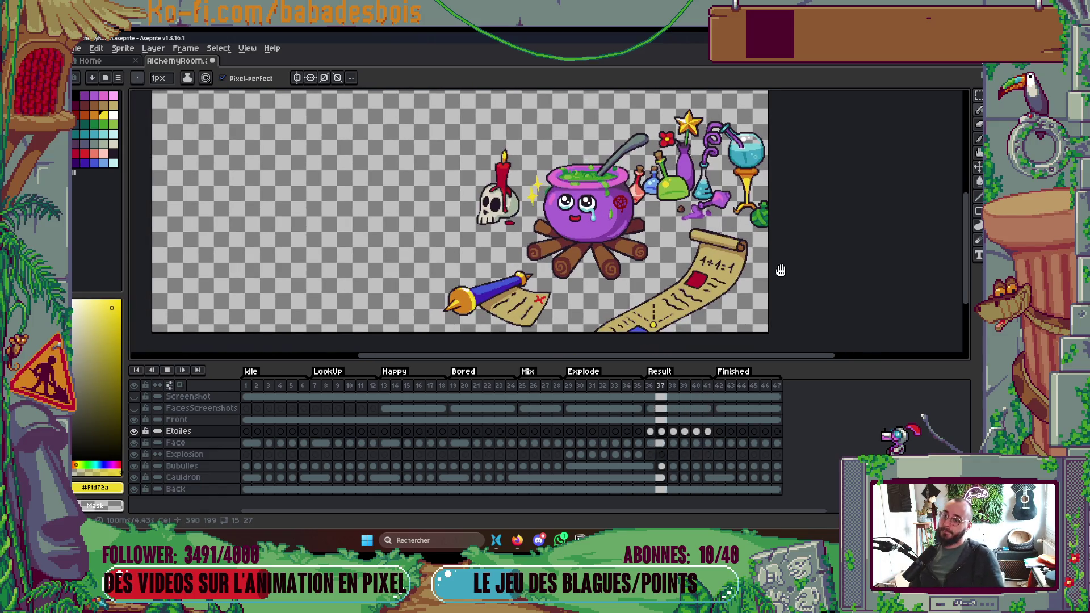
pyautogui.press('Tab')
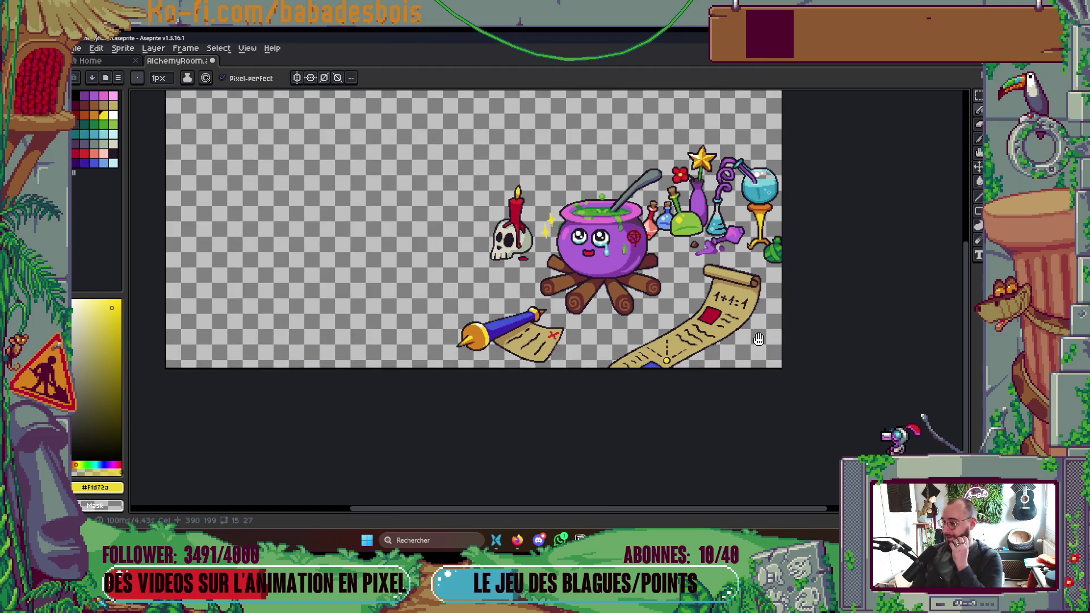
pyautogui.hotkey('ctrl', 's')
pyautogui.press('Tab')
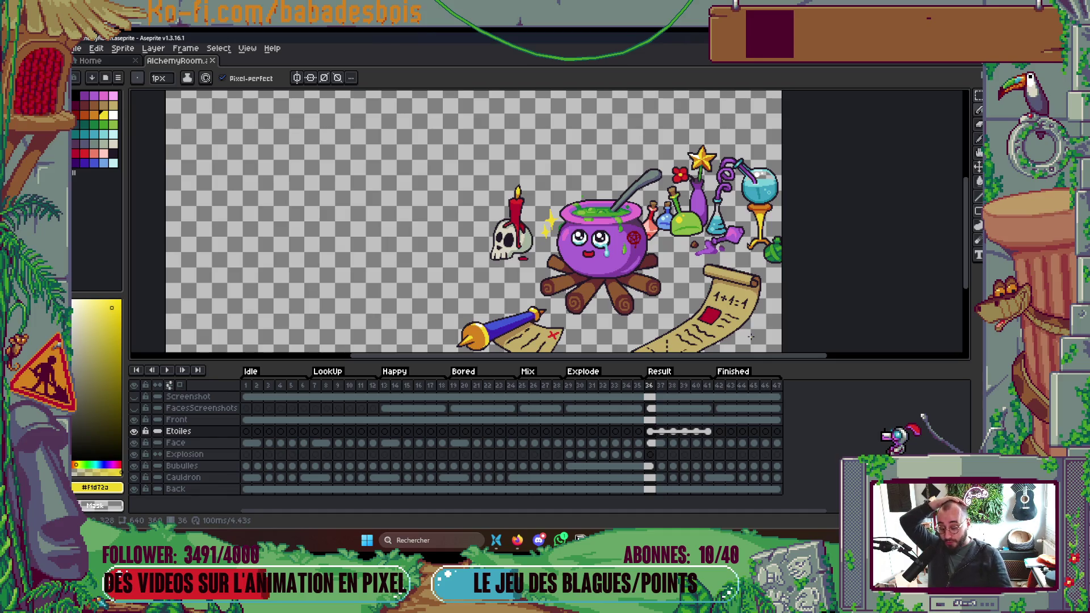
pyautogui.moveTo(748, 337)
pyautogui.mouseDown()
pyautogui.moveTo(711, 291)
pyautogui.moveTo(711, 352)
pyautogui.moveTo(735, 340)
pyautogui.moveTo(741, 315)
pyautogui.mouseUp()
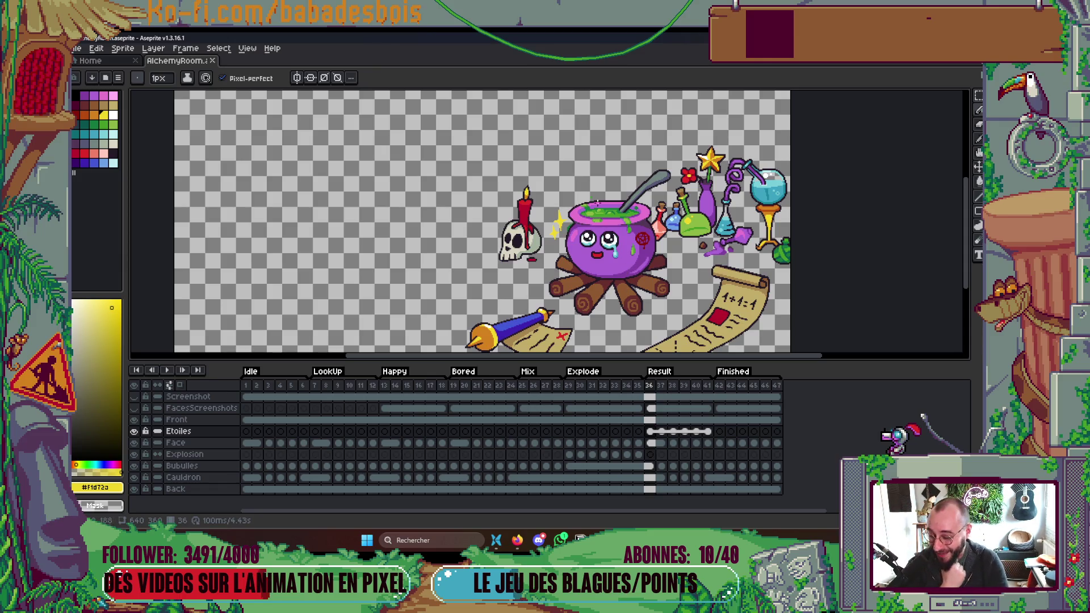
pyautogui.click(245, 385)
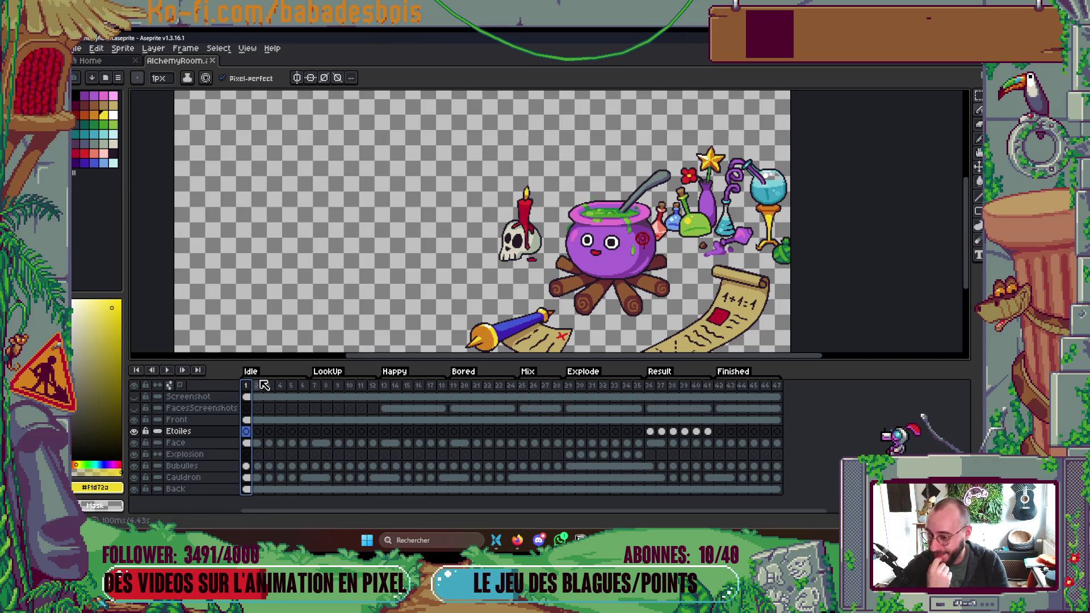
pyautogui.click(518, 540)
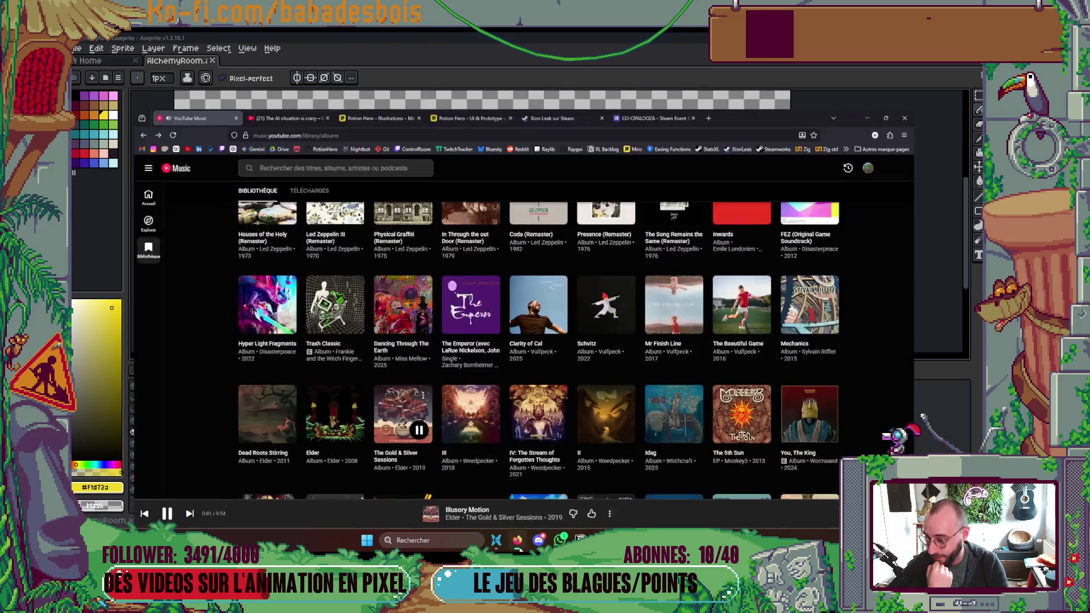
# Glance over the Potion Hero UI & Prototype board, then switch to the Illustrations board.
pyautogui.click(461, 43)
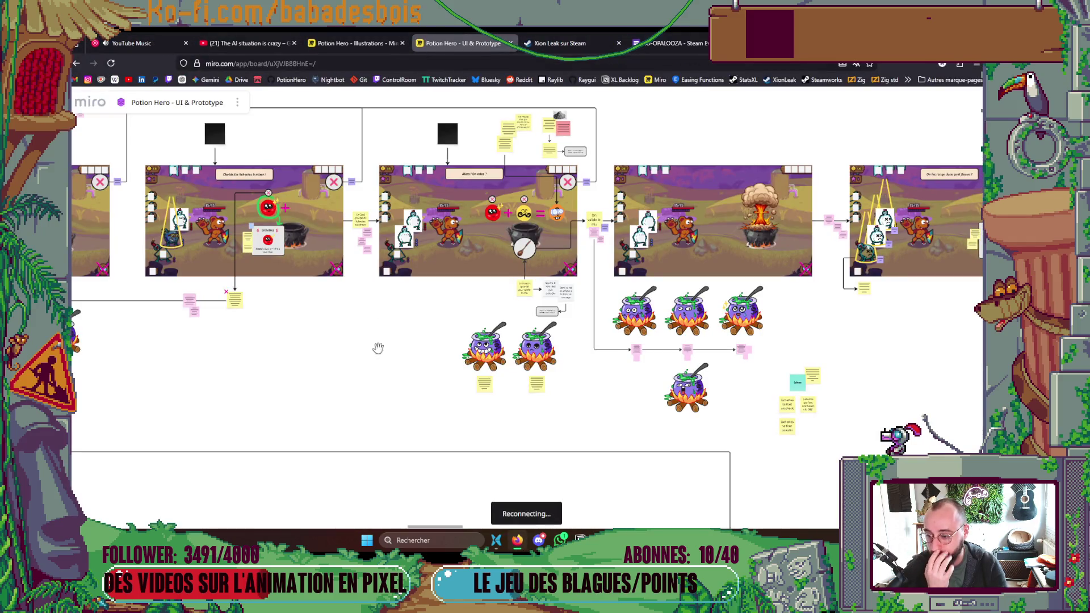
pyautogui.moveTo(378, 348); pyautogui.dragTo(780, 307)
pyautogui.hotkey('ctrl', 'shift', 'Tab')
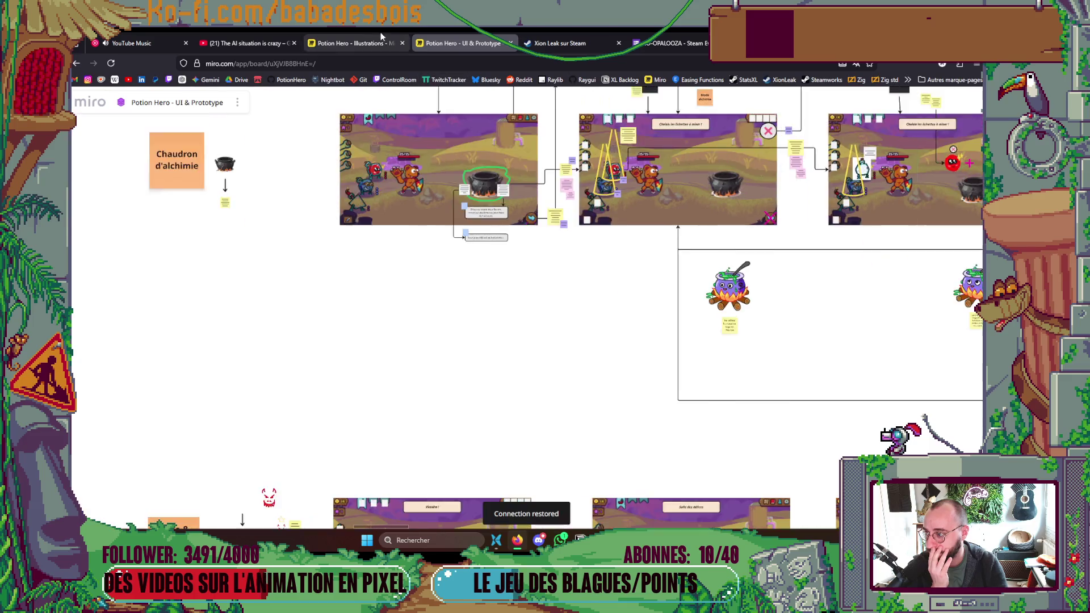
pyautogui.moveTo(426, 450); pyautogui.dragTo(445, 426)
# Zoom around the Illustrations board reading its notes, then bring Aseprite back to front.
pyautogui.scroll(3, 415, 396)
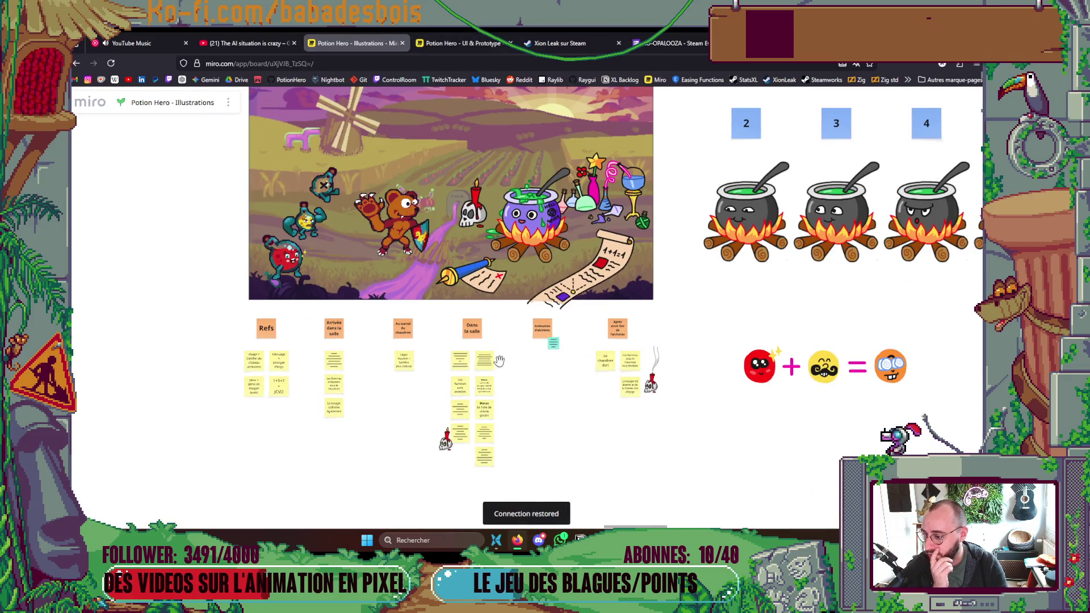
pyautogui.scroll(2, 499, 360)
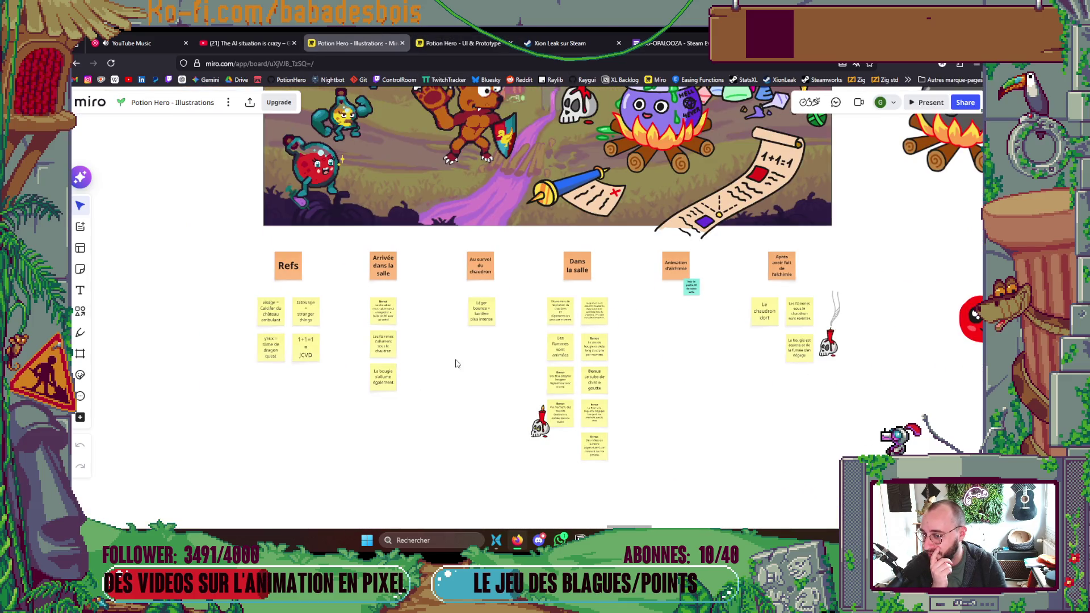
pyautogui.scroll(3, 457, 363)
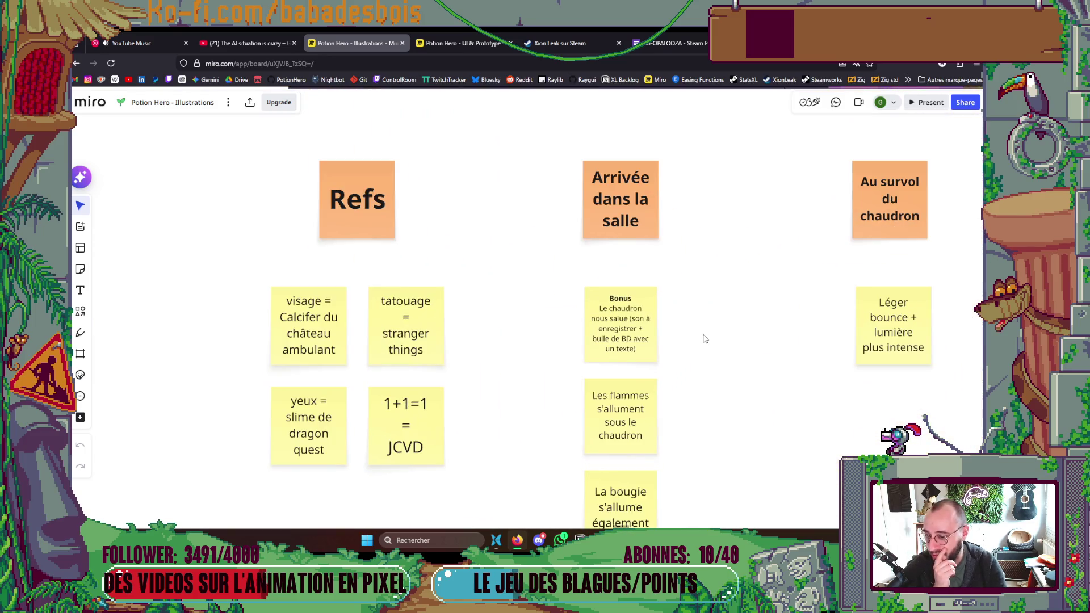
pyautogui.scroll(-2, 649, 349)
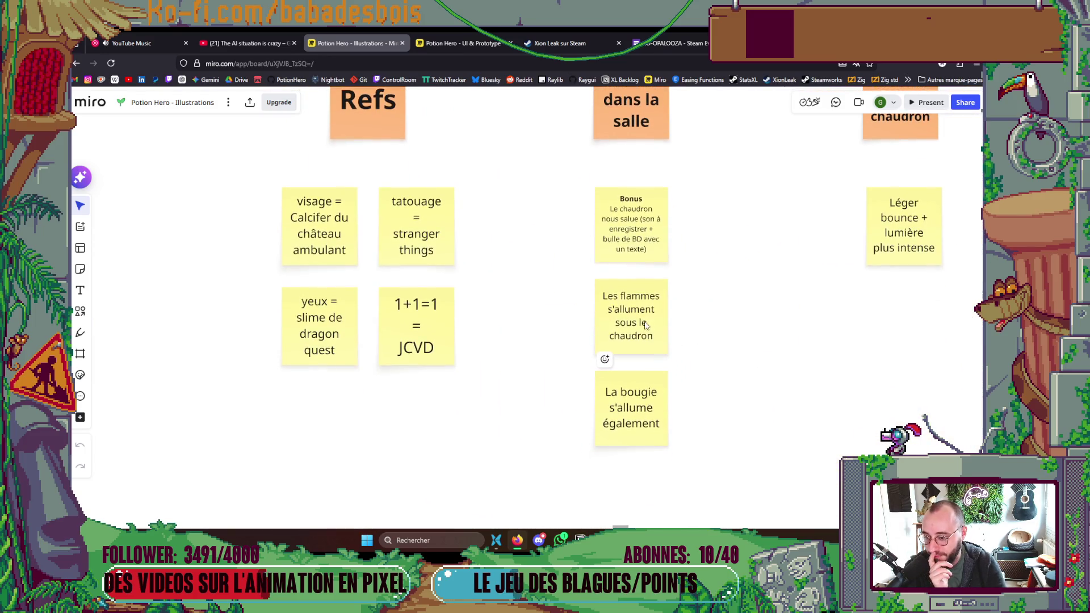
pyautogui.scroll(-2, 661, 399)
pyautogui.scroll(5, 759, 290)
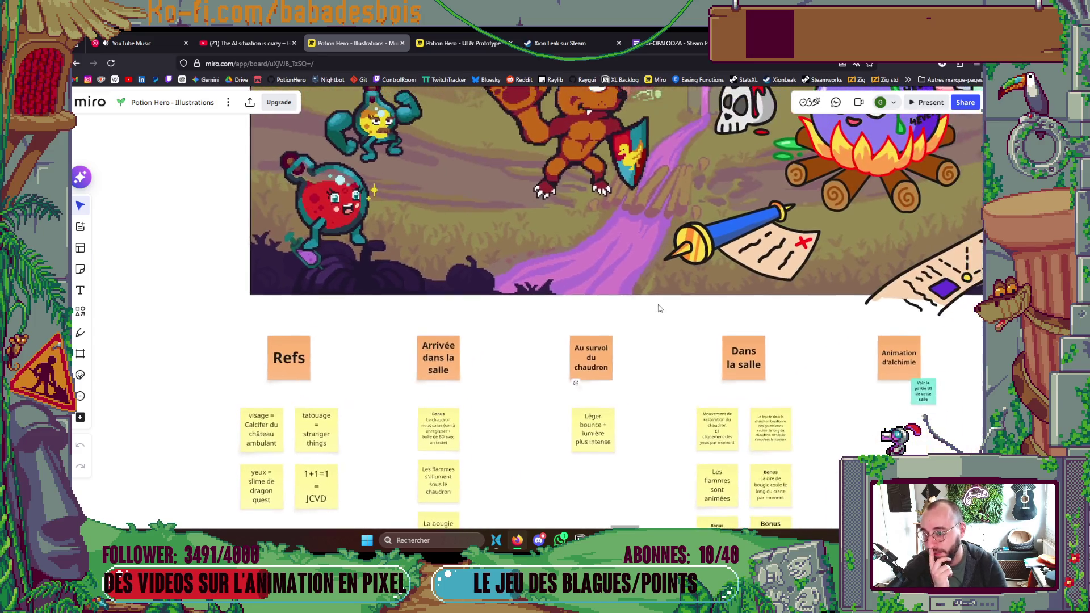
pyautogui.scroll(-1, 520, 360)
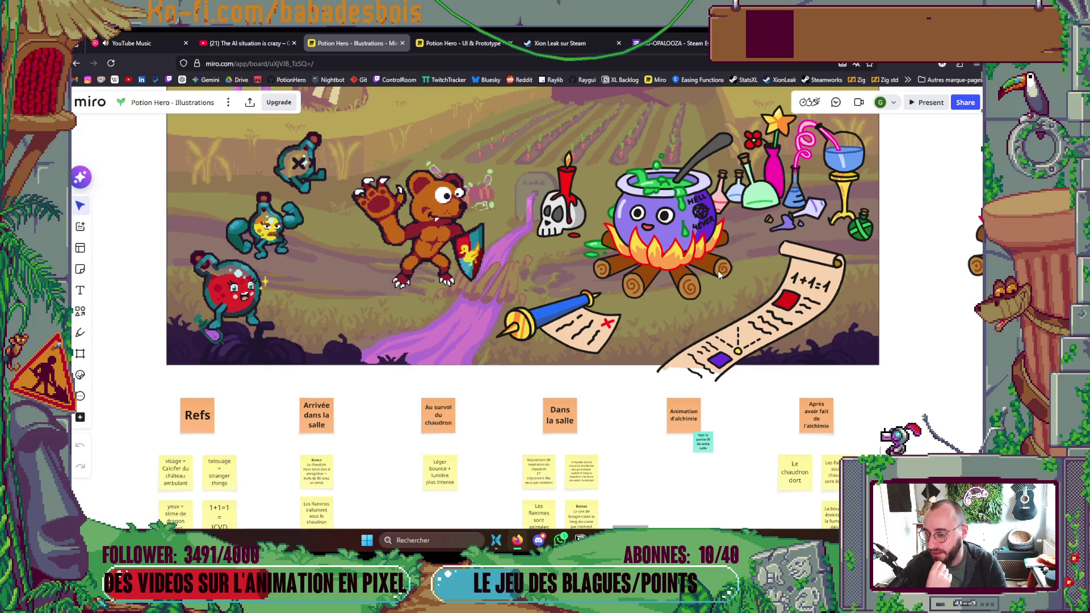
pyautogui.scroll(-2, 727, 218)
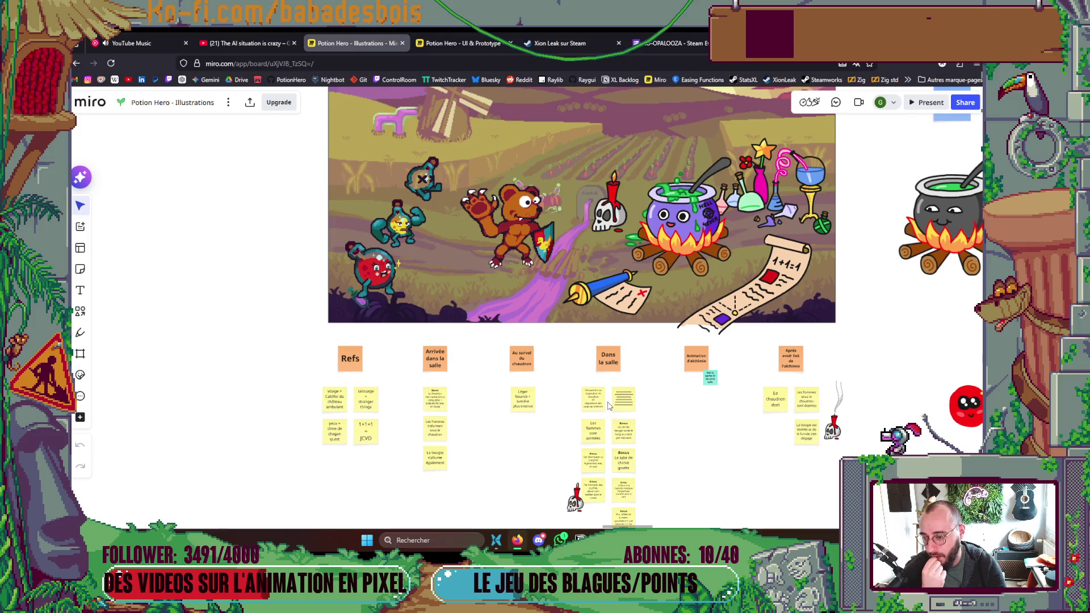
pyautogui.moveTo(580, 538)
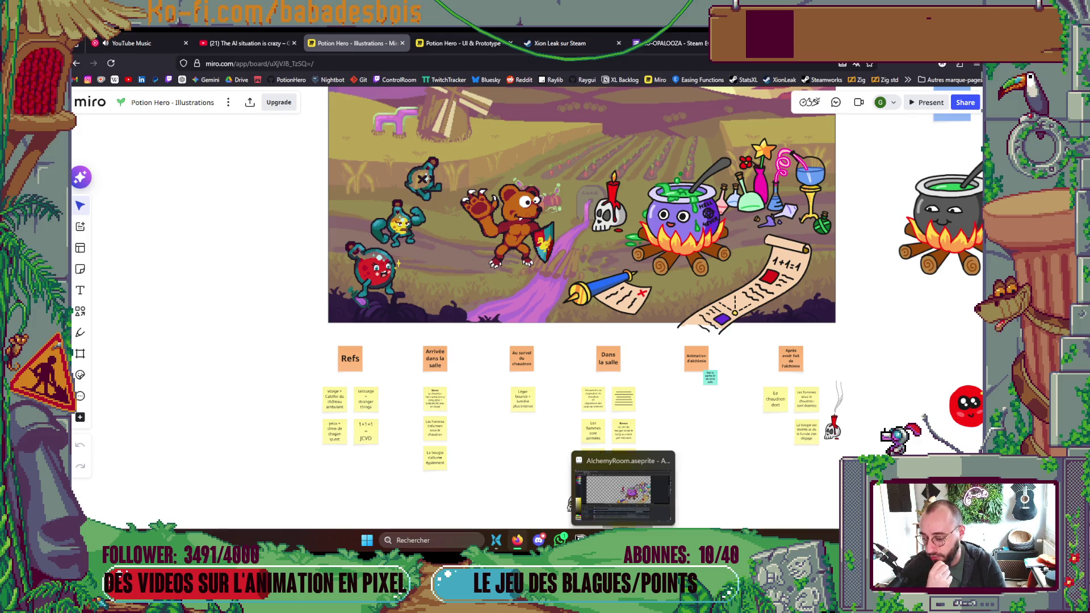
pyautogui.click(623, 488)
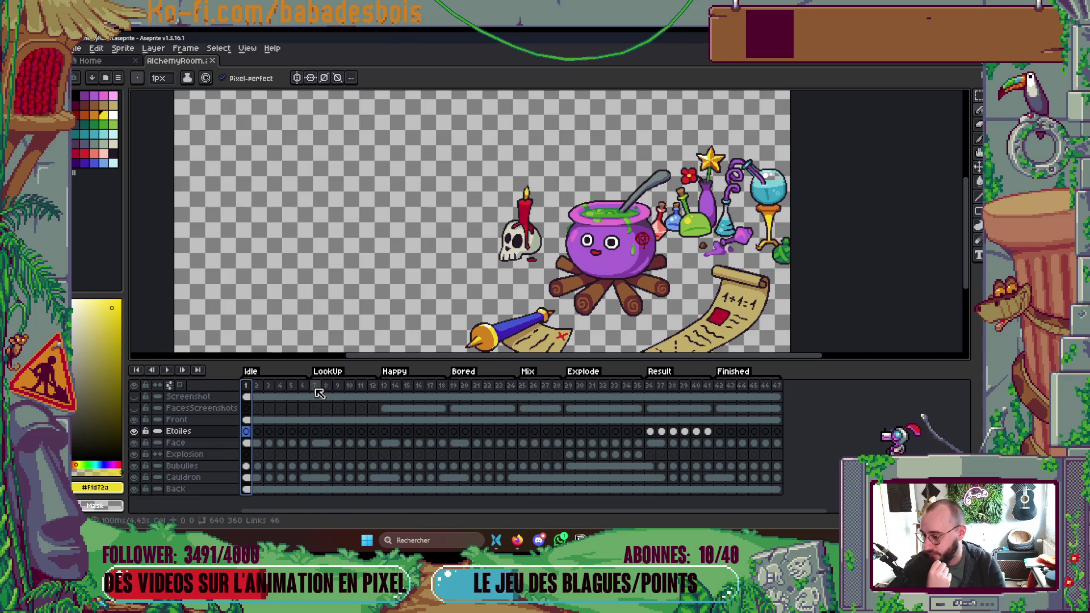
# Preview frames 12, 13 and 19 in the timeline, landing on LookUp frame 7.
pyautogui.moveTo(315, 389); pyautogui.dragTo(361, 390)
pyautogui.click(373, 387)
pyautogui.click(383, 388)
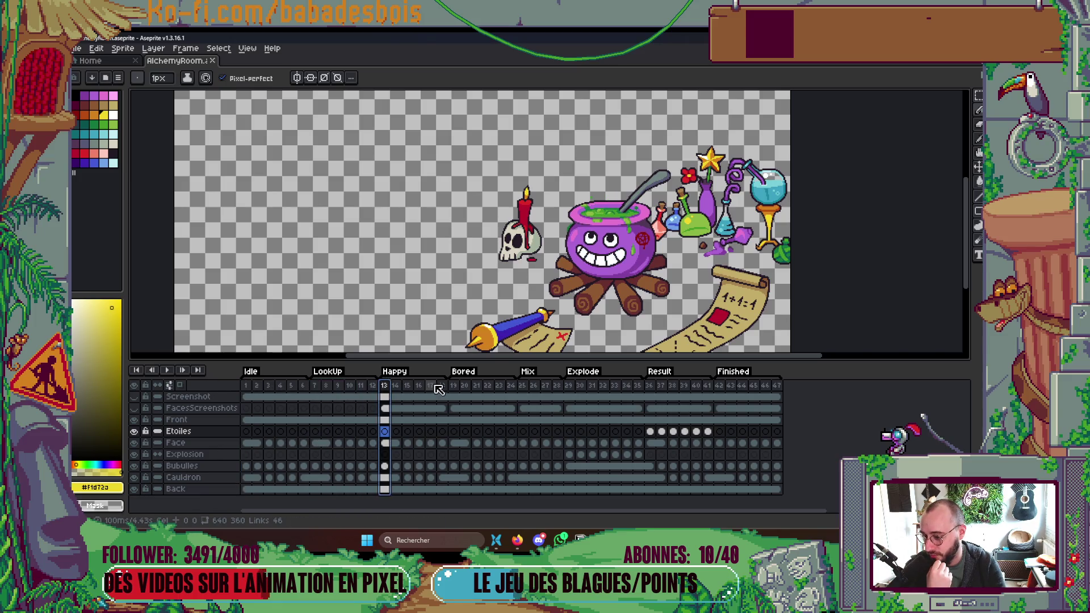
pyautogui.click(453, 388)
pyautogui.click(315, 389)
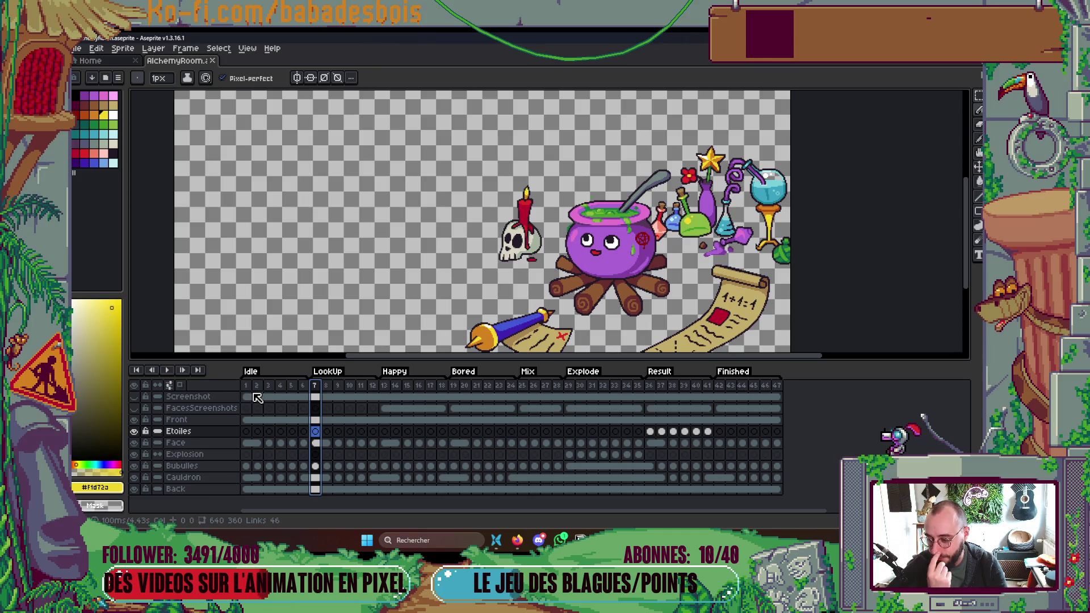
# Review the Explode frame 29, Result frame 36 and Finished frames, returning to frame 7.
pyautogui.click(569, 387)
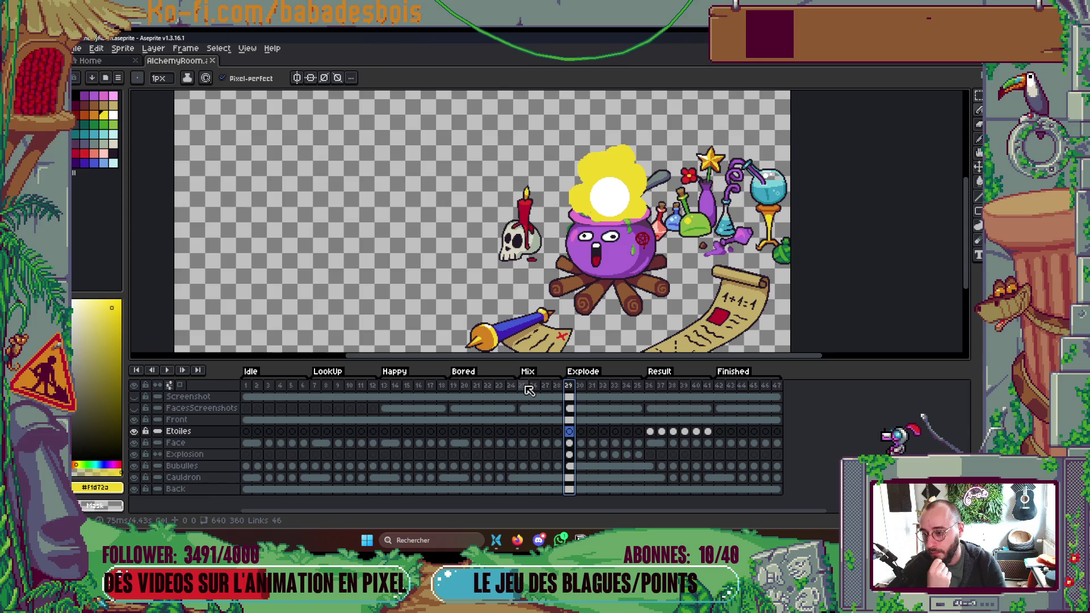
pyautogui.click(649, 387)
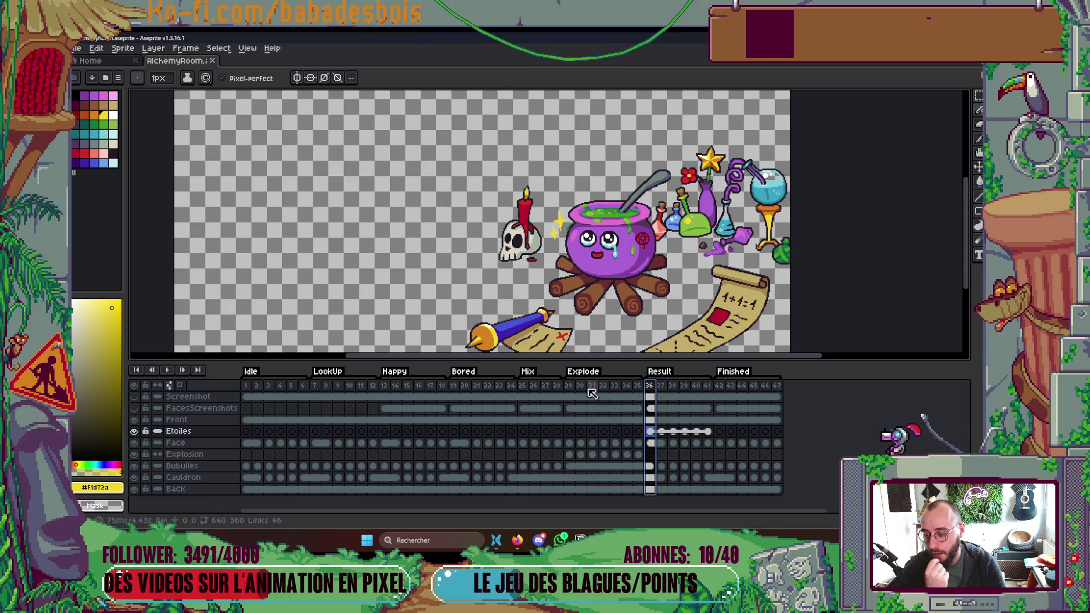
pyautogui.click(720, 386)
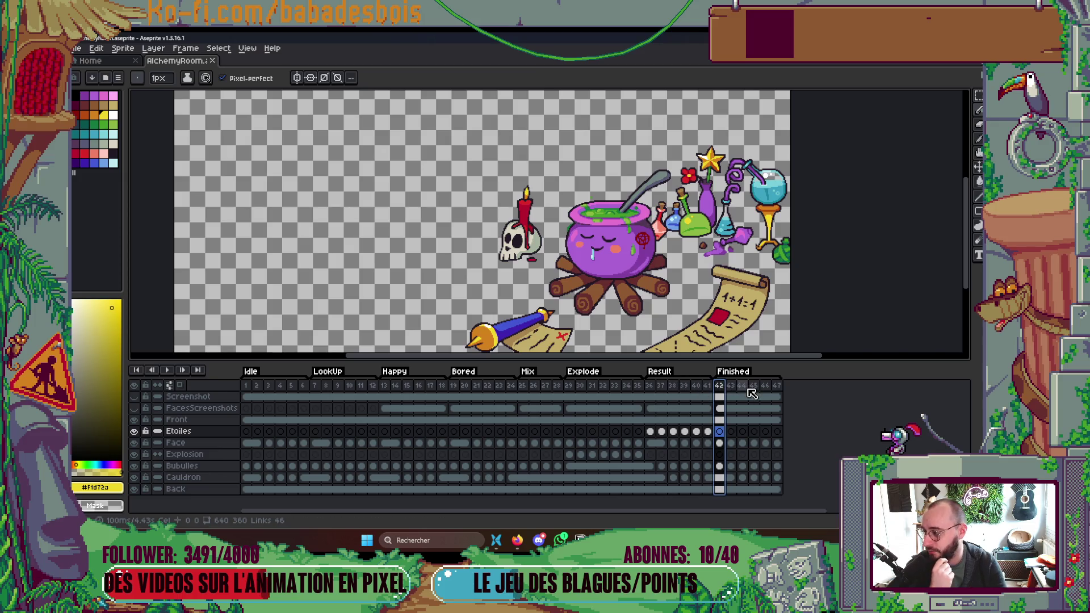
pyautogui.click(649, 386)
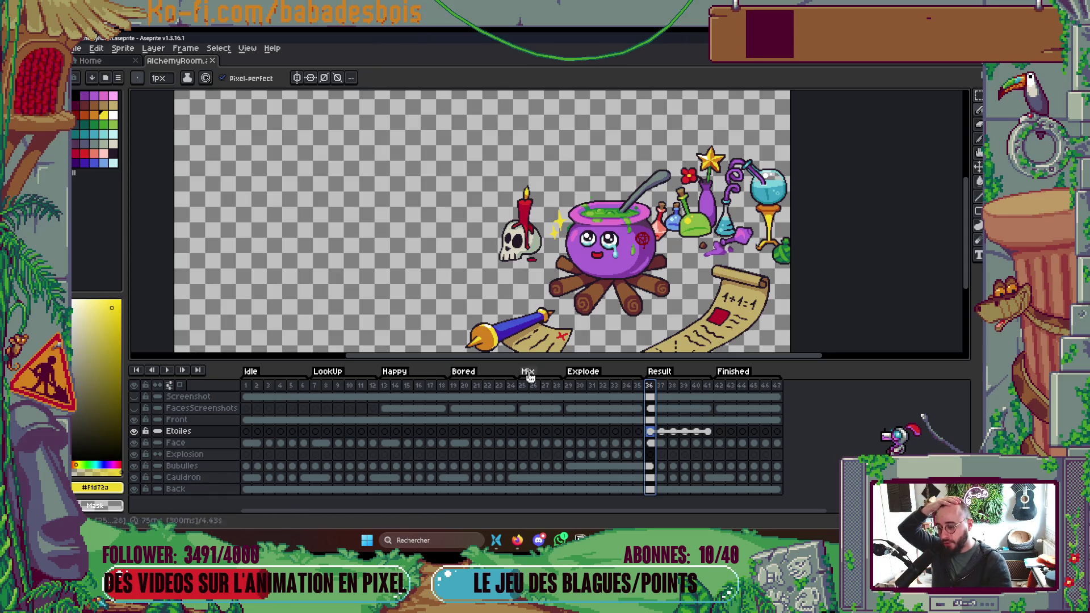
pyautogui.click(569, 386)
pyautogui.click(718, 385)
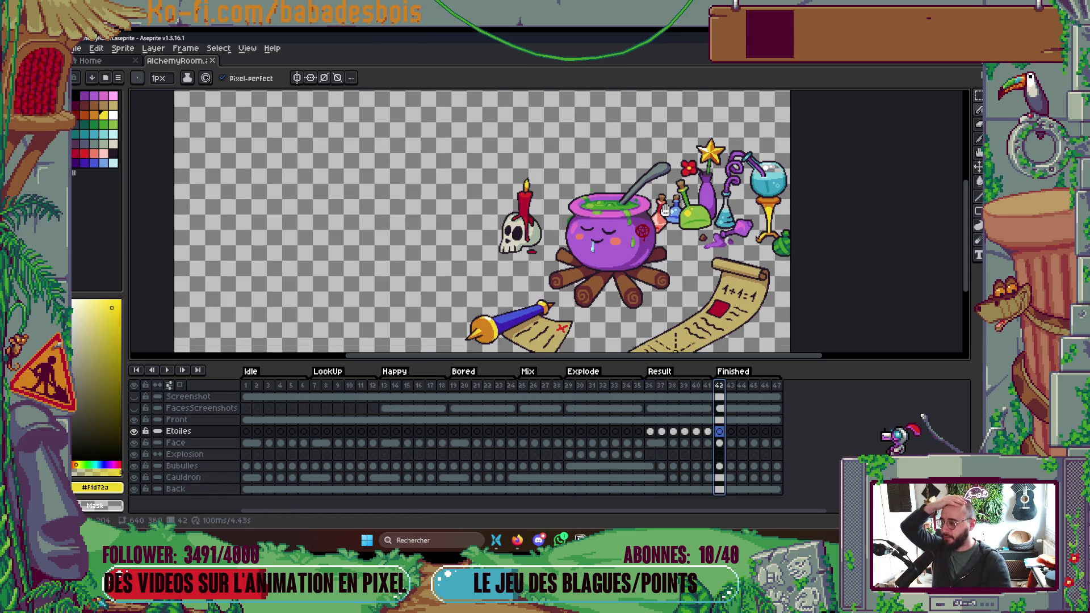
pyautogui.scroll(-1, 666, 210)
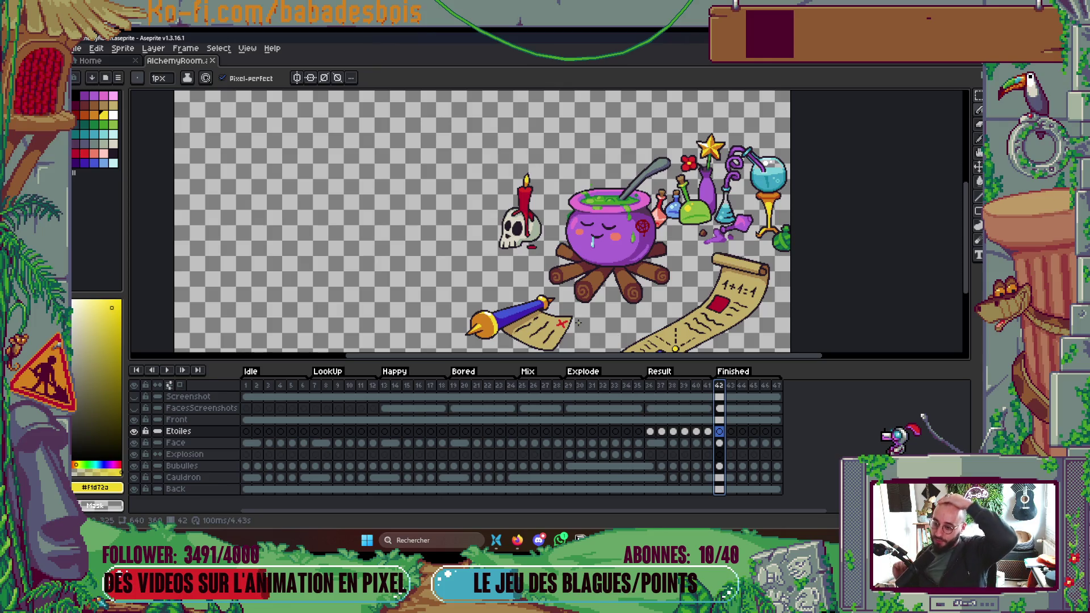
pyautogui.click(315, 385)
pyautogui.moveTo(582, 312); pyautogui.dragTo(590, 296)
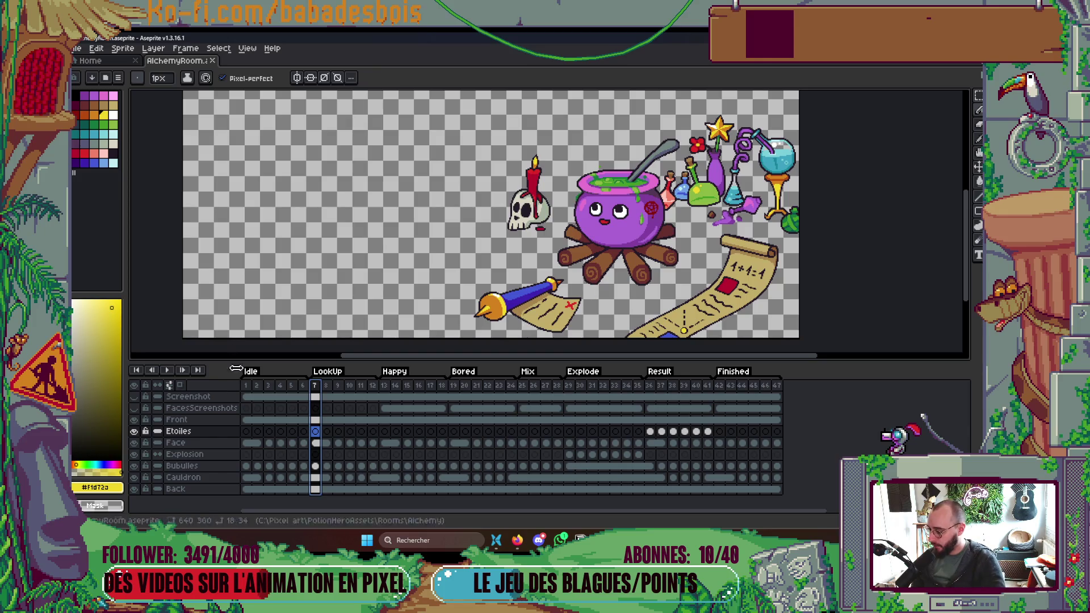
# Add a layer named Flamme above Etoiles and hide the timeline.
pyautogui.rightClick(189, 434)
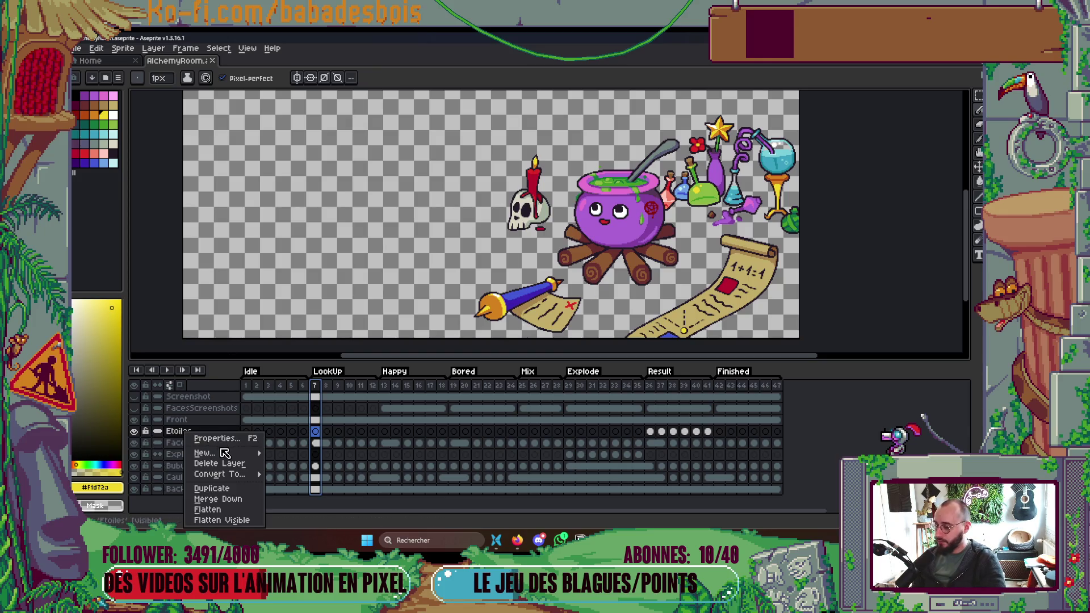
pyautogui.click(171, 445)
pyautogui.rightClick(205, 444)
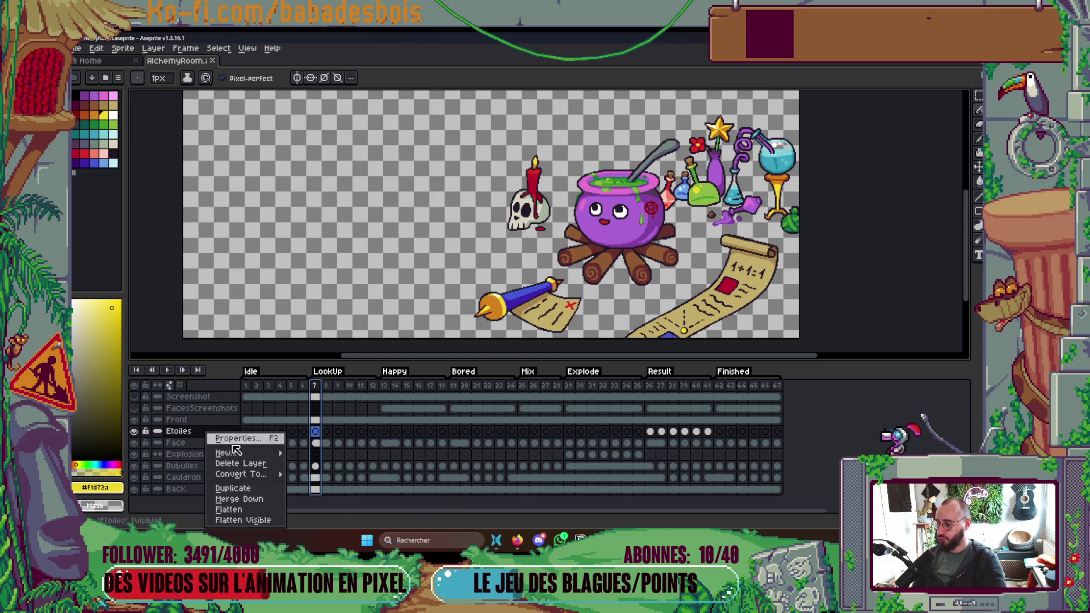
pyautogui.moveTo(231, 474)
pyautogui.click(318, 471)
pyautogui.hotkey('shift', 'p')
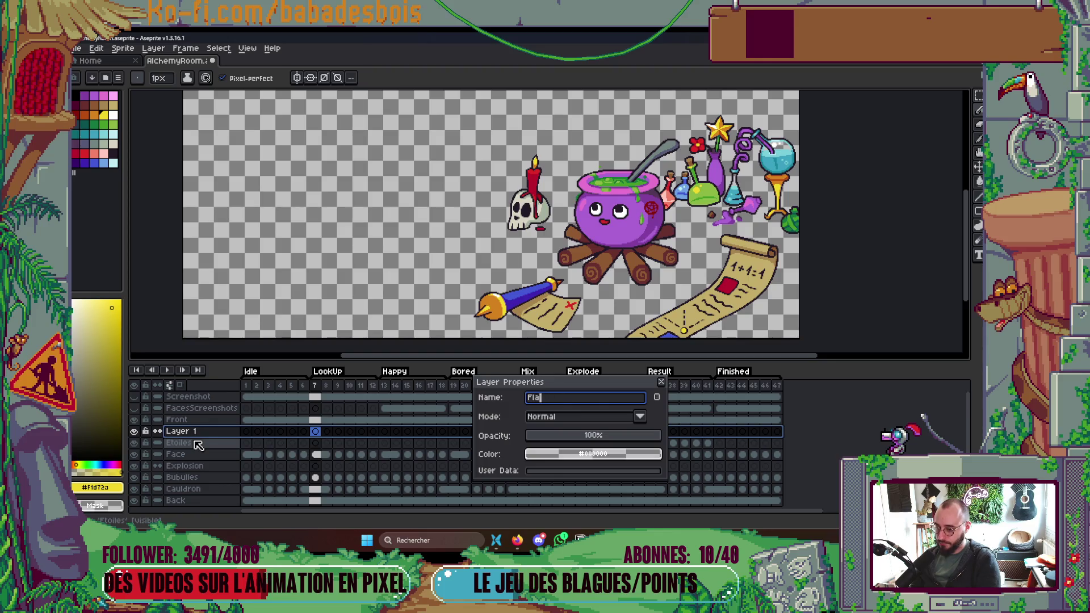
pyautogui.write('mme')
pyautogui.press('Return')
pyautogui.press('Tab')
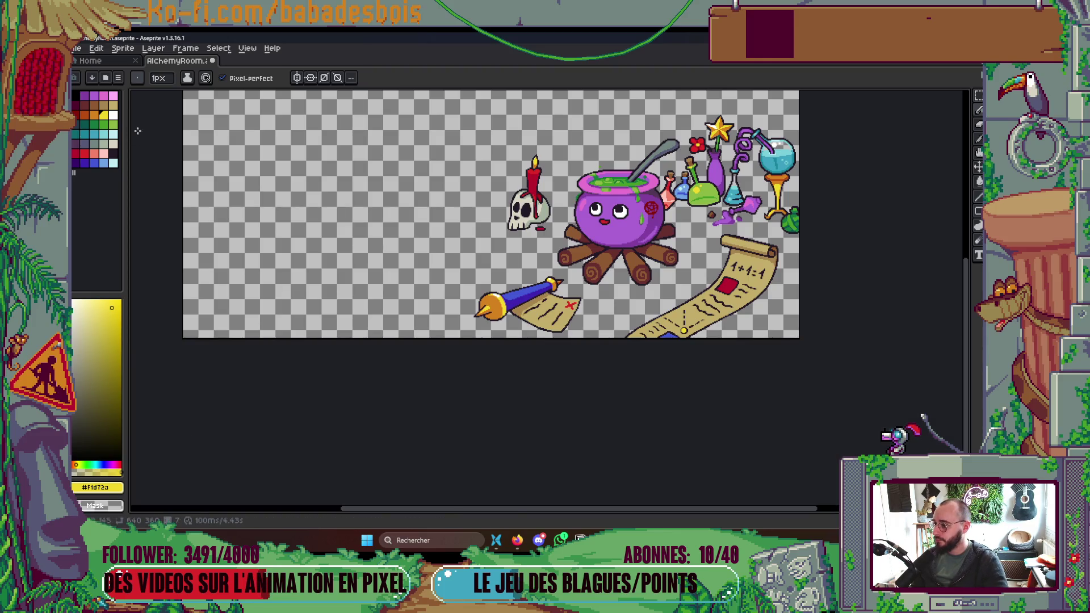
pyautogui.scroll(2, 623, 257)
pyautogui.moveTo(533, 200); pyautogui.dragTo(551, 203)
pyautogui.moveTo(575, 242)
pyautogui.mouseDown()
pyautogui.moveTo(507, 206)
pyautogui.moveTo(518, 223)
pyautogui.mouseUp()
pyautogui.moveTo(509, 186); pyautogui.dragTo(494, 218)
pyautogui.moveTo(601, 246)
pyautogui.mouseDown()
pyautogui.moveTo(536, 238)
pyautogui.moveTo(606, 236)
pyautogui.moveTo(597, 212)
pyautogui.moveTo(624, 233)
pyautogui.moveTo(642, 205)
pyautogui.moveTo(642, 239)
pyautogui.moveTo(695, 216)
pyautogui.moveTo(724, 227)
pyautogui.moveTo(742, 177)
pyautogui.moveTo(686, 236)
pyautogui.mouseUp()
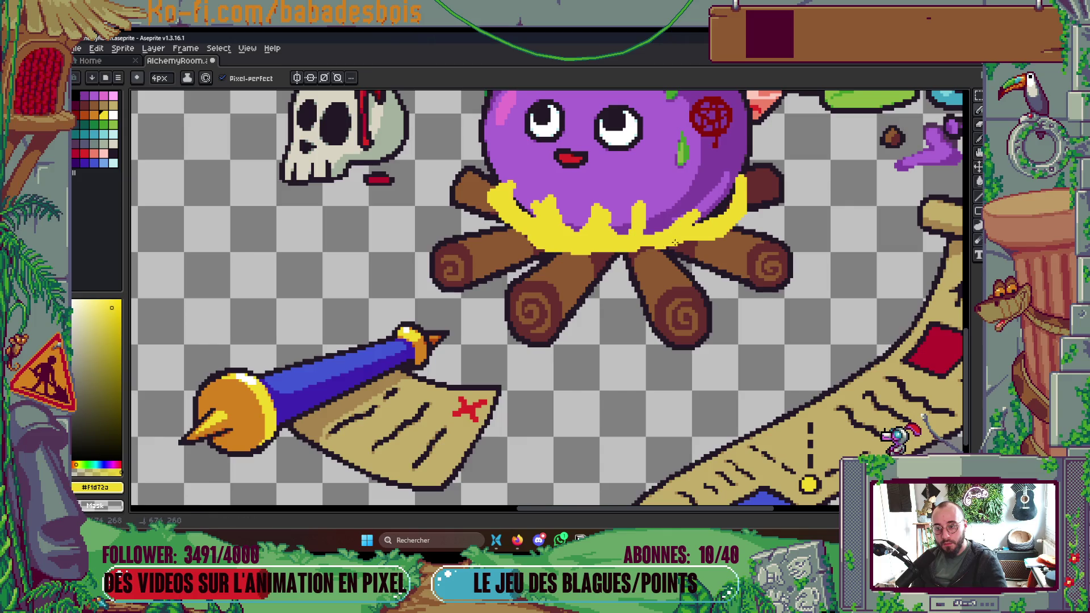
pyautogui.scroll(-5, 653, 239)
pyautogui.scroll(6, 547, 217)
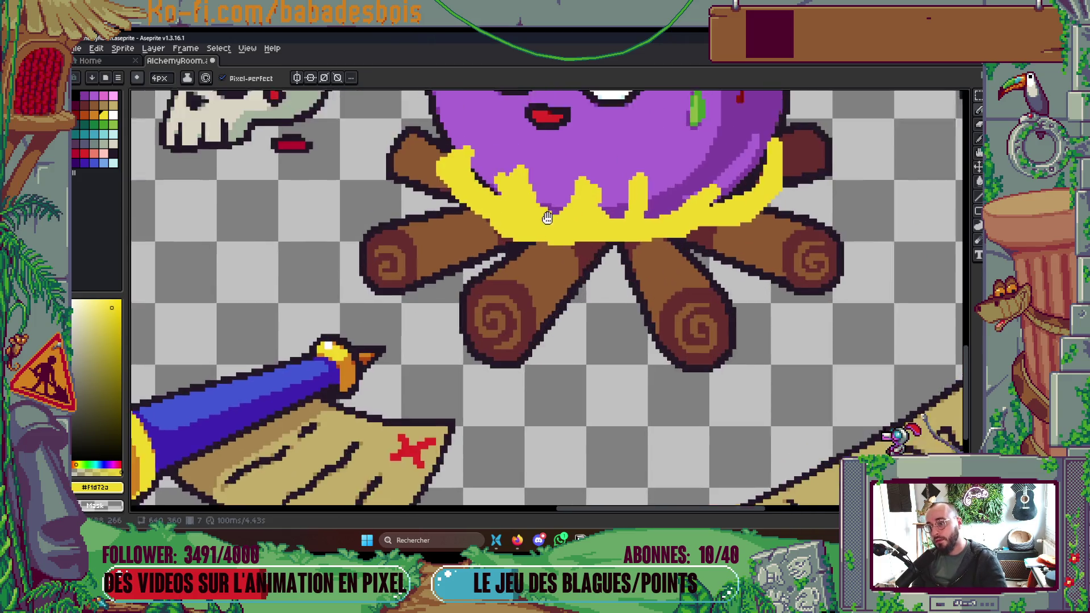
pyautogui.moveTo(546, 218); pyautogui.dragTo(615, 337)
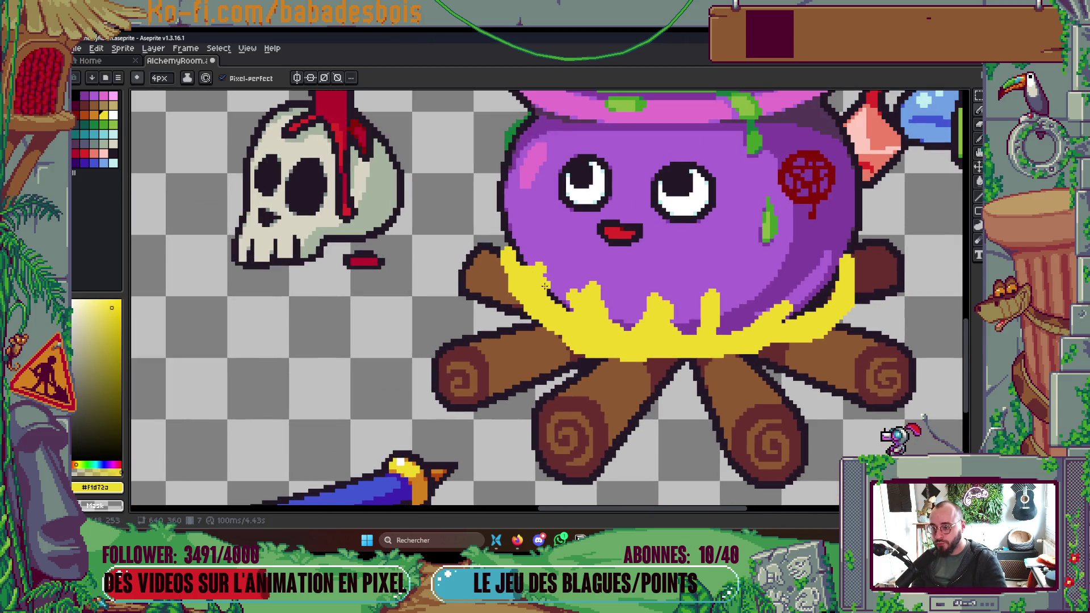
pyautogui.scroll(-2, 771, 356)
pyautogui.scroll(-3, 771, 356)
pyautogui.scroll(7, 755, 324)
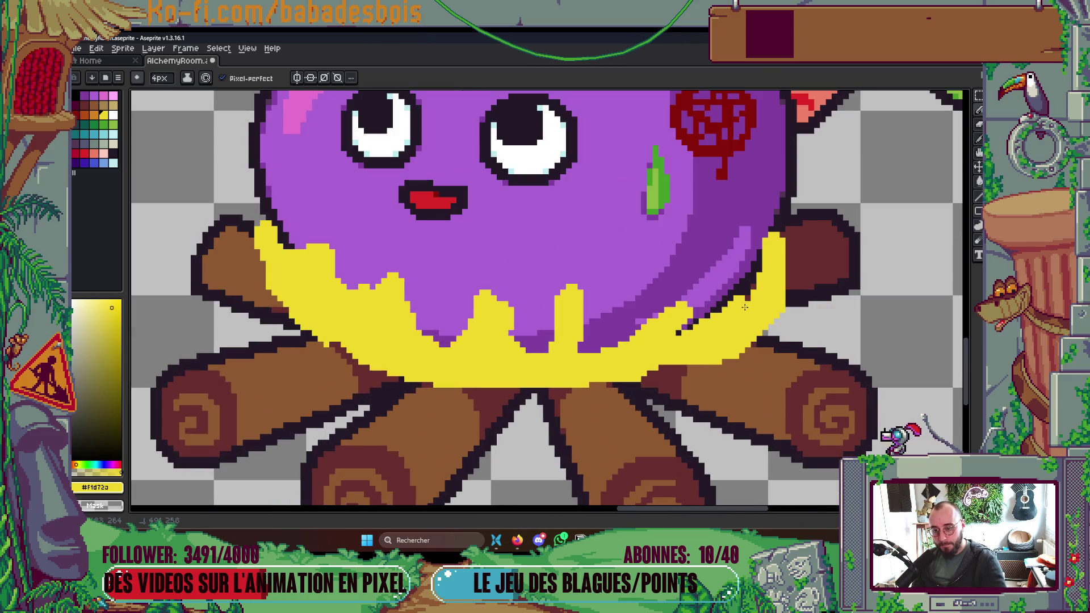
pyautogui.scroll(-5, 711, 352)
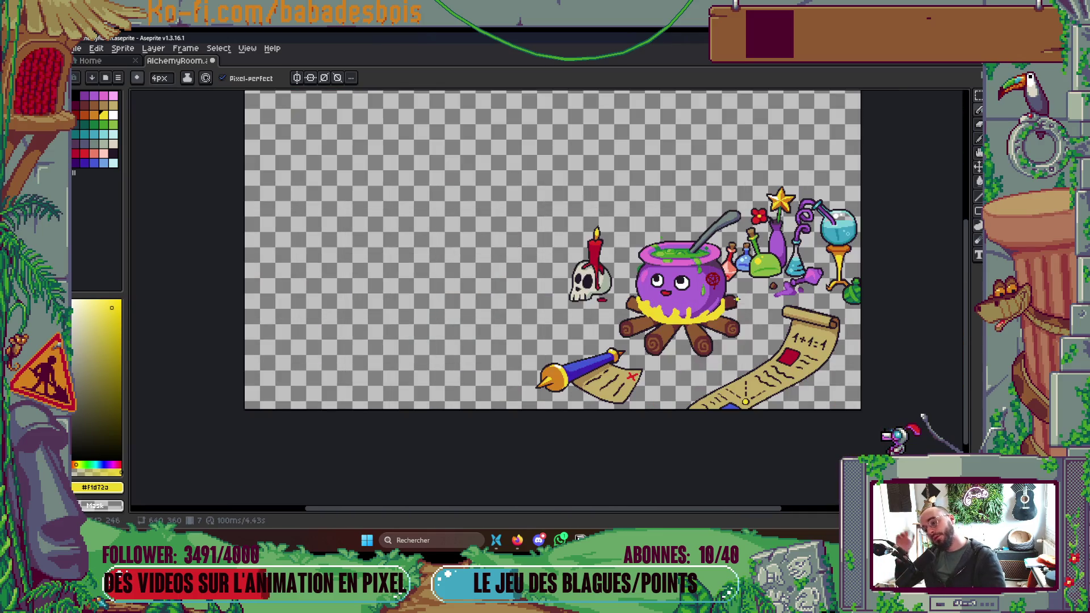
pyautogui.click(519, 540)
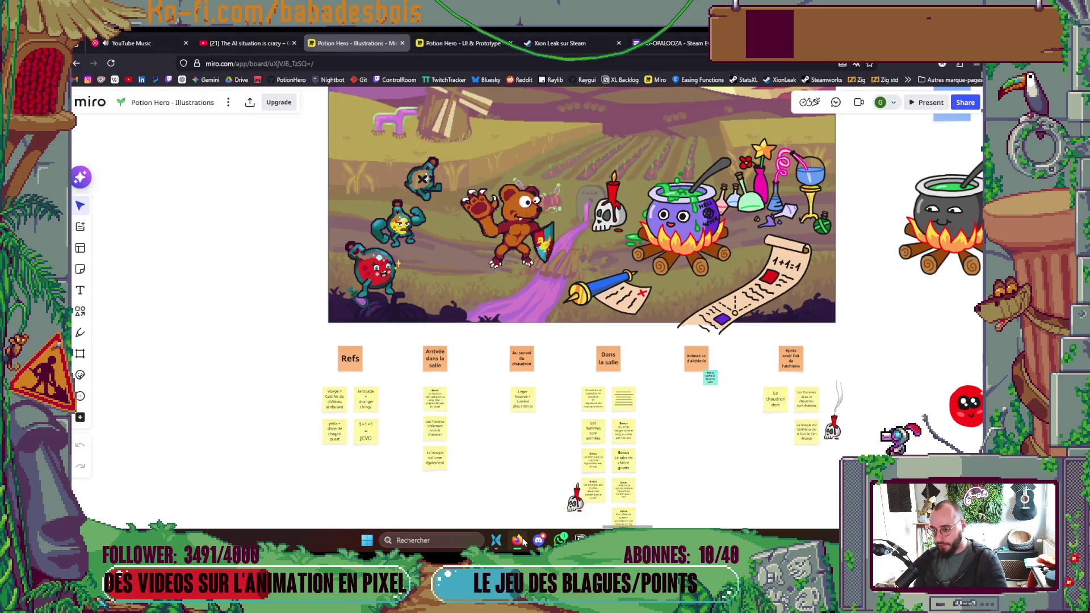
pyautogui.click(519, 540)
pyautogui.scroll(5, 593, 346)
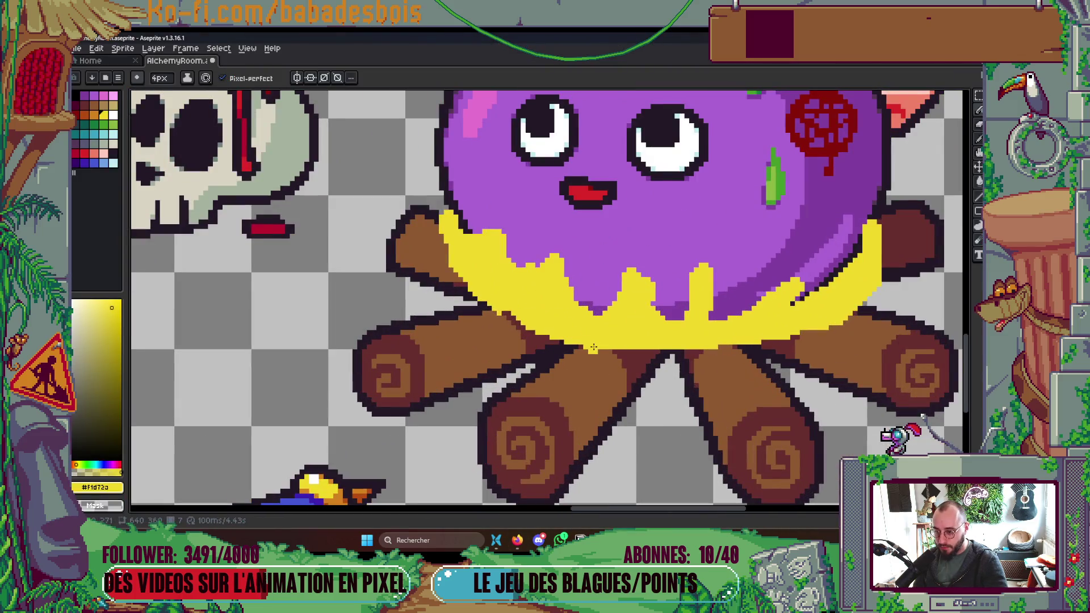
# Extend the yellow fire over the log's edge and top and up the cauldron's lower right.
pyautogui.moveTo(606, 347)
pyautogui.mouseDown()
pyautogui.moveTo(643, 336)
pyautogui.moveTo(650, 357)
pyautogui.moveTo(707, 346)
pyautogui.mouseUp()
pyautogui.moveTo(525, 313); pyautogui.dragTo(555, 335)
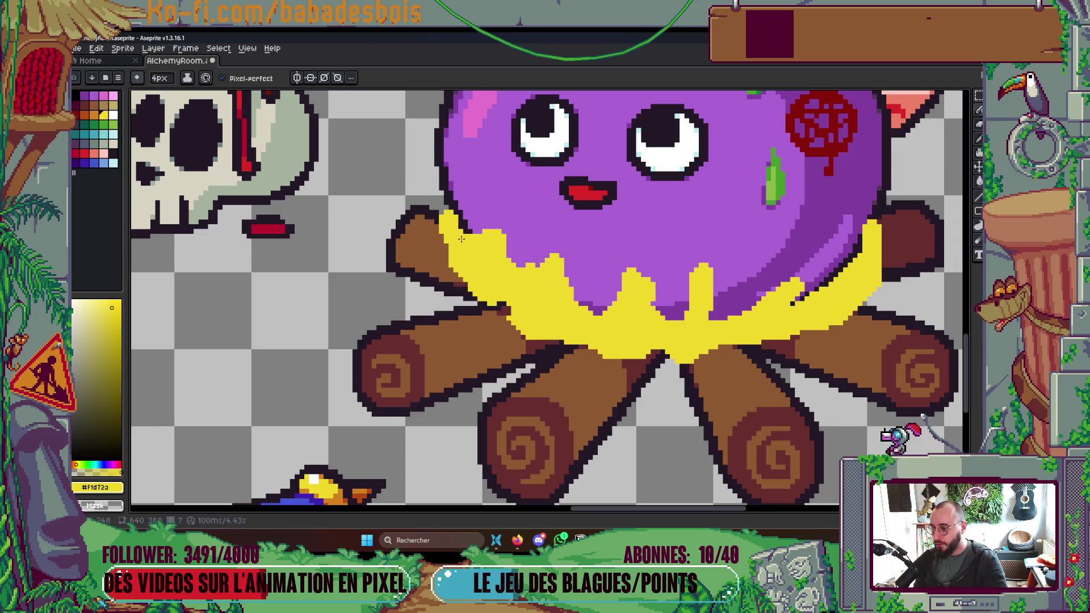
pyautogui.hscroll(5, 545, 272)
pyautogui.moveTo(596, 289)
pyautogui.mouseDown()
pyautogui.moveTo(644, 252)
pyautogui.moveTo(594, 238)
pyautogui.moveTo(595, 286)
pyautogui.mouseUp()
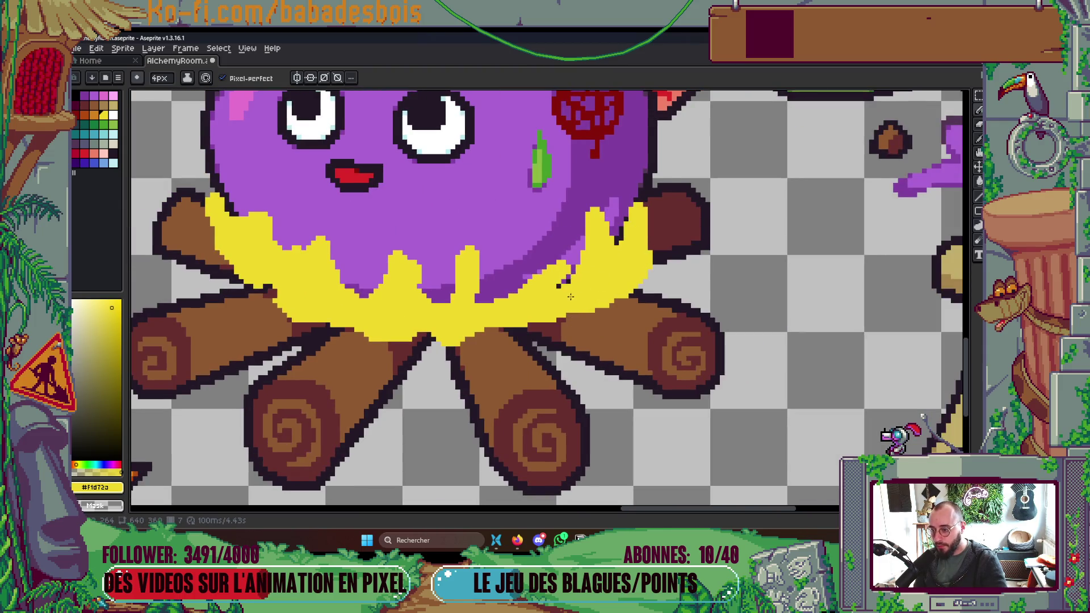
pyautogui.scroll(-3, 548, 272)
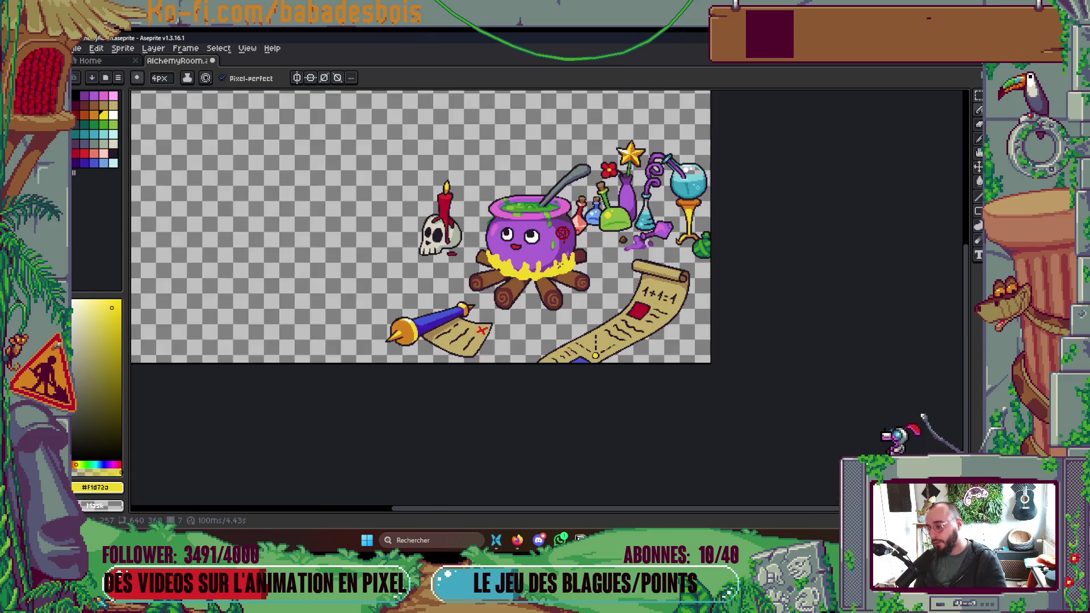
pyautogui.scroll(-2, 559, 264)
pyautogui.scroll(5, 581, 286)
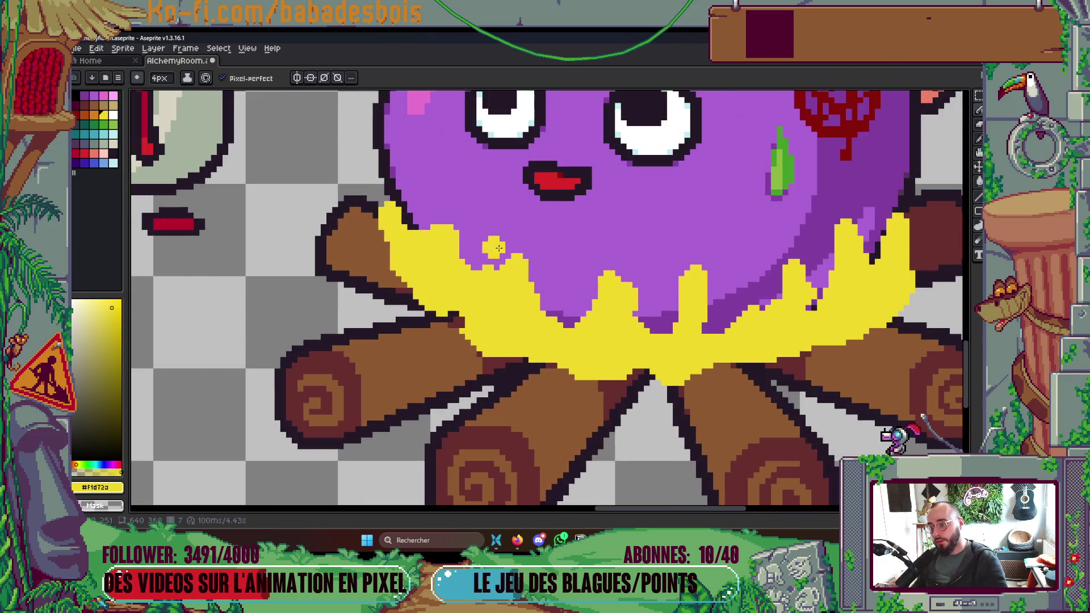
pyautogui.moveTo(505, 263); pyautogui.dragTo(484, 282)
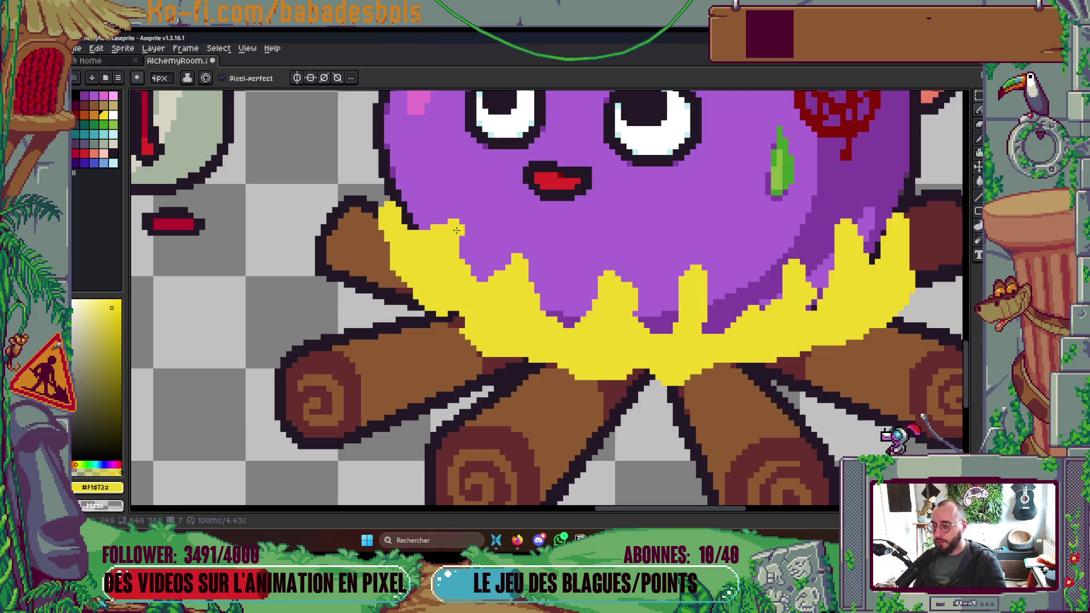
pyautogui.scroll(2, 456, 230)
# Reduce the brush to 2 px and paint yellow up the cauldron's left outline, joining the stray dot.
pyautogui.press('-')
pyautogui.press('-')
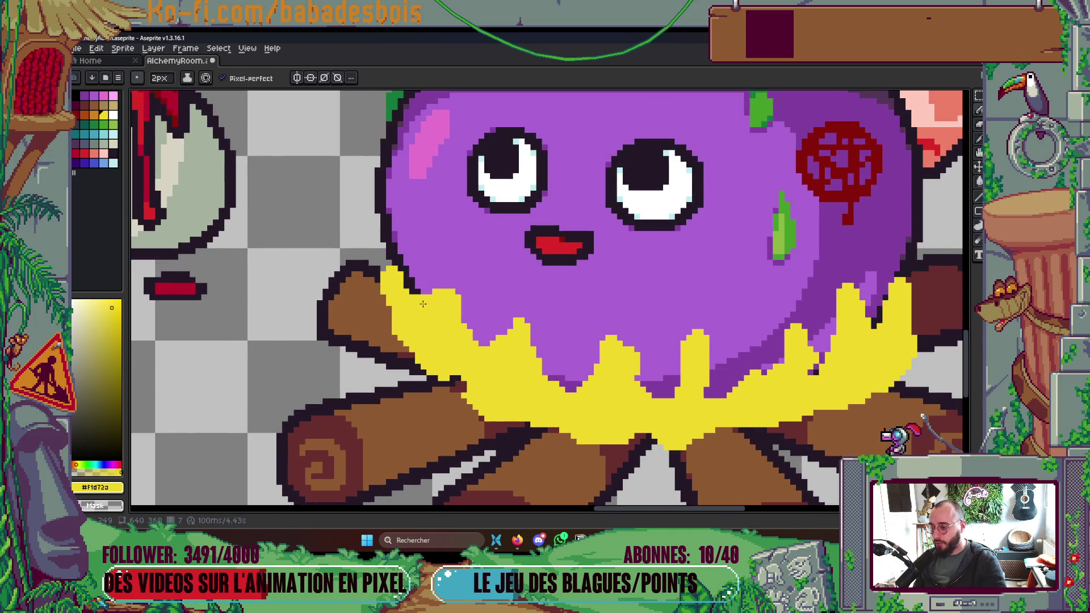
pyautogui.scroll(-5, 395, 313)
pyautogui.scroll(5, 547, 296)
pyautogui.scroll(2, 547, 296)
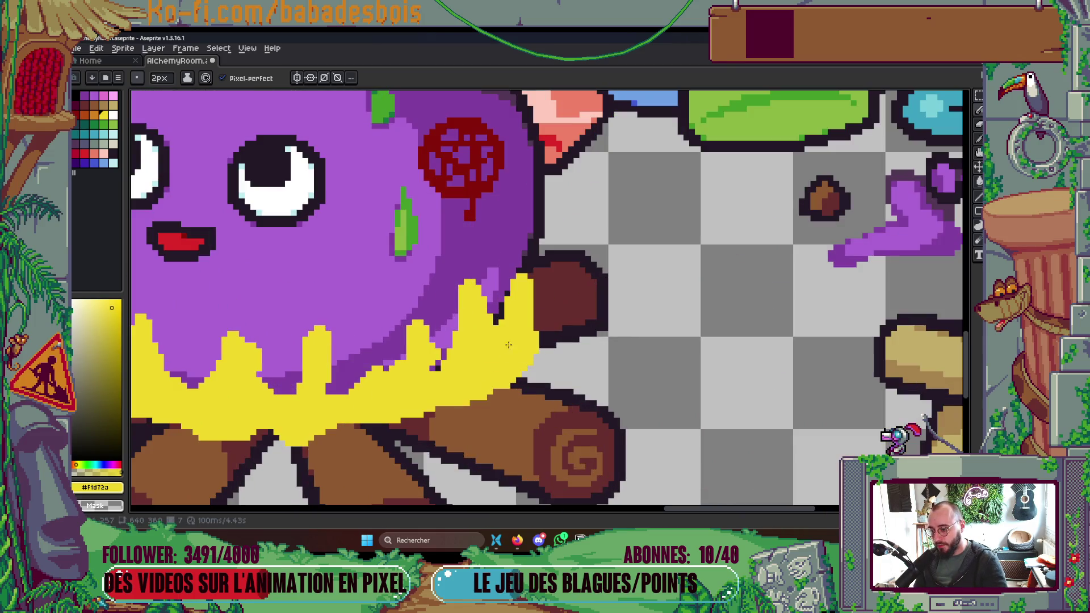
pyautogui.scroll(-2, 559, 327)
pyautogui.scroll(-2, 562, 253)
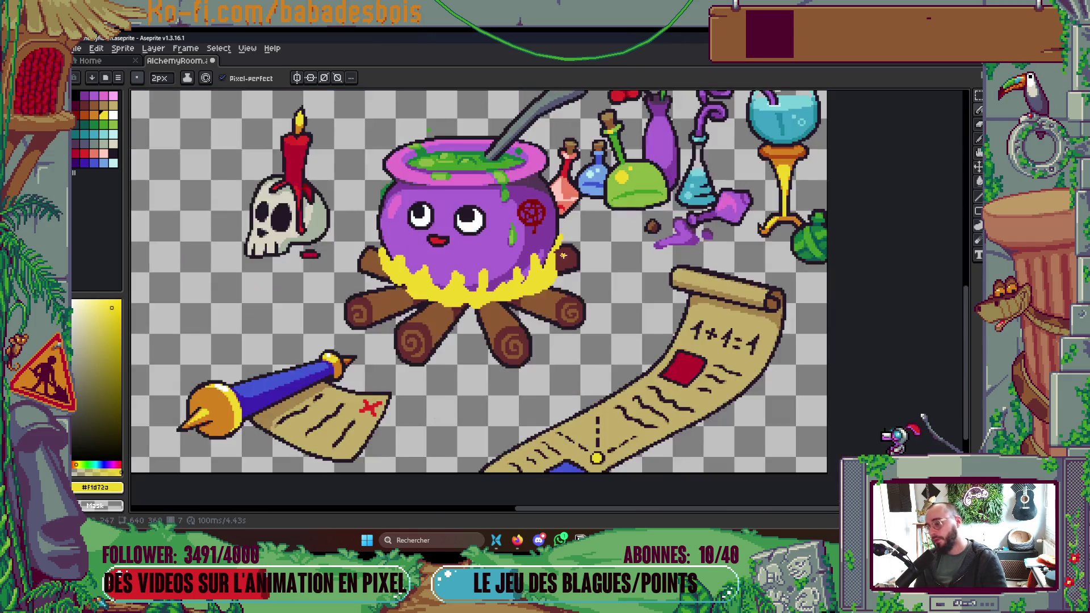
pyautogui.scroll(-1, 563, 255)
pyautogui.scroll(3, 574, 270)
pyautogui.scroll(1, 584, 281)
pyautogui.moveTo(584, 282); pyautogui.dragTo(580, 299)
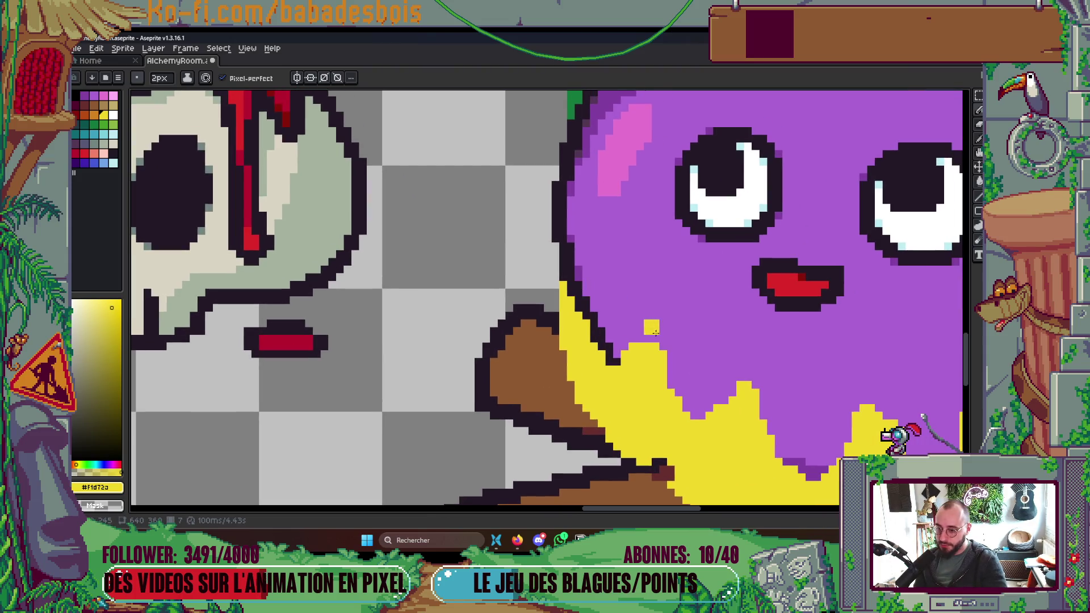
pyautogui.click(650, 339)
pyautogui.scroll(-2, 675, 338)
pyautogui.scroll(1, 676, 346)
pyautogui.scroll(-4, 676, 348)
# Add yellow pixels along the flame's right edge and spikes over the left log.
pyautogui.moveTo(829, 374); pyautogui.dragTo(800, 375)
pyautogui.scroll(1, 802, 373)
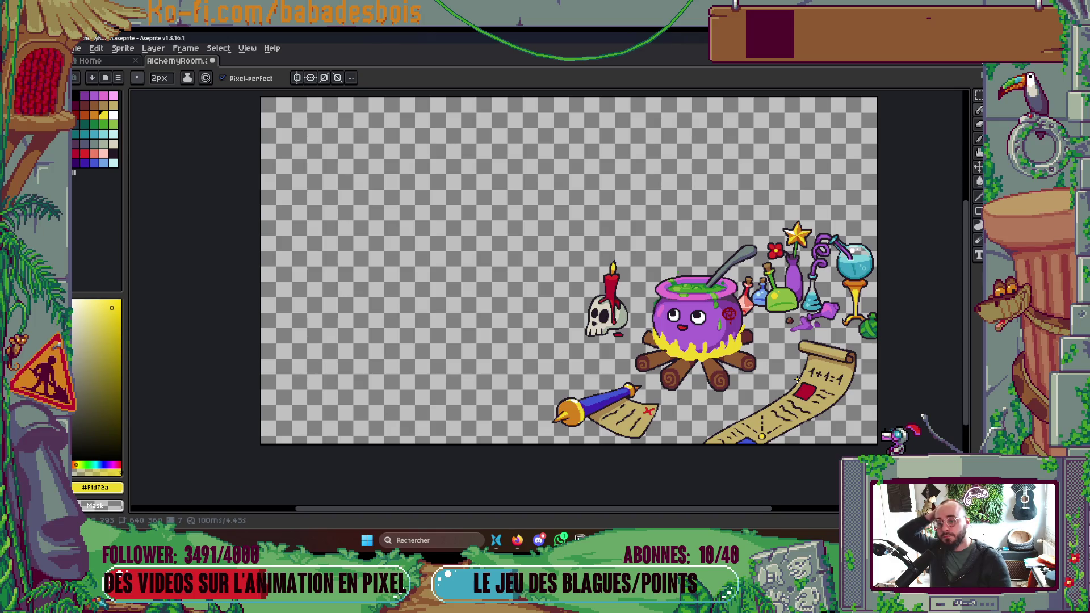
pyautogui.scroll(4, 784, 359)
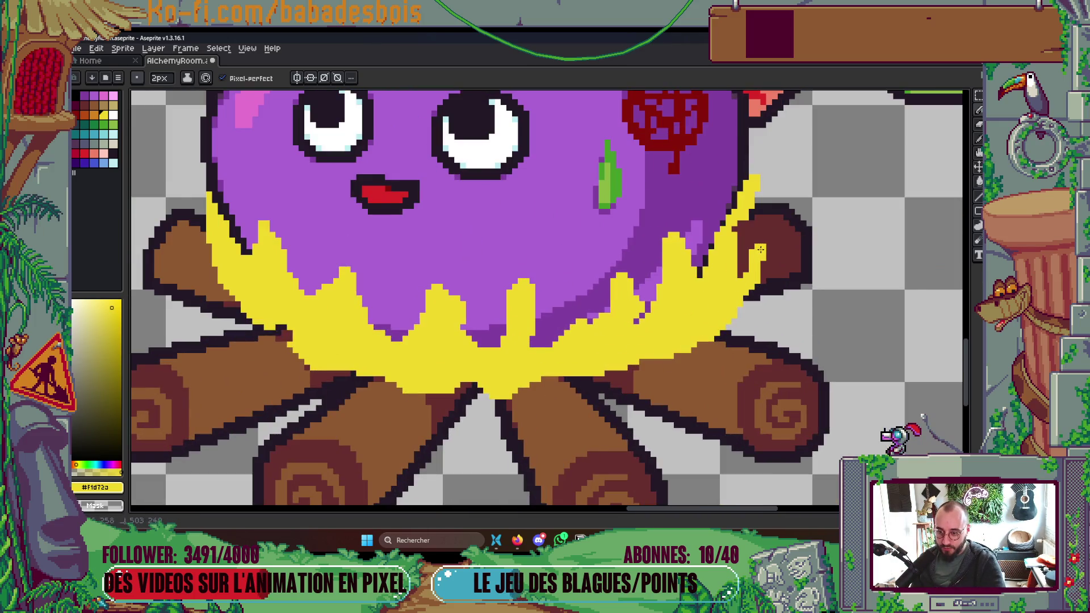
pyautogui.moveTo(749, 257); pyautogui.dragTo(748, 234)
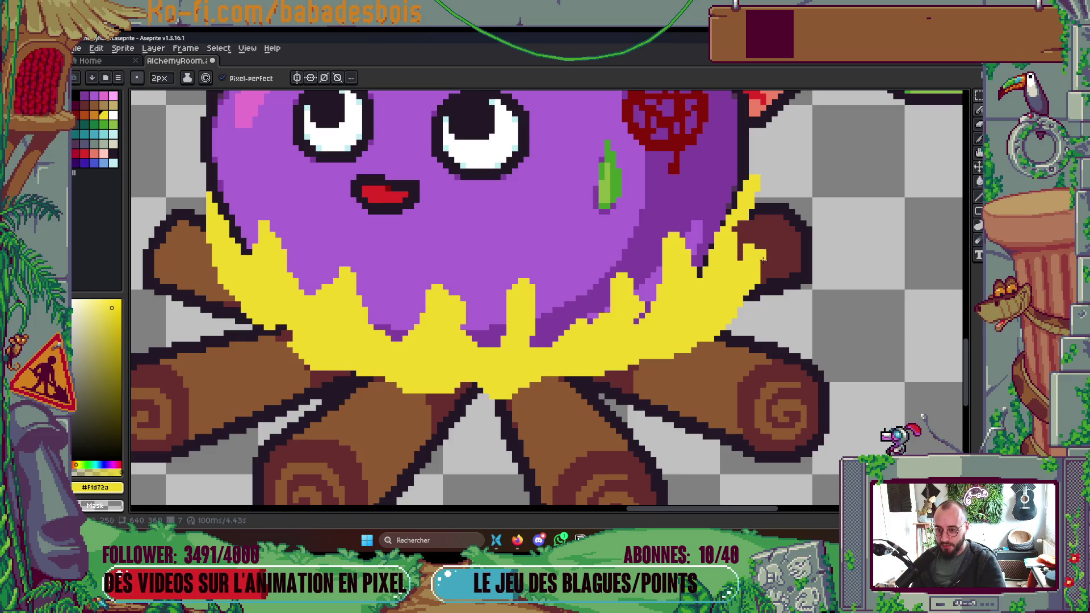
pyautogui.scroll(-5, 731, 292)
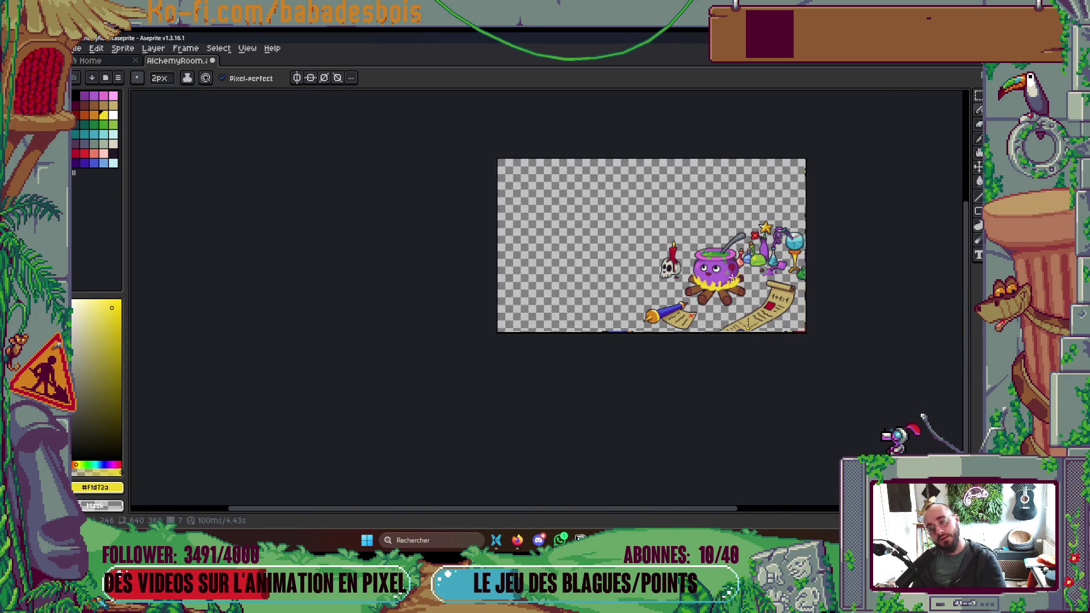
pyautogui.scroll(4, 716, 275)
pyautogui.scroll(4, 627, 275)
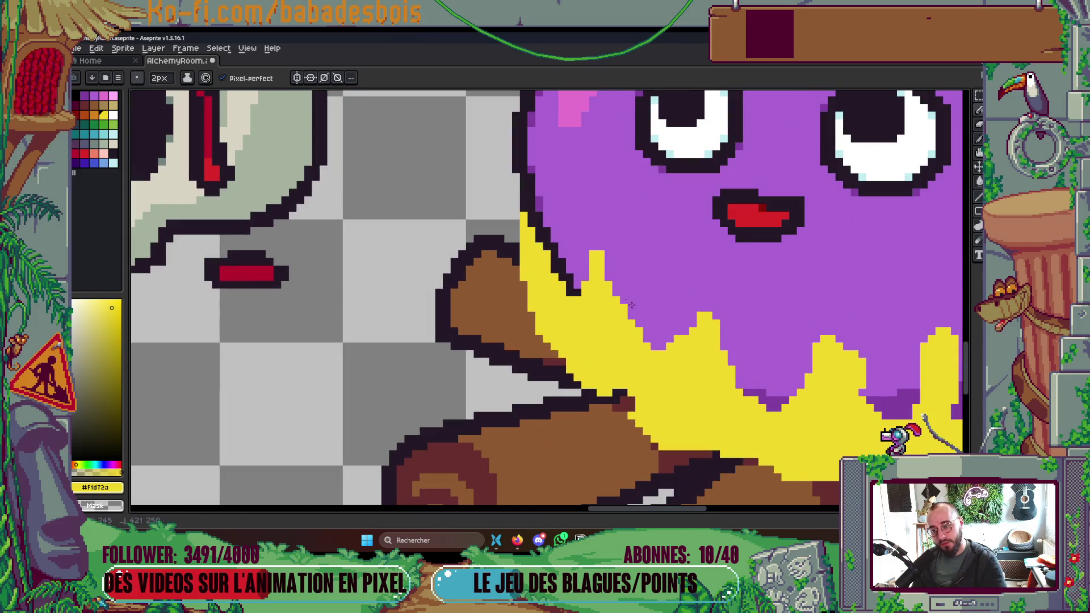
pyautogui.moveTo(541, 319)
pyautogui.mouseDown()
pyautogui.moveTo(495, 230)
pyautogui.moveTo(552, 324)
pyautogui.moveTo(489, 259)
pyautogui.moveTo(544, 344)
pyautogui.mouseUp()
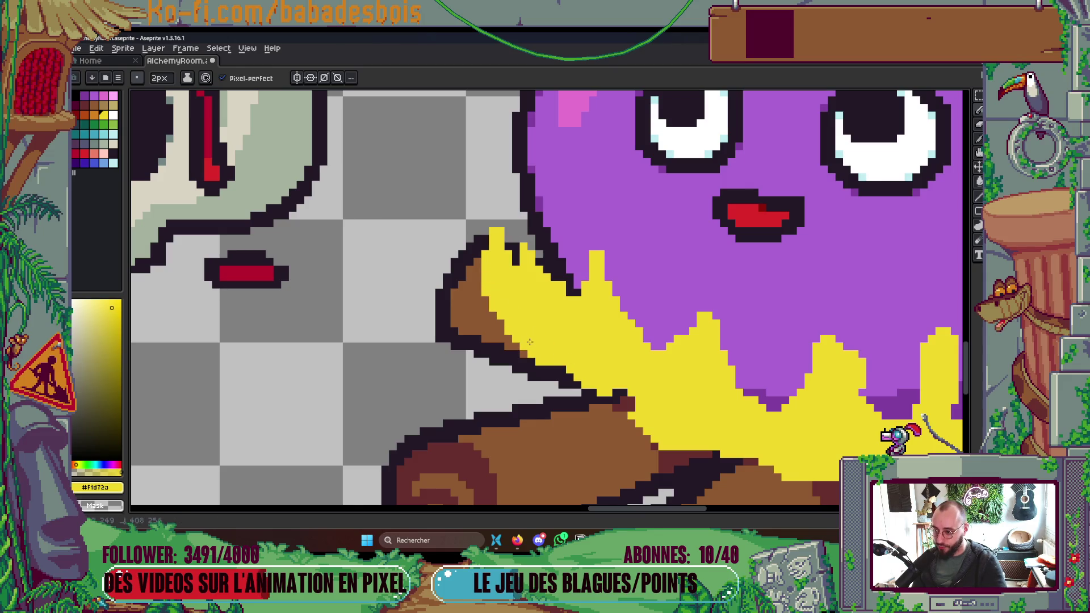
pyautogui.scroll(-3, 539, 272)
pyautogui.scroll(2, 538, 272)
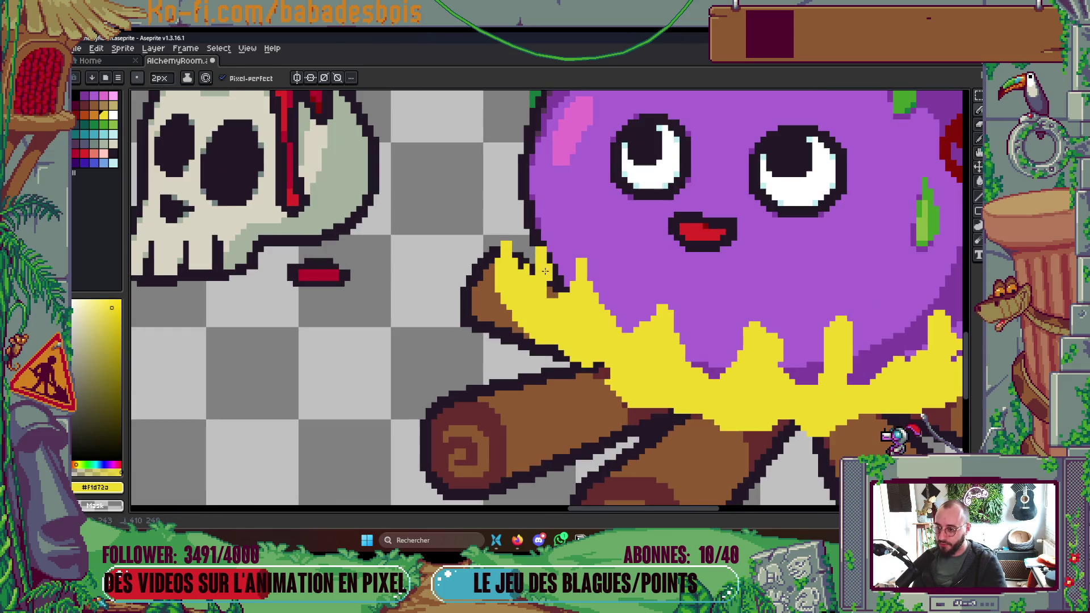
pyautogui.scroll(-8, 624, 238)
# Add a yellow flame spike rising into the cauldron.
pyautogui.scroll(7, 662, 266)
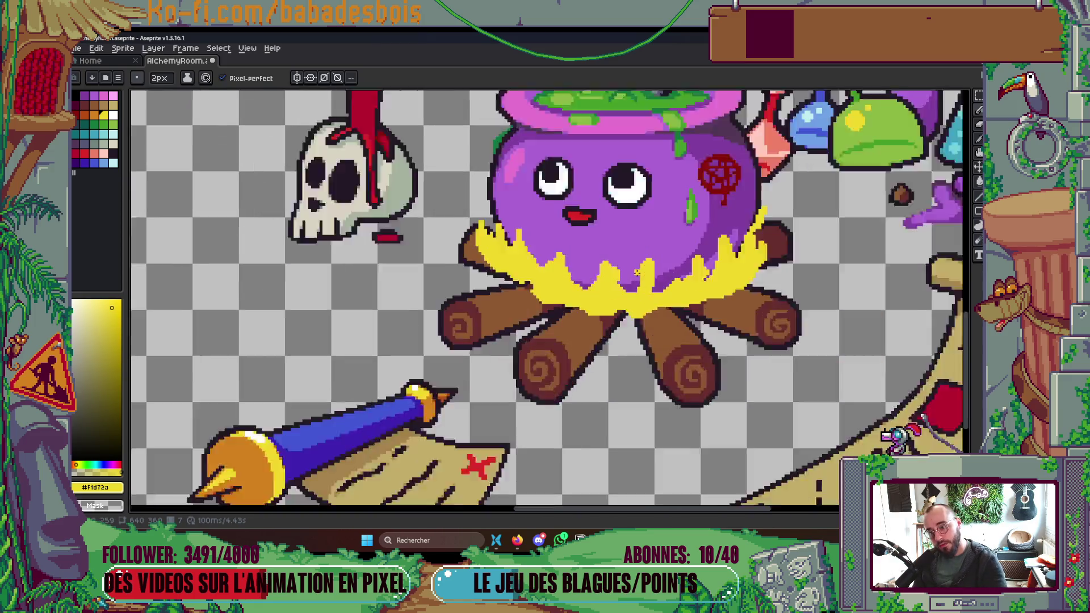
pyautogui.moveTo(609, 311)
pyautogui.mouseDown()
pyautogui.moveTo(647, 232)
pyautogui.moveTo(636, 278)
pyautogui.moveTo(679, 313)
pyautogui.moveTo(612, 321)
pyautogui.mouseUp()
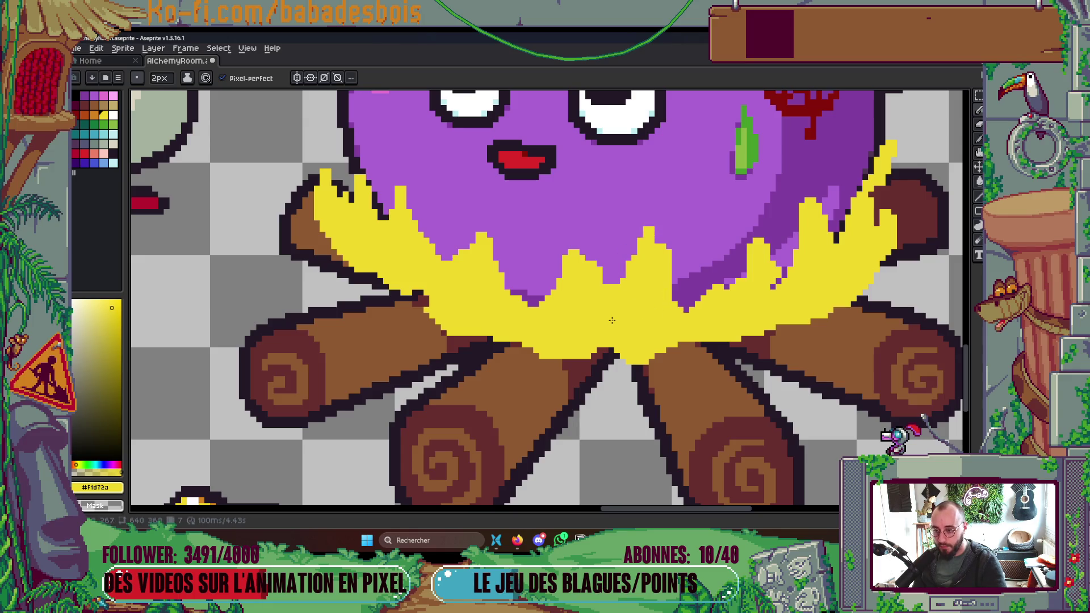
pyautogui.scroll(-7, 612, 321)
pyautogui.scroll(6, 604, 280)
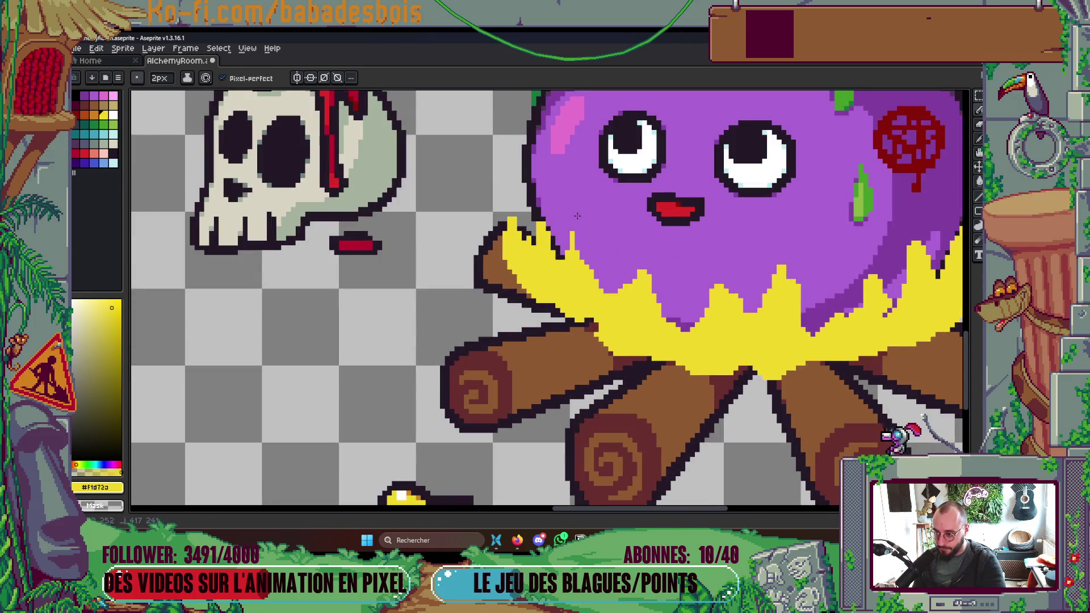
pyautogui.scroll(-6, 593, 277)
pyautogui.scroll(5, 718, 229)
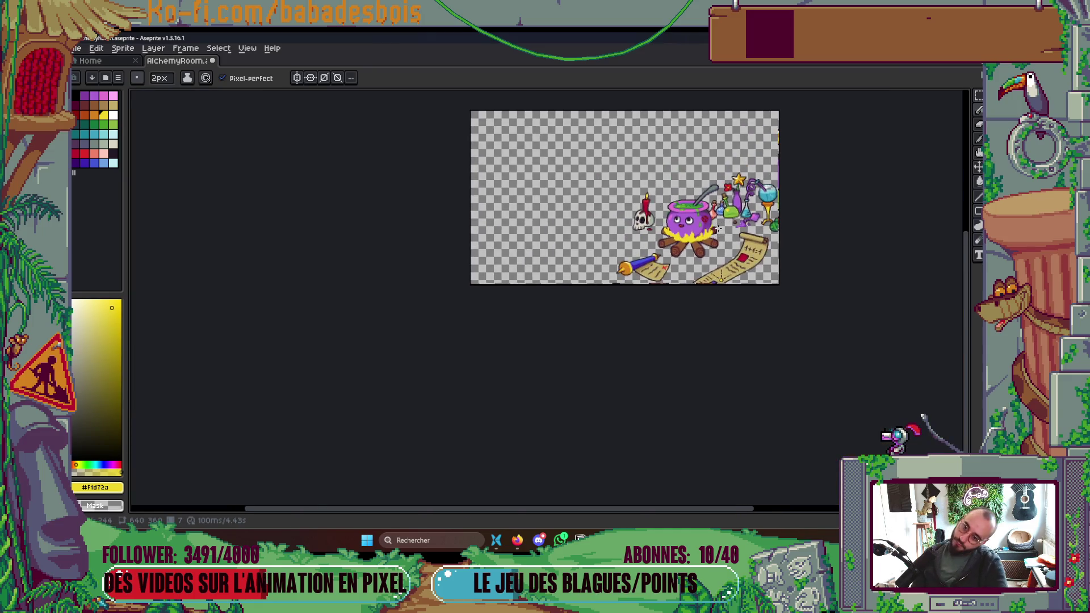
pyautogui.scroll(2, 670, 250)
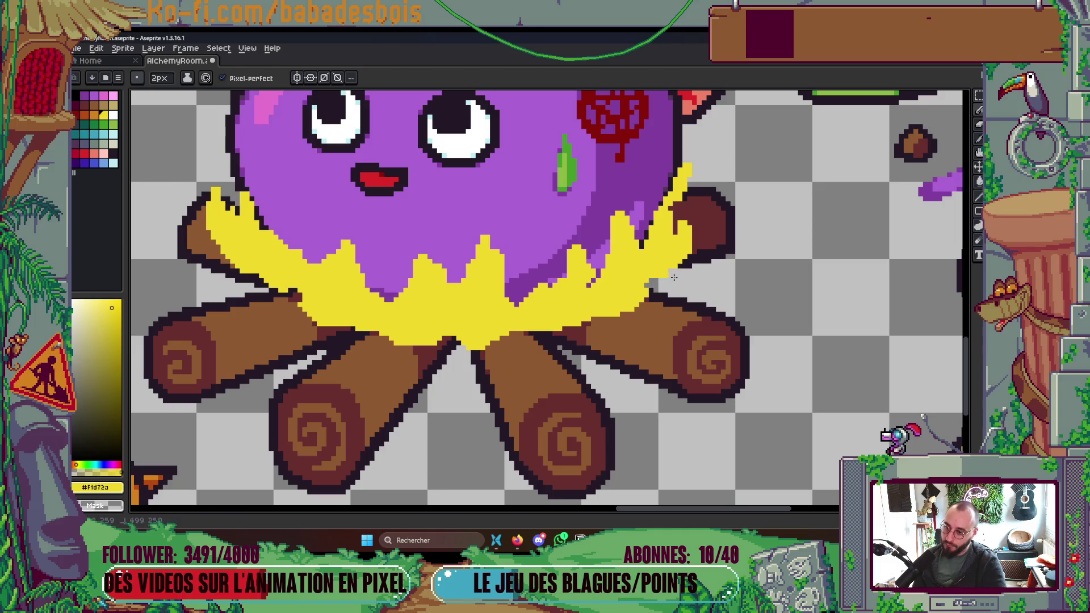
pyautogui.scroll(-5, 679, 267)
pyautogui.scroll(6, 477, 358)
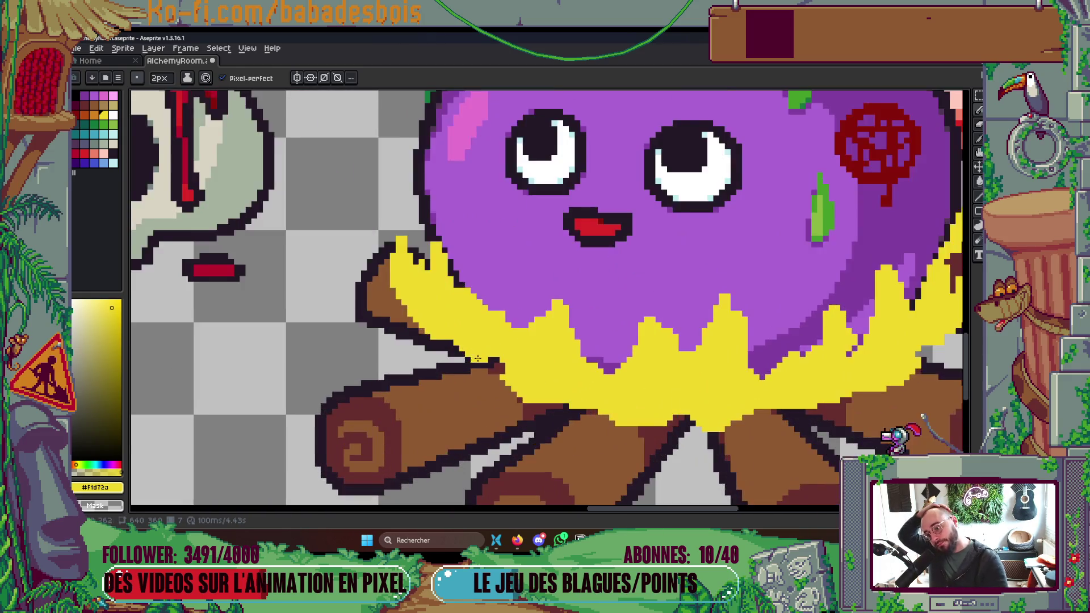
pyautogui.moveTo(477, 359); pyautogui.dragTo(512, 334)
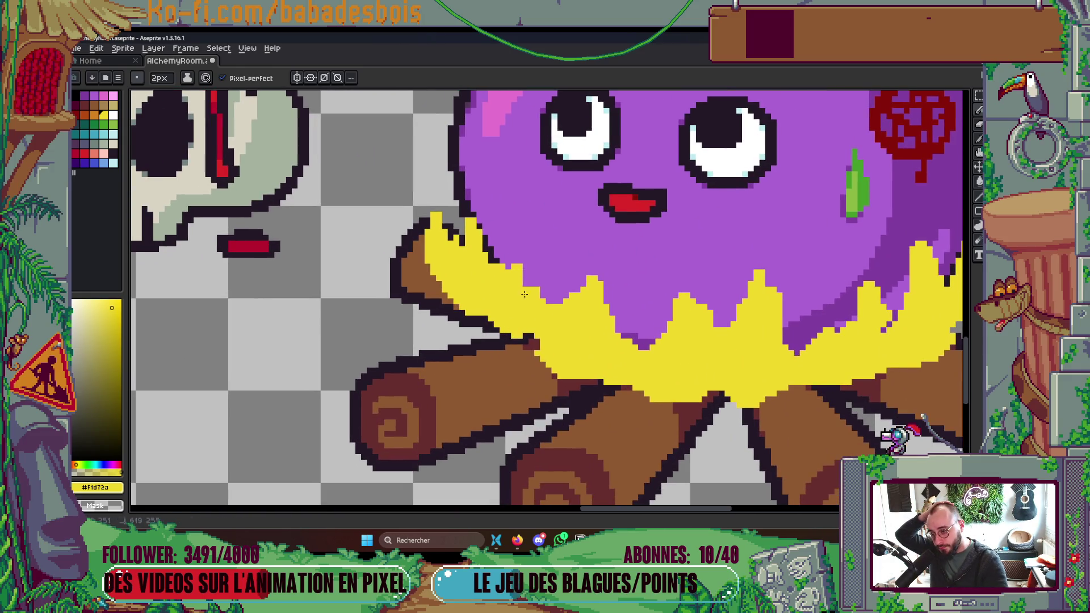
pyautogui.scroll(2, 668, 156)
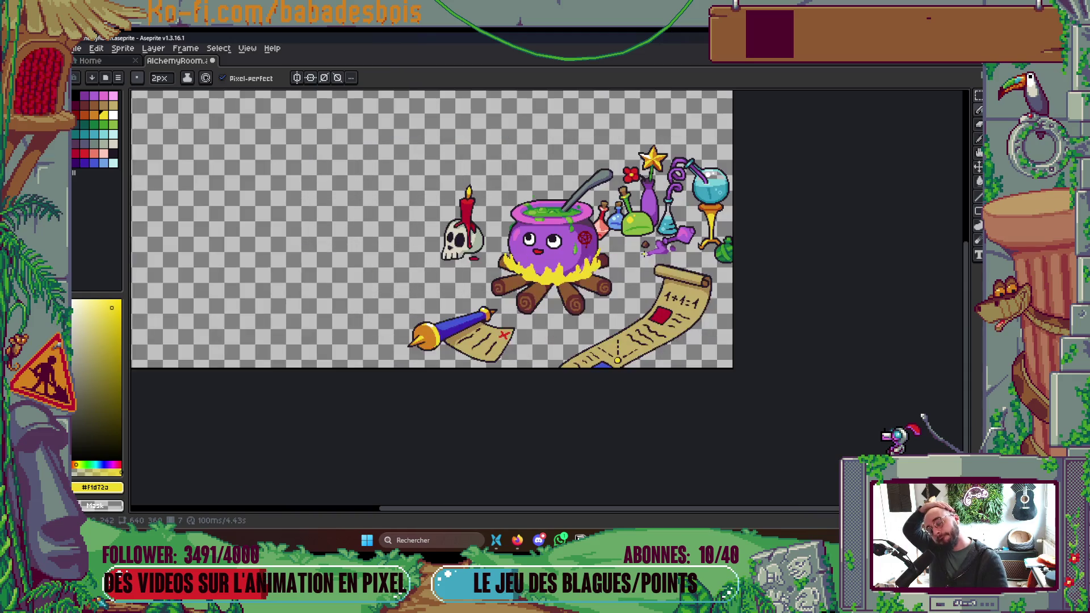
pyautogui.scroll(5, 492, 281)
# Select the left flame area and shift it slightly to the right.
pyautogui.press('m')
pyautogui.moveTo(451, 204); pyautogui.dragTo(574, 348)
pyautogui.moveTo(562, 295); pyautogui.dragTo(578, 307)
pyautogui.press('Return')
pyautogui.scroll(-6, 653, 352)
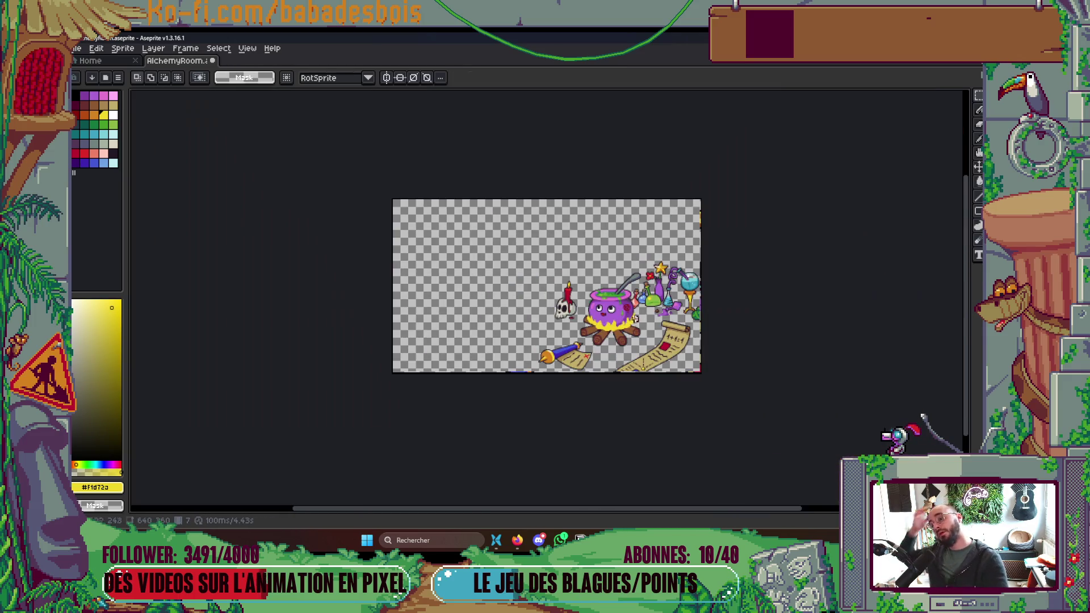
pyautogui.scroll(1, 655, 357)
pyautogui.moveTo(643, 345); pyautogui.dragTo(641, 360)
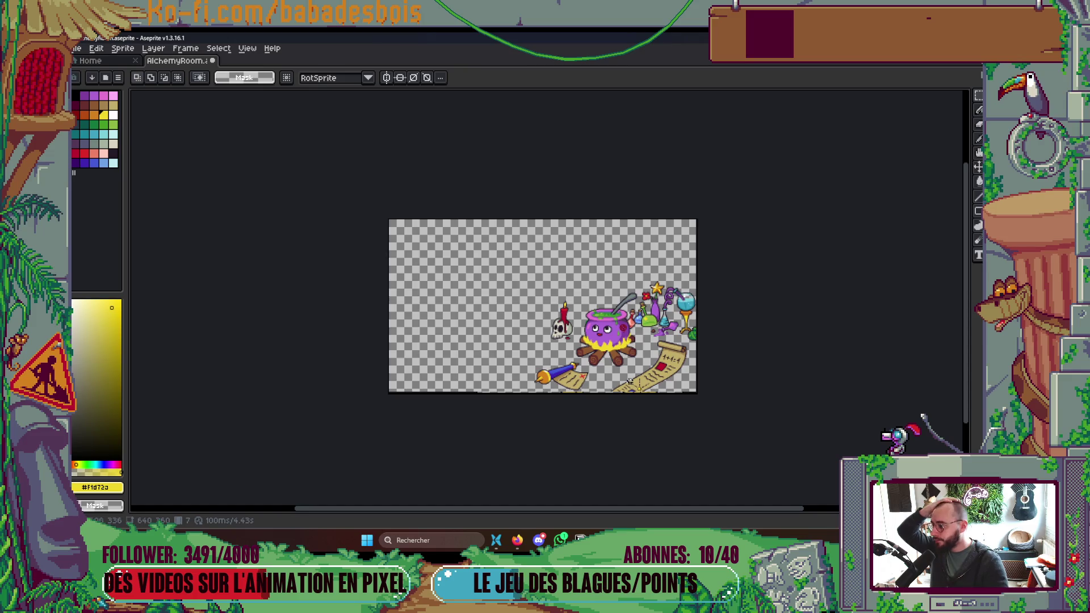
pyautogui.click(538, 540)
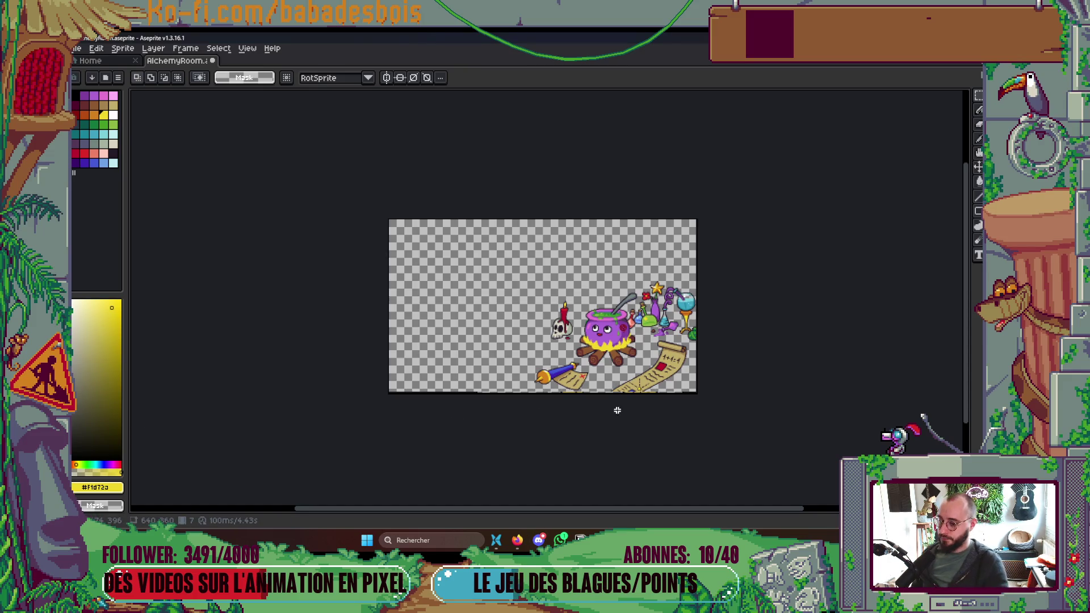
# With the pencil, extend a yellow flame spike upward and show the timeline.
pyautogui.scroll(3, 615, 408)
pyautogui.scroll(-2, 658, 424)
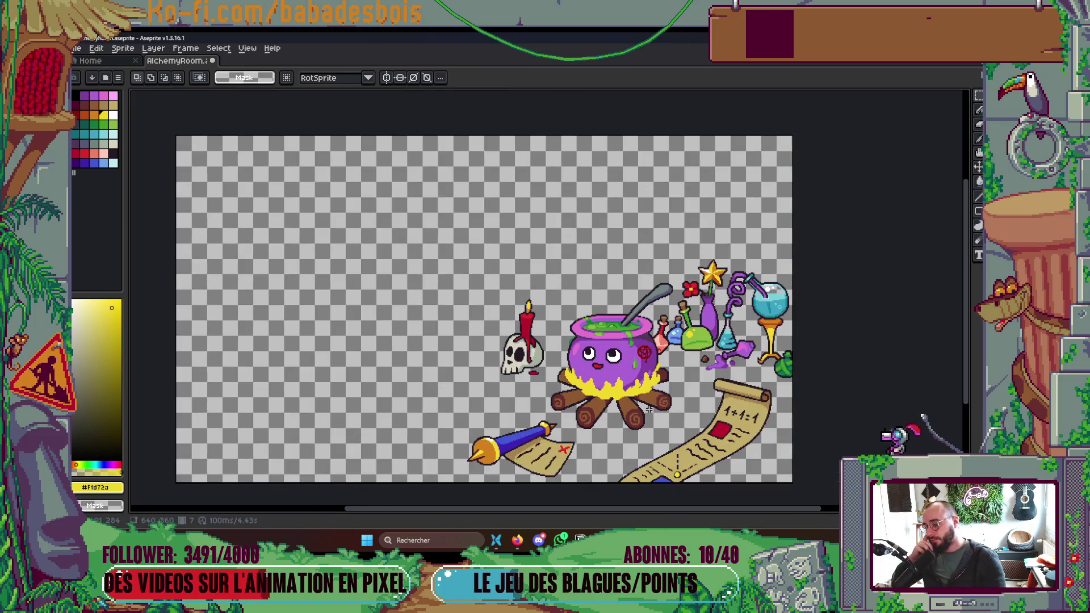
pyautogui.scroll(5, 568, 375)
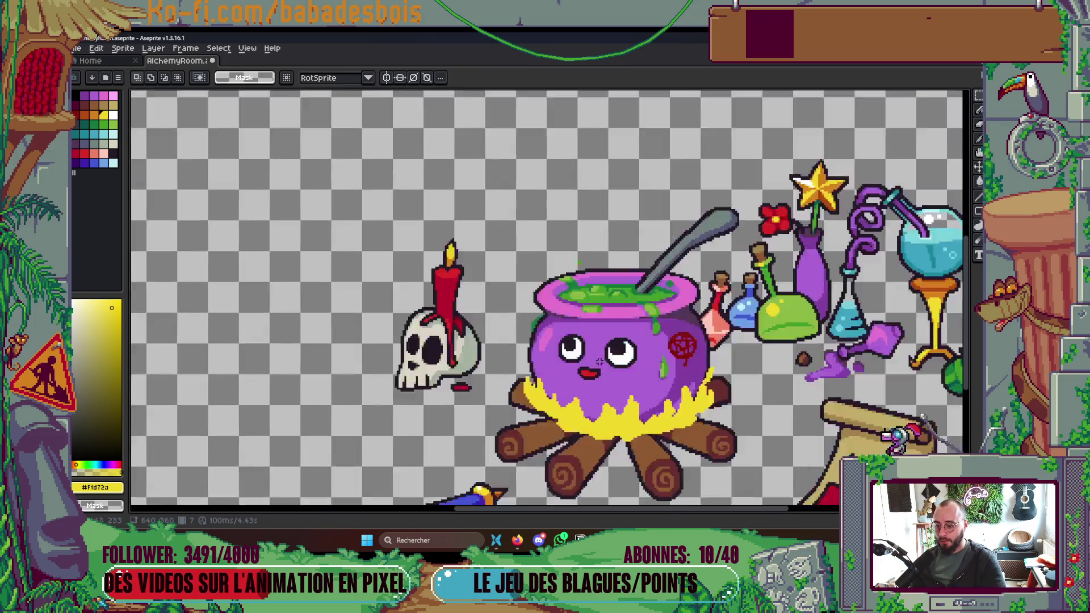
pyautogui.press('b')
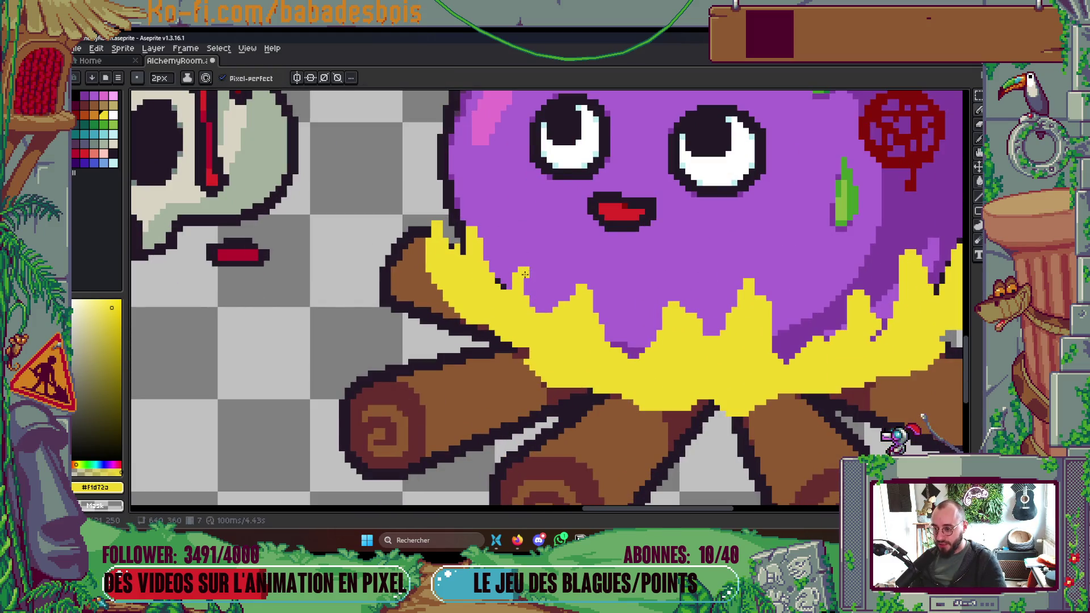
pyautogui.moveTo(756, 290); pyautogui.dragTo(756, 258)
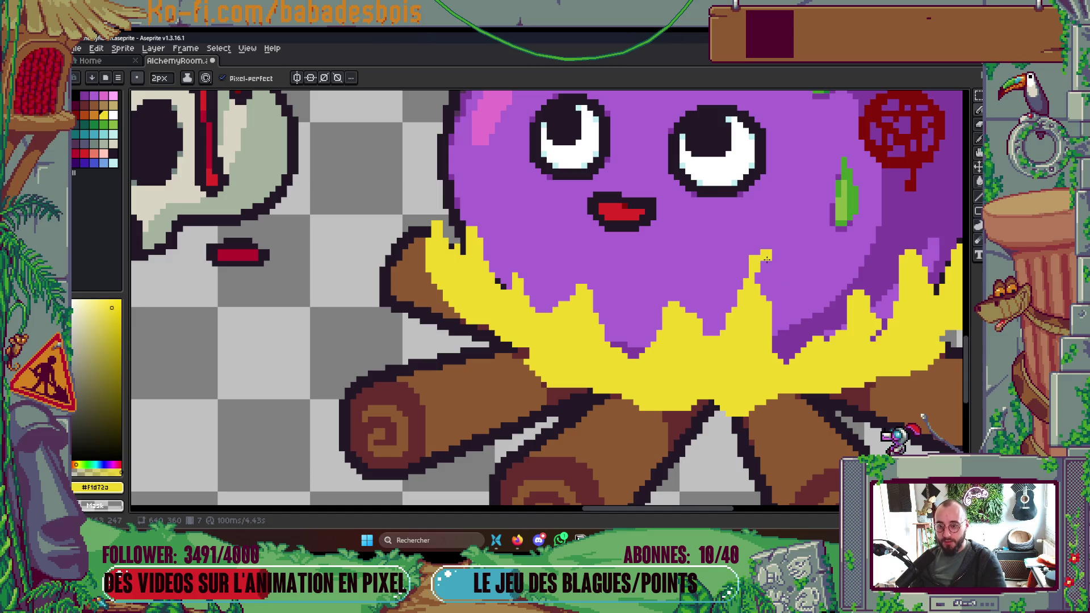
pyautogui.scroll(1, 817, 273)
pyautogui.scroll(-6, 852, 314)
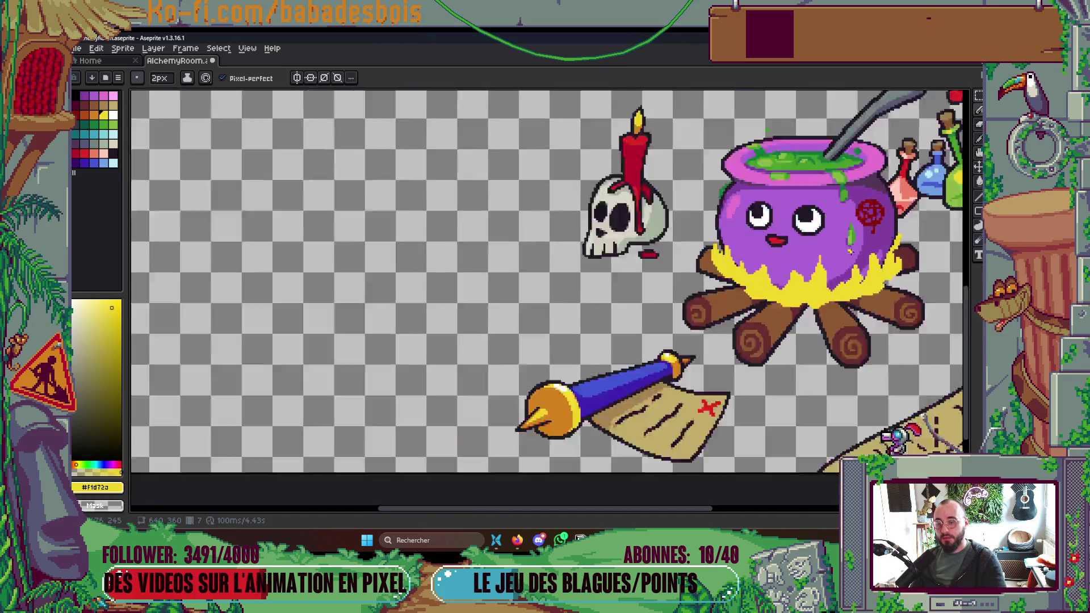
pyautogui.scroll(4, 818, 274)
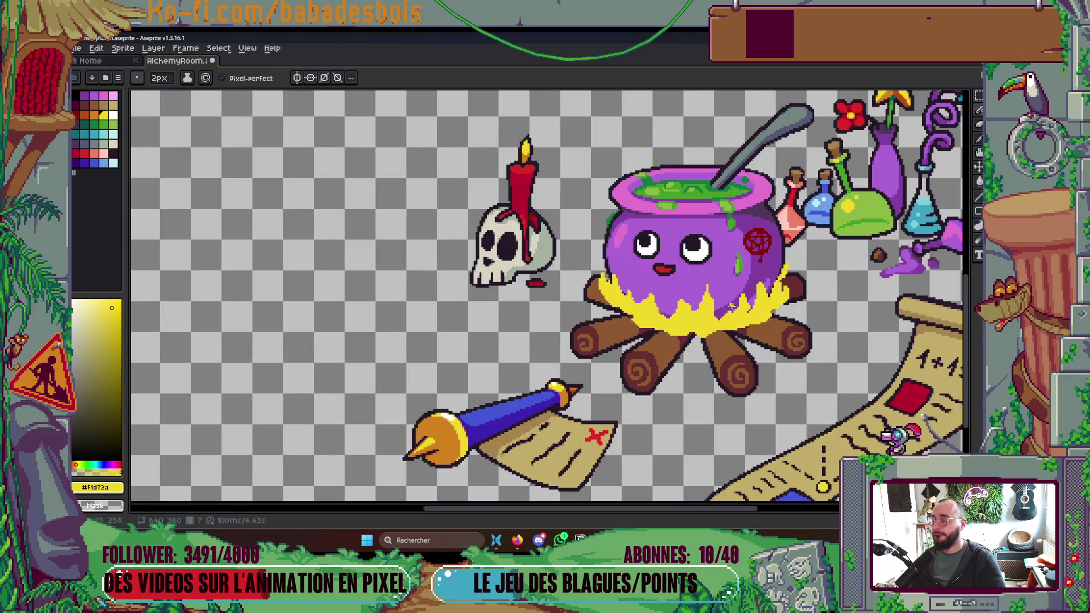
pyautogui.press('Tab')
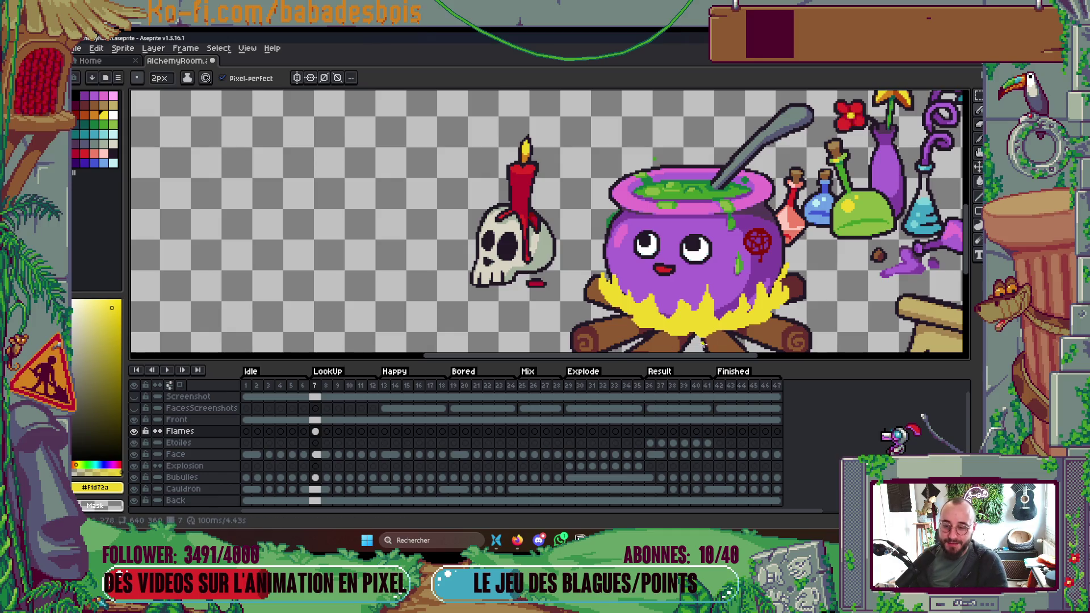
# Grow a yellow flame tip over the cauldron and save AlchemyRoom.aseprite.
pyautogui.press('Tab')
pyautogui.scroll(4, 766, 269)
pyautogui.moveTo(766, 270); pyautogui.dragTo(771, 255)
pyautogui.scroll(-6, 625, 238)
pyautogui.scroll(1, 568, 238)
pyautogui.hotkey('ctrl', 's')
# Recolour the yellow fire orange with the paint bucket and save again.
pyautogui.scroll(1, 686, 263)
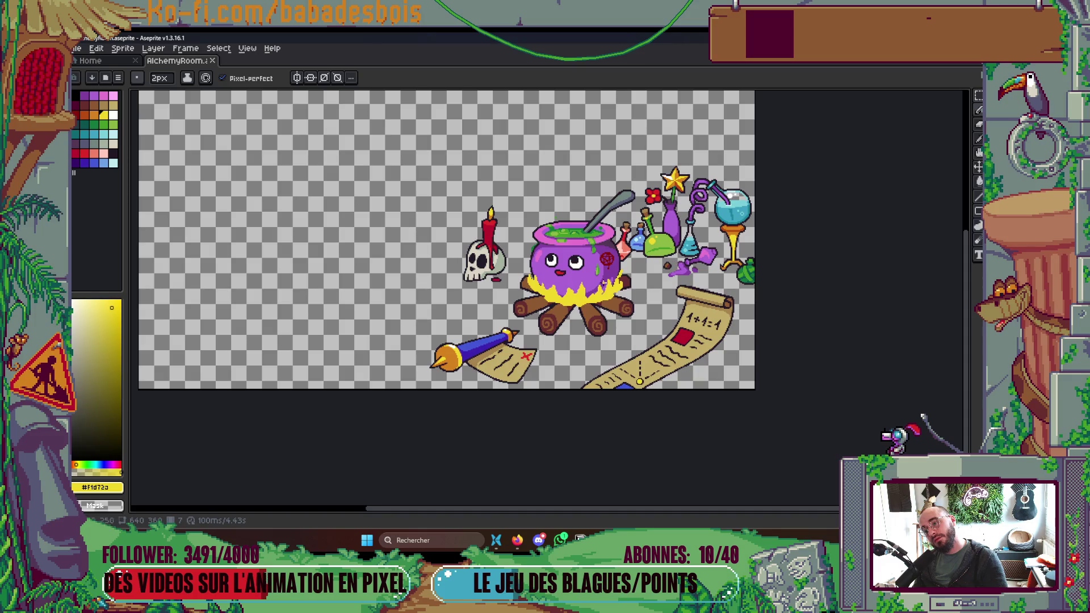
pyautogui.click(94, 115)
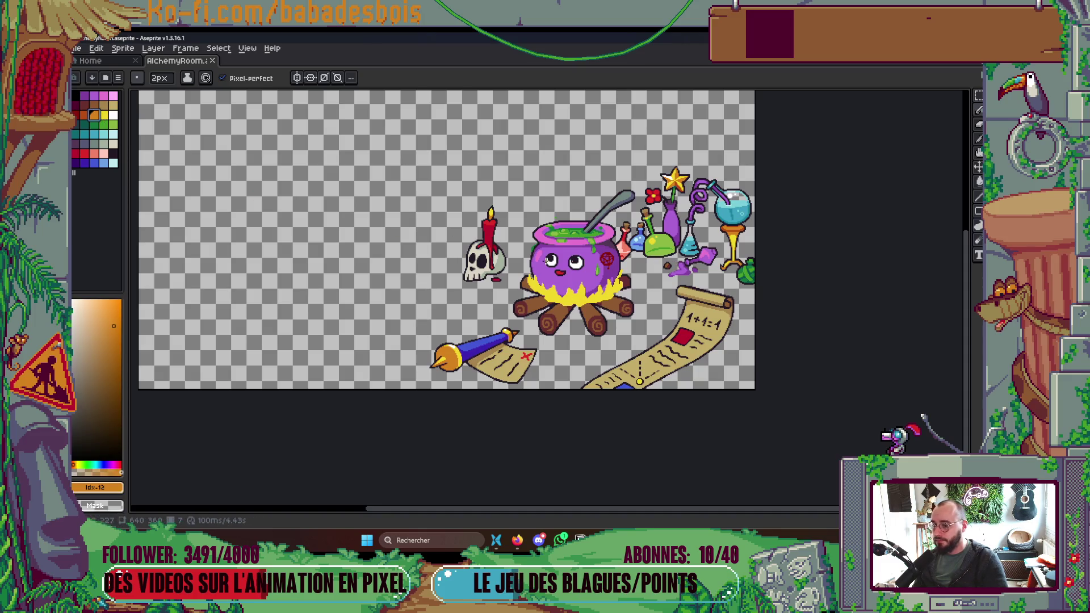
pyautogui.press('g')
pyautogui.click(579, 296)
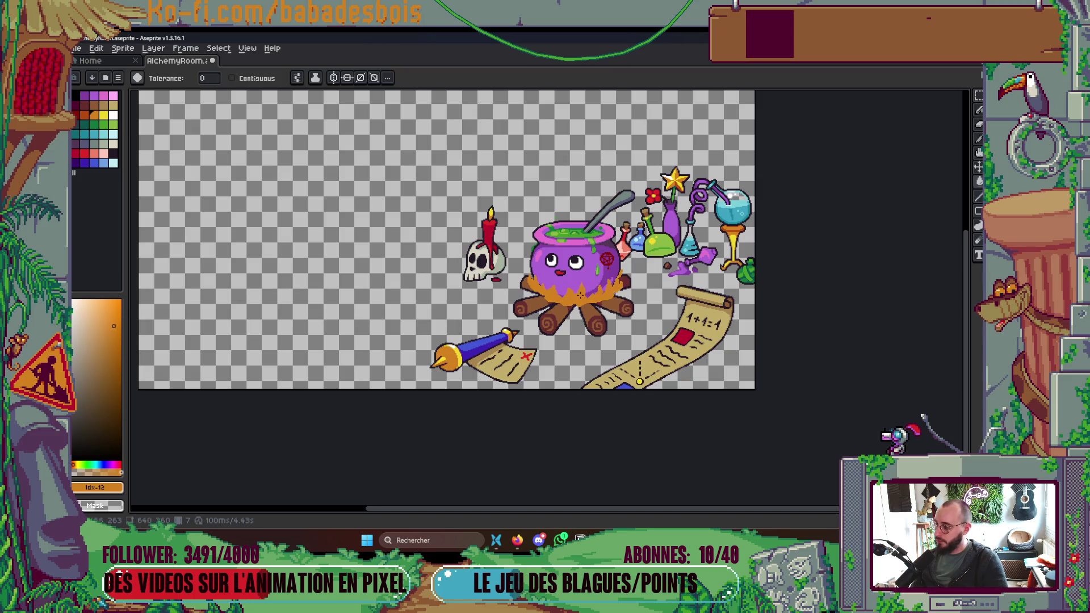
pyautogui.hotkey('ctrl', 's')
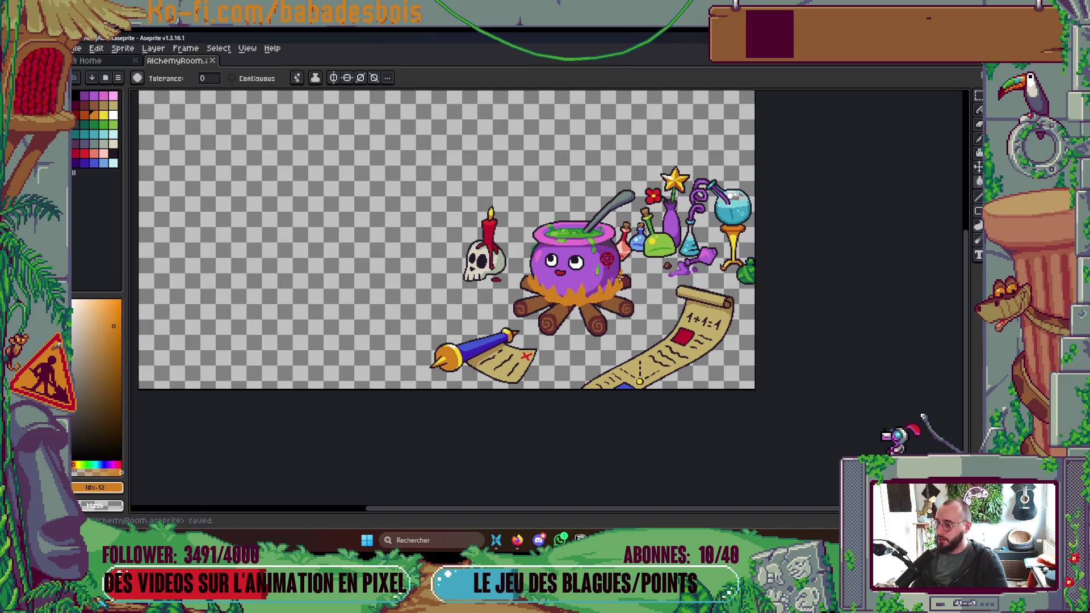
pyautogui.press('Tab')
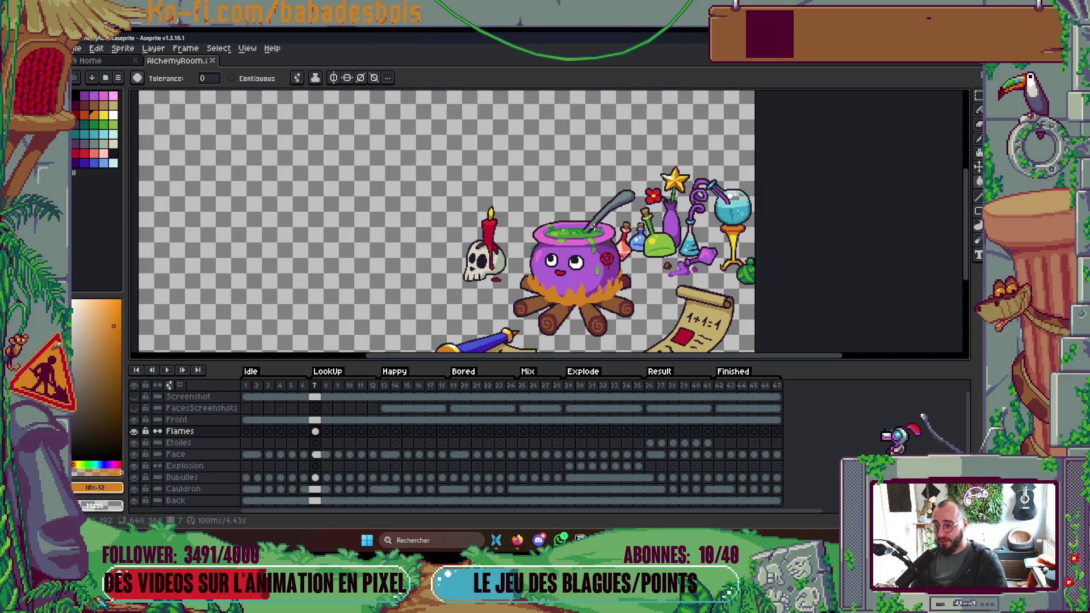
pyautogui.scroll(5, 576, 278)
# Return to the Pencil and save the file.
pyautogui.press('b')
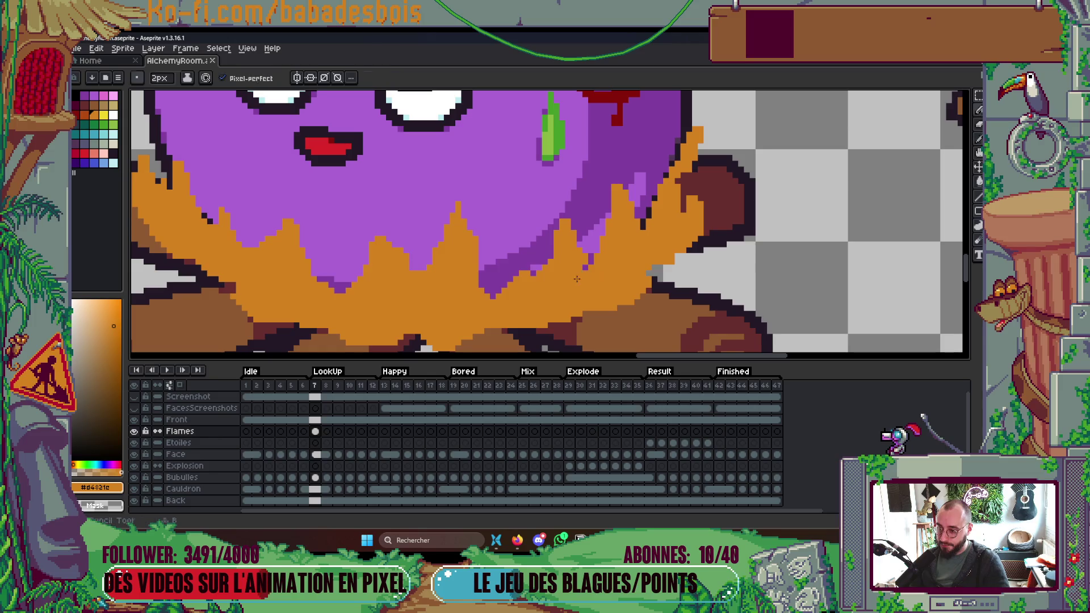
pyautogui.scroll(-6, 593, 269)
pyautogui.scroll(2, 628, 282)
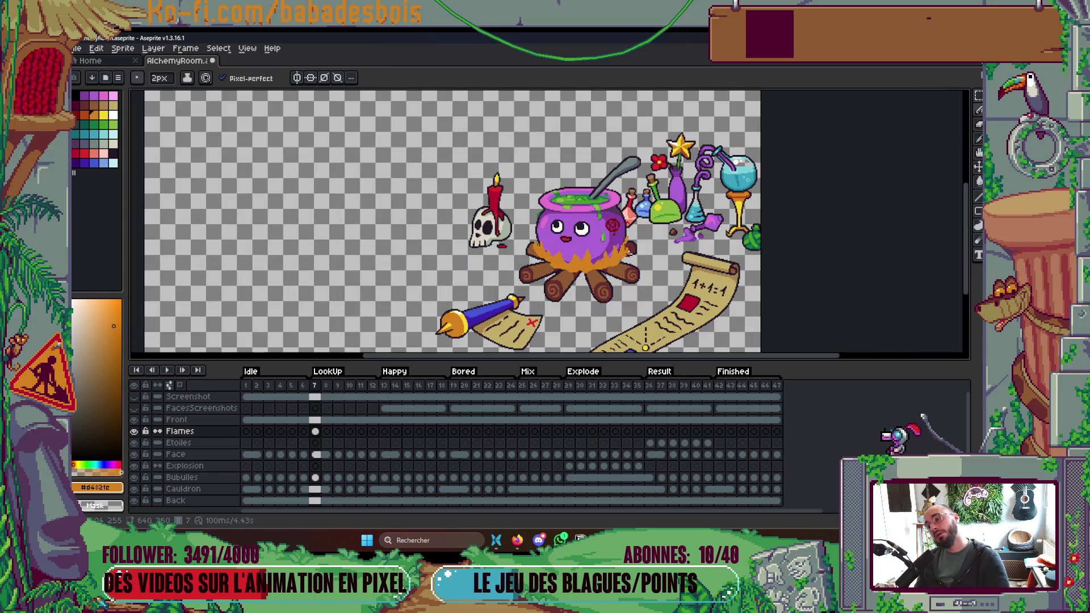
pyautogui.hotkey('ctrl', 's')
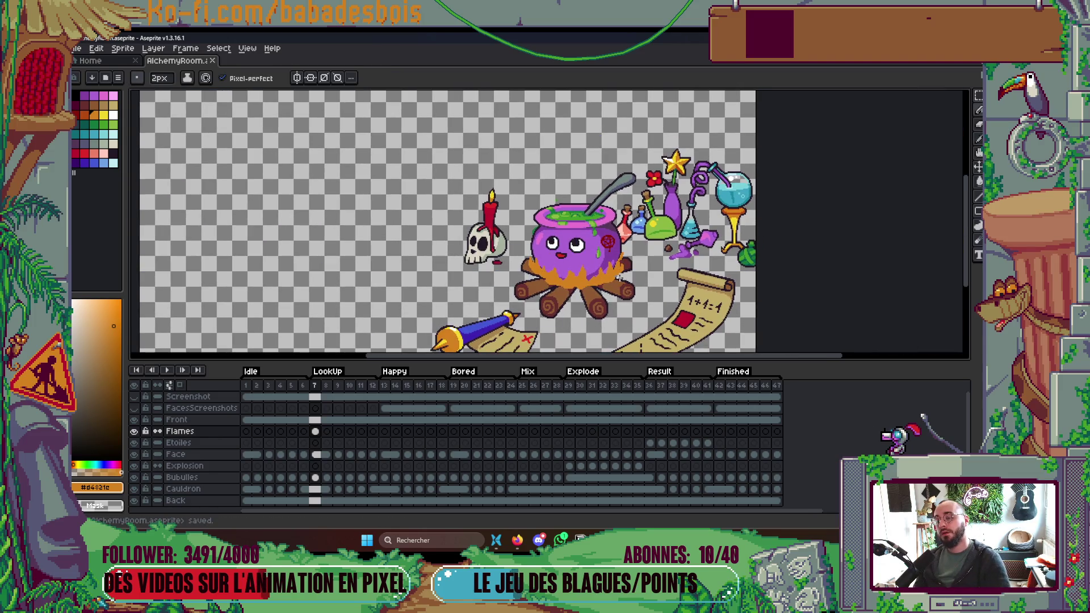
pyautogui.scroll(5, 559, 264)
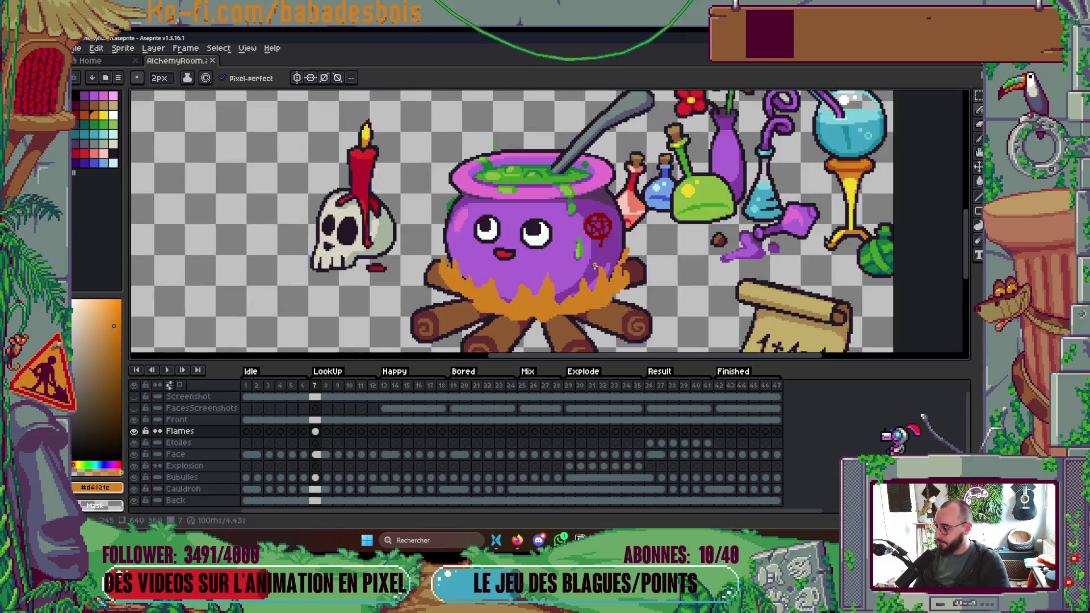
pyautogui.moveTo(373, 182)
pyautogui.mouseDown()
pyautogui.moveTo(379, 216)
pyautogui.moveTo(395, 219)
pyautogui.moveTo(427, 111)
pyautogui.mouseUp()
# In yellow, paint a blob into the orange flames and a new inner flame tongue.
pyautogui.click(104, 114)
pyautogui.moveTo(482, 191)
pyautogui.mouseDown()
pyautogui.moveTo(462, 205)
pyautogui.moveTo(485, 224)
pyautogui.moveTo(480, 234)
pyautogui.moveTo(516, 248)
pyautogui.mouseUp()
pyautogui.moveTo(491, 211); pyautogui.dragTo(514, 230)
pyautogui.moveTo(588, 209)
pyautogui.mouseDown()
pyautogui.moveTo(571, 244)
pyautogui.moveTo(593, 238)
pyautogui.mouseUp()
pyautogui.moveTo(654, 193)
pyautogui.mouseDown()
pyautogui.moveTo(648, 235)
pyautogui.moveTo(623, 262)
pyautogui.mouseUp()
pyautogui.moveTo(663, 190)
pyautogui.mouseDown()
pyautogui.moveTo(663, 255)
pyautogui.moveTo(660, 229)
pyautogui.mouseUp()
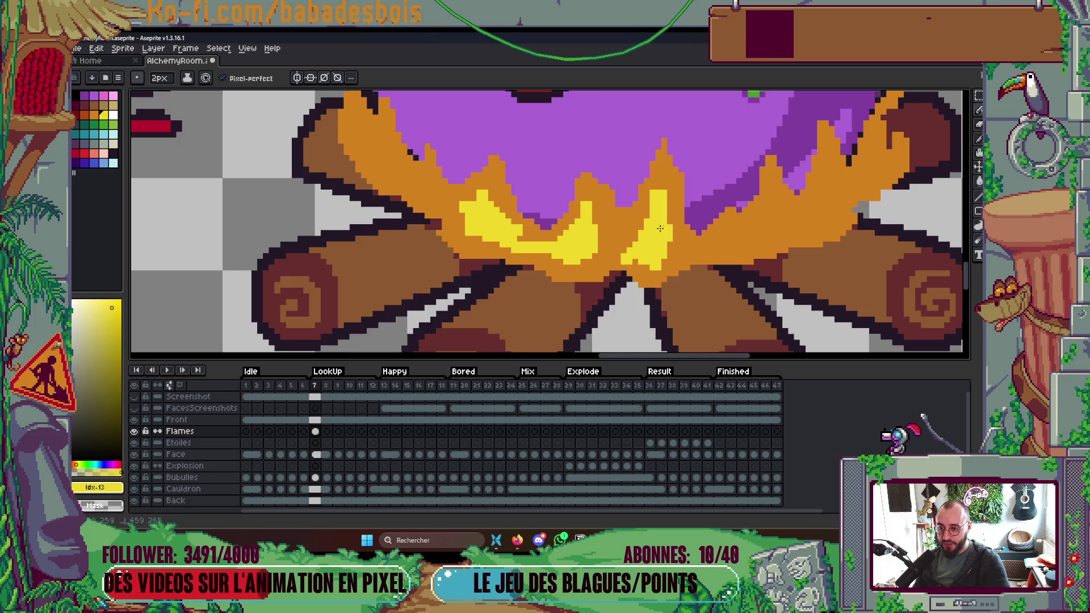
# Add yellow streaks and small highlights to the right-hand flames.
pyautogui.scroll(-5, 630, 256)
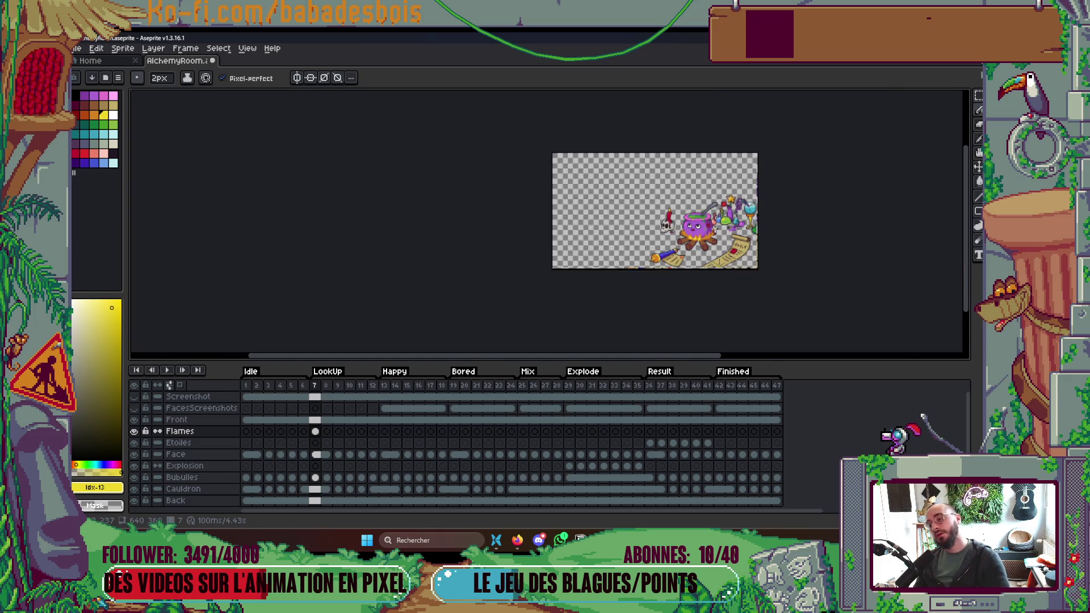
pyautogui.scroll(5, 714, 230)
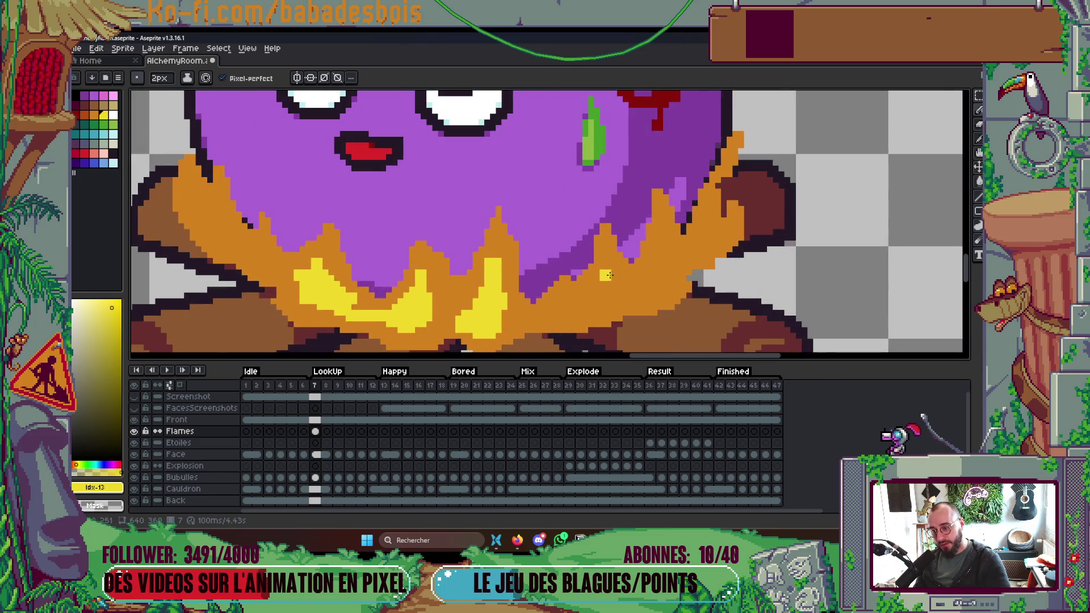
pyautogui.moveTo(607, 268); pyautogui.dragTo(578, 308)
pyautogui.moveTo(665, 233); pyautogui.dragTo(658, 280)
pyautogui.moveTo(702, 244); pyautogui.dragTo(706, 229)
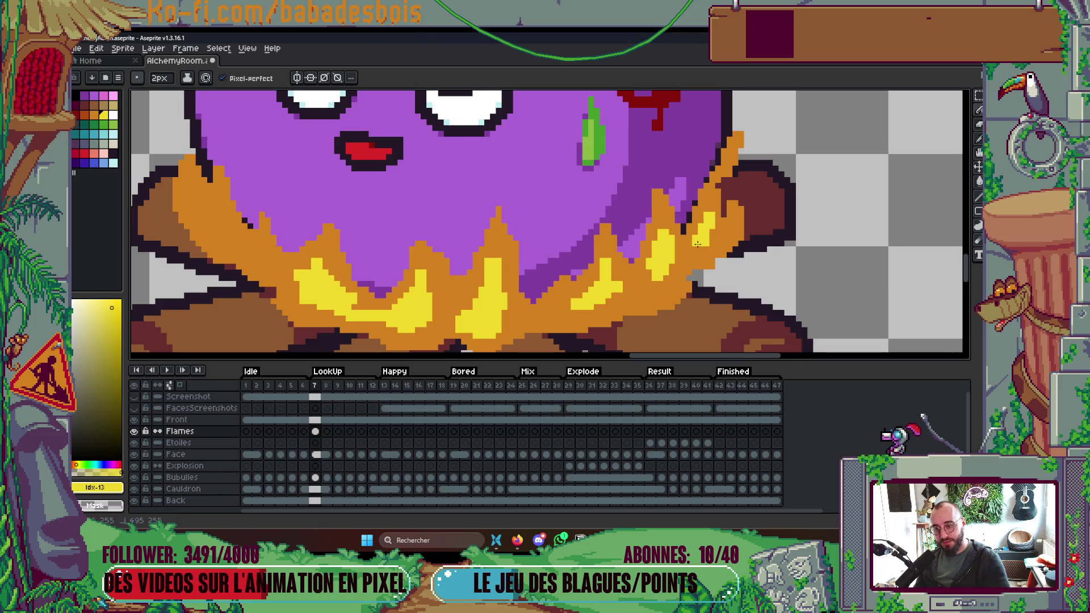
# Eyedrop the flame yellow and extend and widen the middle yellow flame.
pyautogui.scroll(-5, 708, 243)
pyautogui.scroll(5, 605, 239)
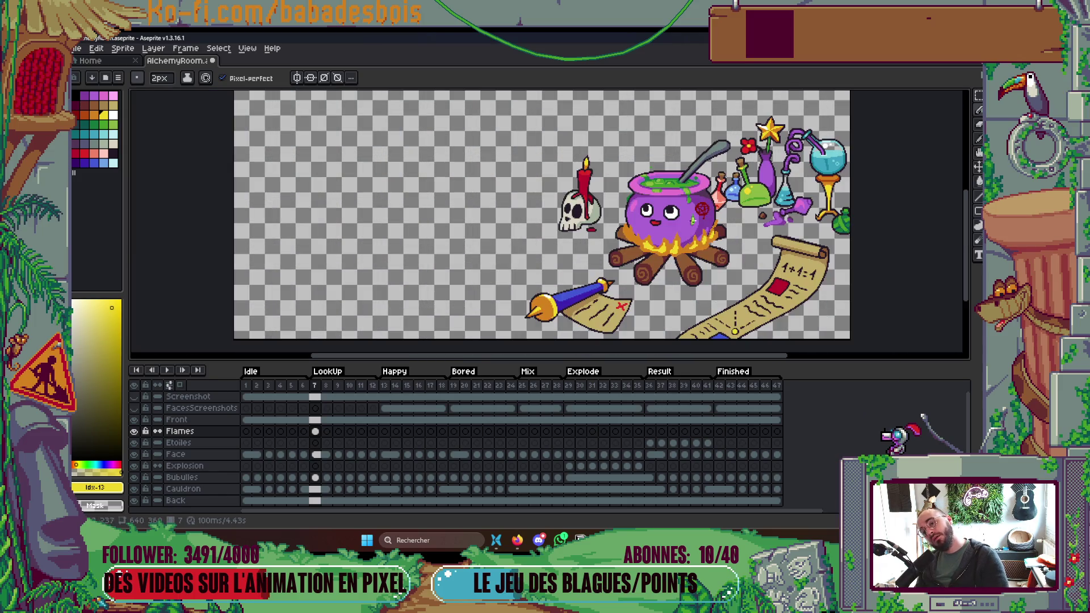
pyautogui.scroll(2, 605, 239)
pyautogui.scroll(-3, 568, 244)
pyautogui.scroll(4, 539, 250)
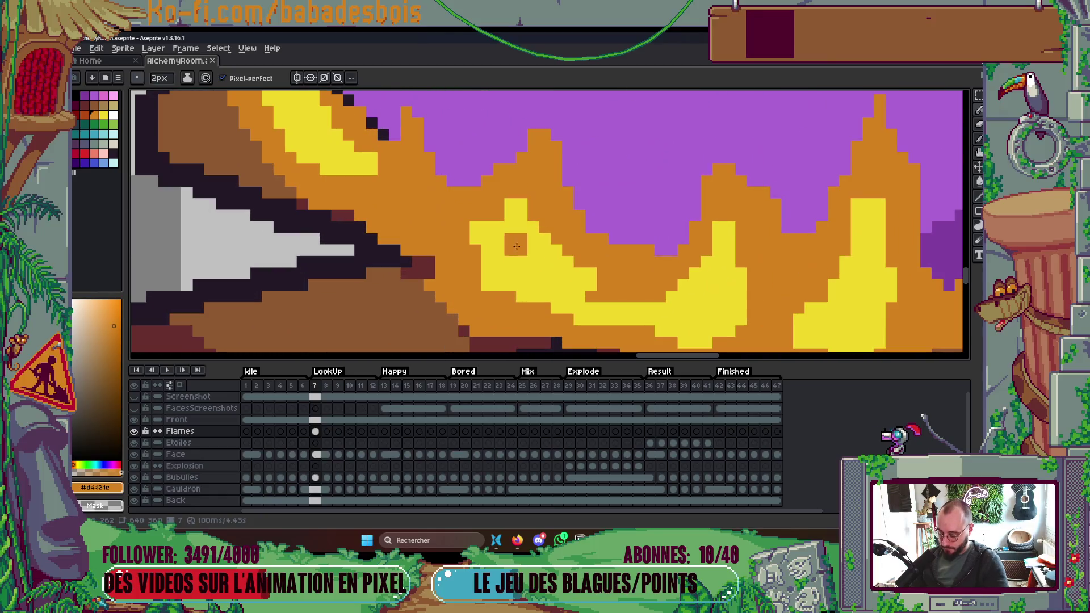
pyautogui.keyDown('alt'); pyautogui.click(536, 251); pyautogui.keyUp('alt')
pyautogui.moveTo(536, 211); pyautogui.dragTo(526, 168)
pyautogui.moveTo(539, 233)
pyautogui.mouseDown()
pyautogui.moveTo(534, 184)
pyautogui.moveTo(582, 264)
pyautogui.mouseUp()
pyautogui.moveTo(474, 244); pyautogui.dragTo(484, 256)
# Flip between the previous frame and frame 7 to compare the flames.
pyautogui.scroll(-4, 469, 181)
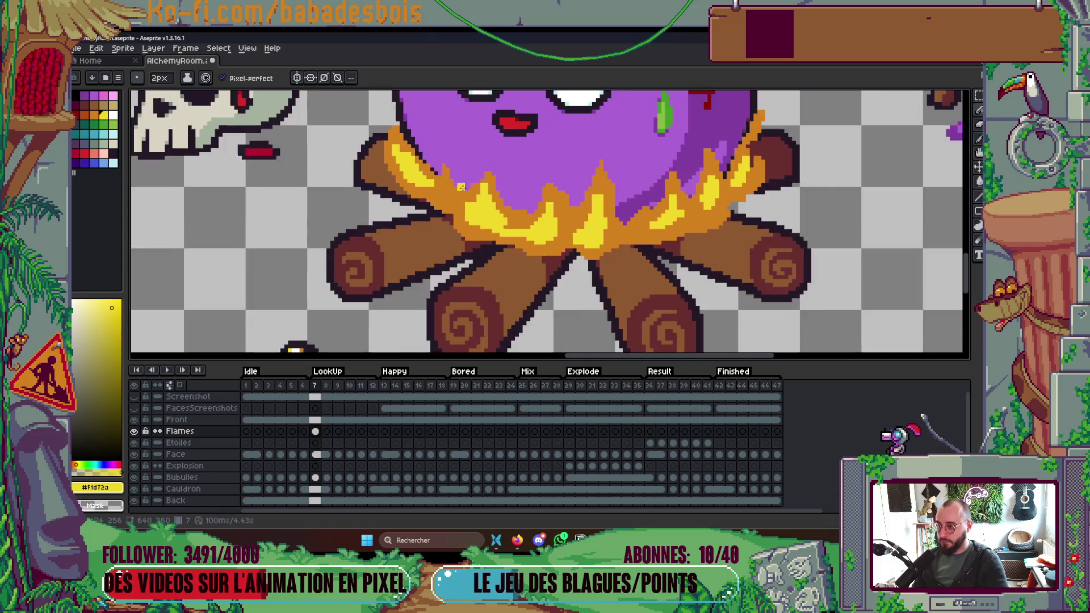
pyautogui.press('Left')
pyautogui.scroll(1, 469, 179)
pyautogui.scroll(-1, 653, 239)
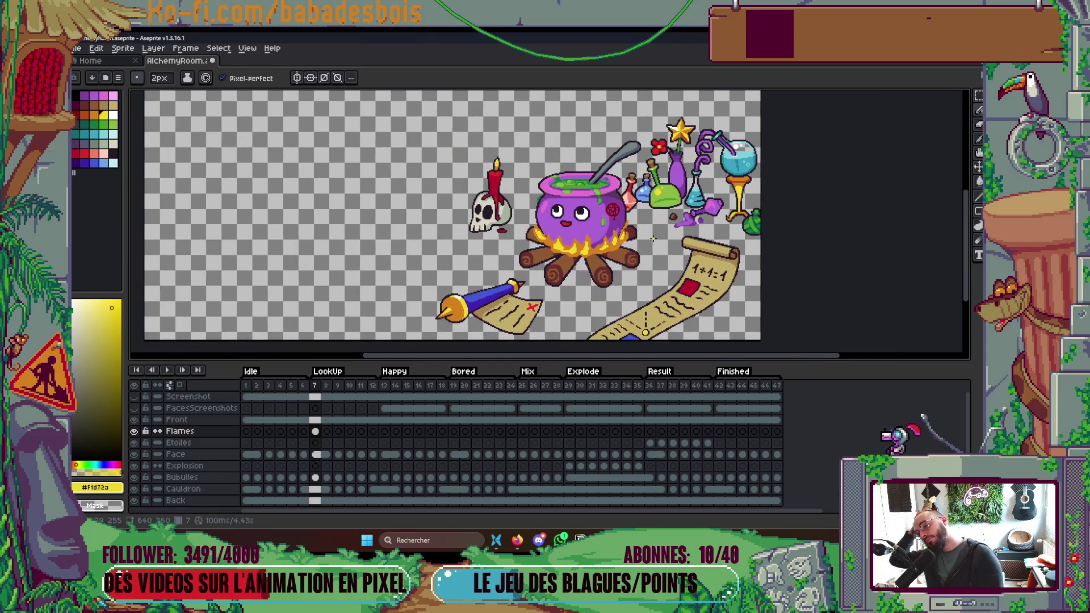
pyautogui.press('Right')
pyautogui.press('Left')
pyautogui.press('Right')
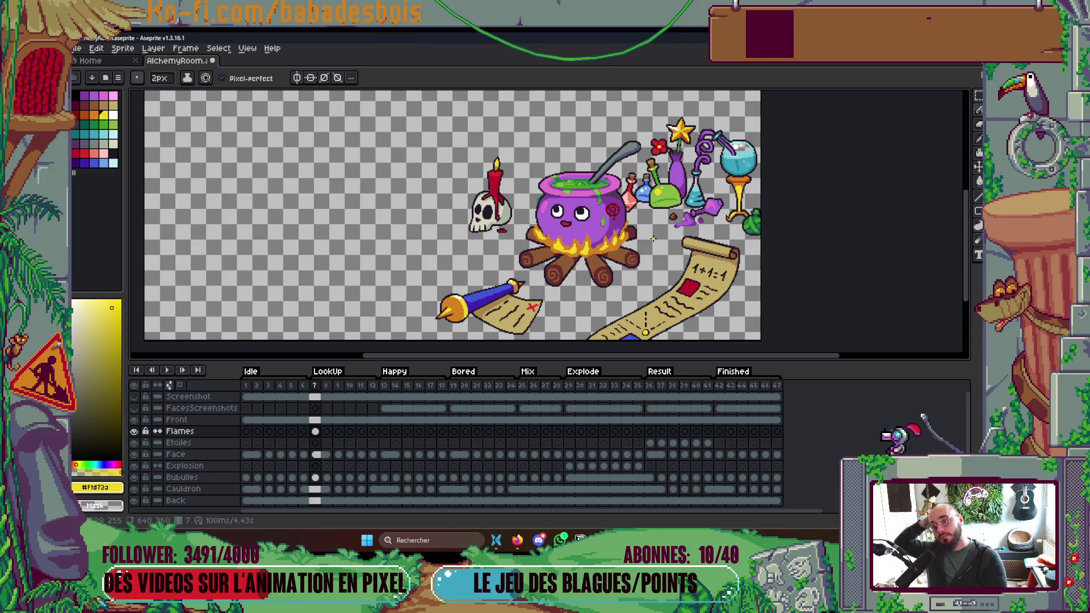
# Eyedrop orange and paint flame spikes up the cauldron's left side, undoing one stray spike.
pyautogui.scroll(-1, 641, 166)
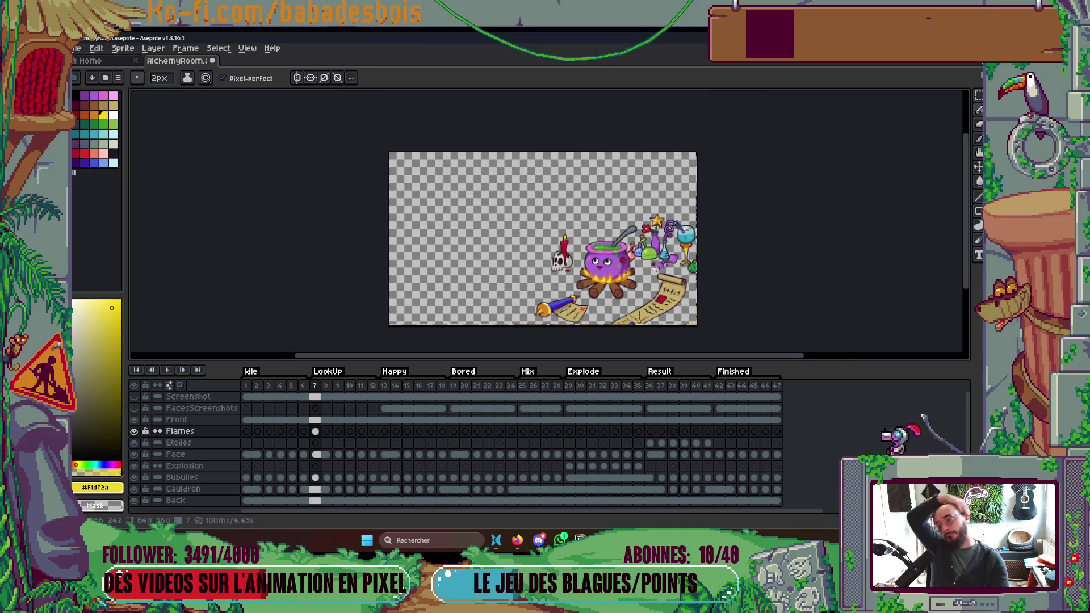
pyautogui.scroll(1, 656, 170)
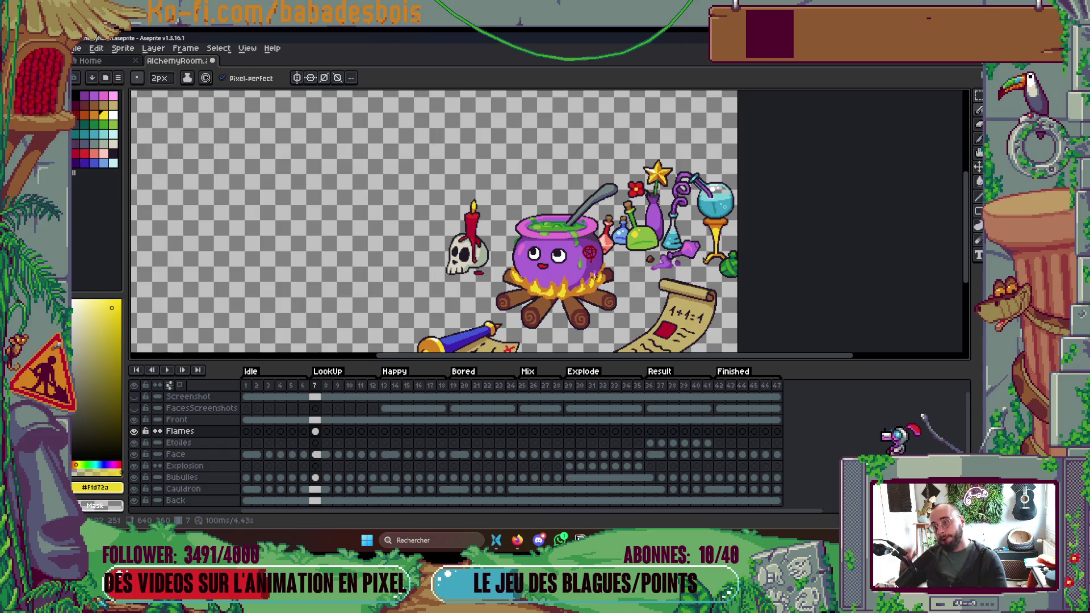
pyautogui.scroll(3, 454, 250)
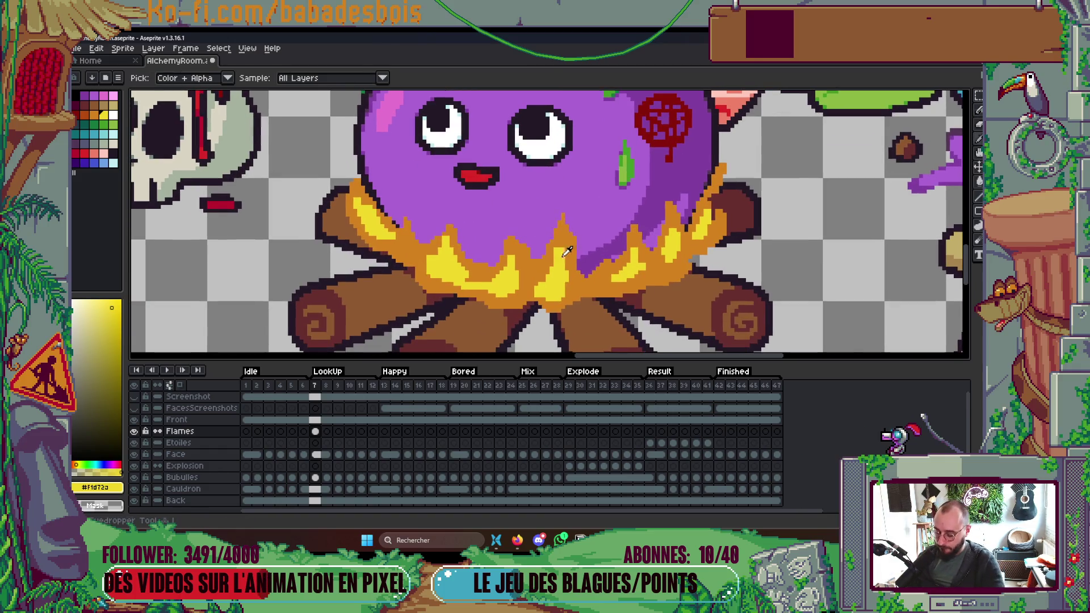
pyautogui.keyDown('alt'); pyautogui.click(567, 232); pyautogui.keyUp('alt')
pyautogui.moveTo(550, 238)
pyautogui.mouseDown()
pyautogui.moveTo(557, 224)
pyautogui.moveTo(579, 267)
pyautogui.moveTo(603, 278)
pyautogui.moveTo(609, 241)
pyautogui.moveTo(643, 225)
pyautogui.moveTo(658, 250)
pyautogui.mouseUp()
pyautogui.moveTo(407, 206)
pyautogui.mouseDown()
pyautogui.moveTo(423, 244)
pyautogui.moveTo(415, 226)
pyautogui.moveTo(446, 227)
pyautogui.mouseUp()
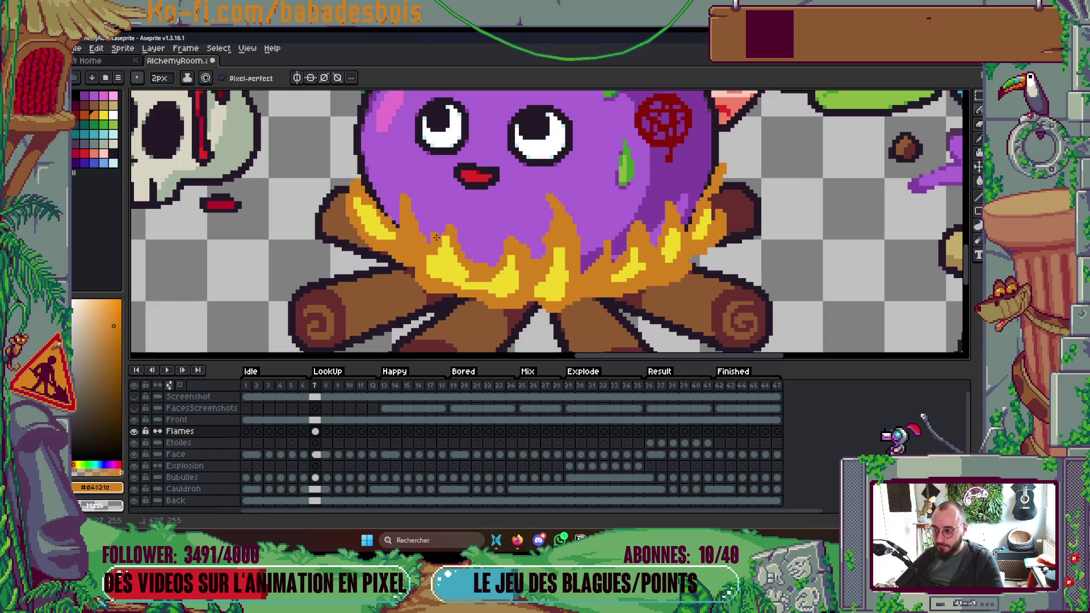
pyautogui.hotkey('ctrl', 'z')
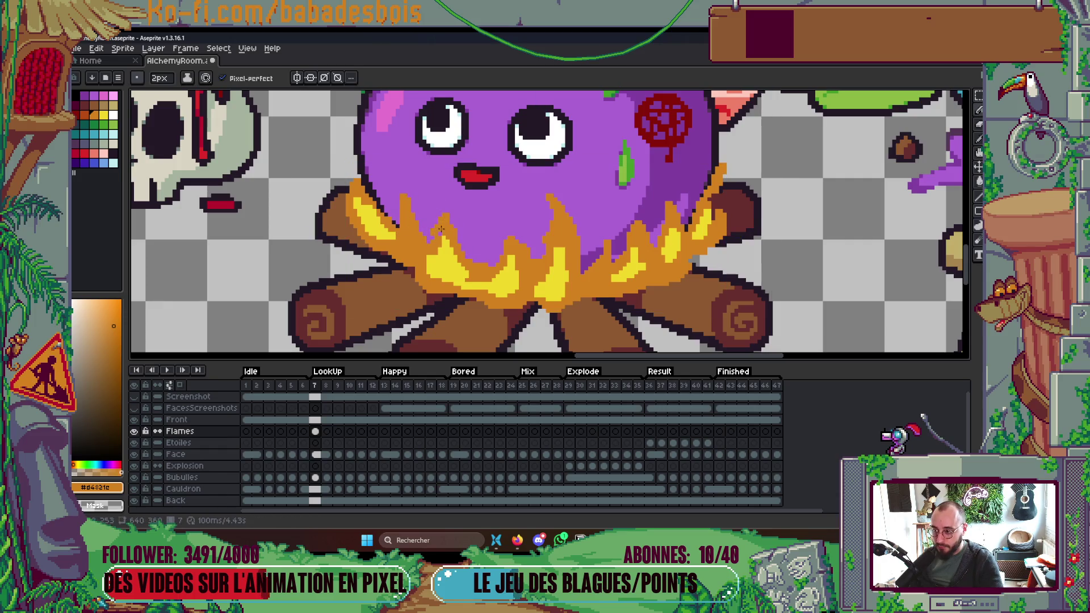
pyautogui.moveTo(363, 189)
pyautogui.mouseDown()
pyautogui.moveTo(376, 166)
pyautogui.moveTo(351, 159)
pyautogui.mouseUp()
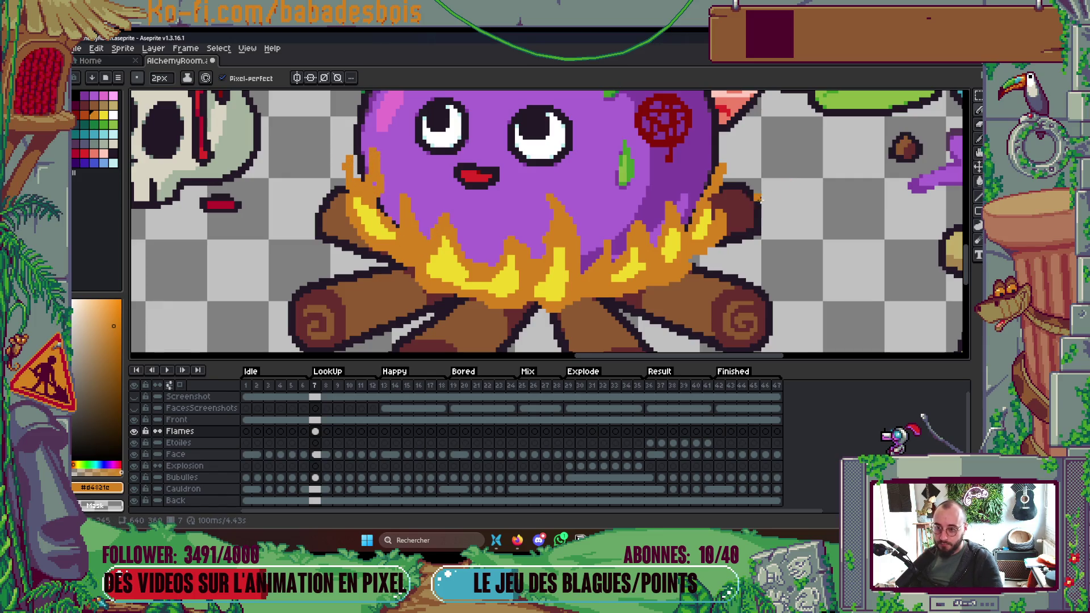
pyautogui.scroll(-4, 720, 215)
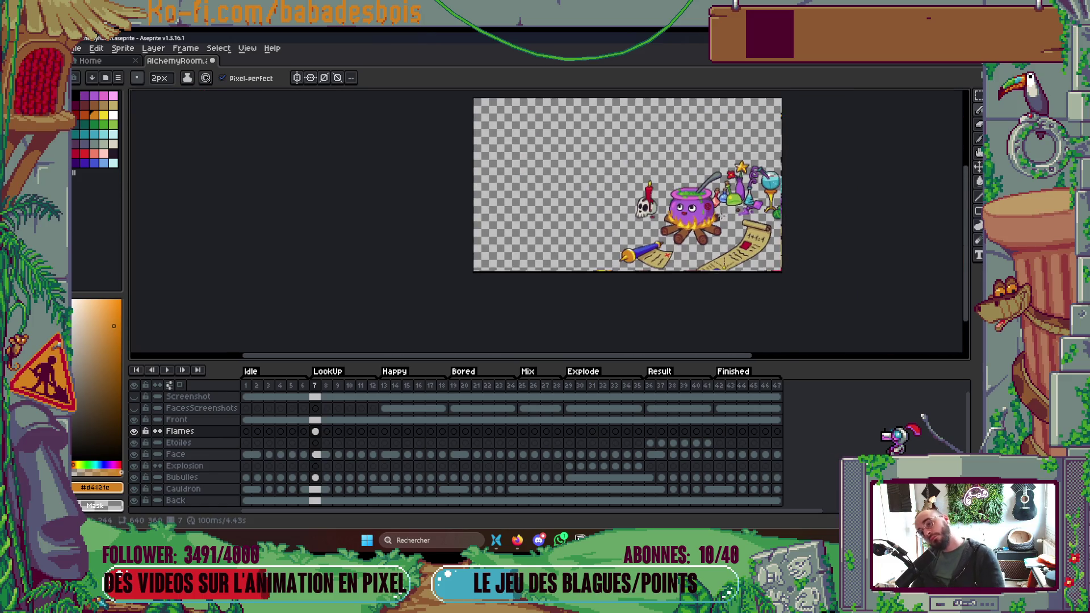
# Extend two orange flame tips up over the cauldron into the purple potion.
pyautogui.scroll(1, 719, 215)
pyautogui.scroll(3, 647, 228)
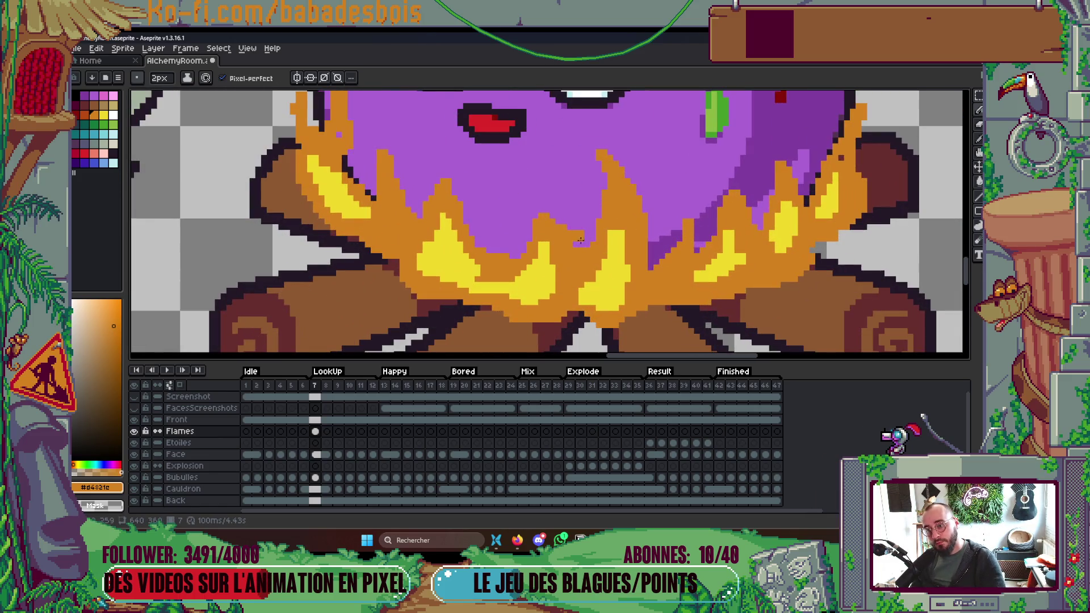
pyautogui.scroll(2, 632, 241)
pyautogui.moveTo(657, 268)
pyautogui.mouseDown()
pyautogui.moveTo(631, 298)
pyautogui.moveTo(653, 262)
pyautogui.moveTo(649, 234)
pyautogui.moveTo(671, 262)
pyautogui.mouseUp()
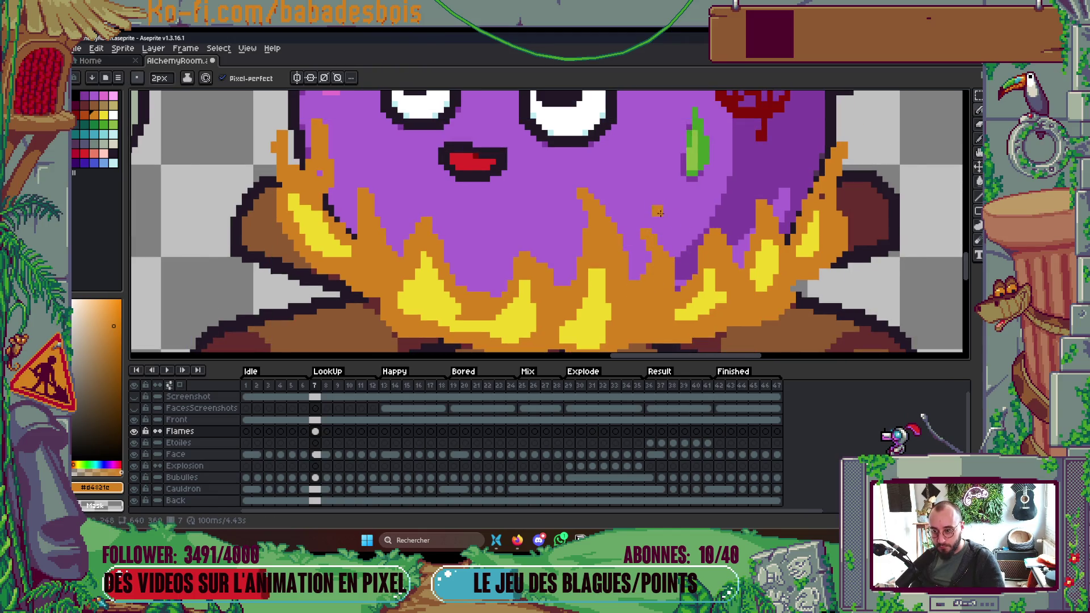
pyautogui.moveTo(531, 223)
pyautogui.mouseDown()
pyautogui.moveTo(535, 205)
pyautogui.moveTo(546, 218)
pyautogui.mouseUp()
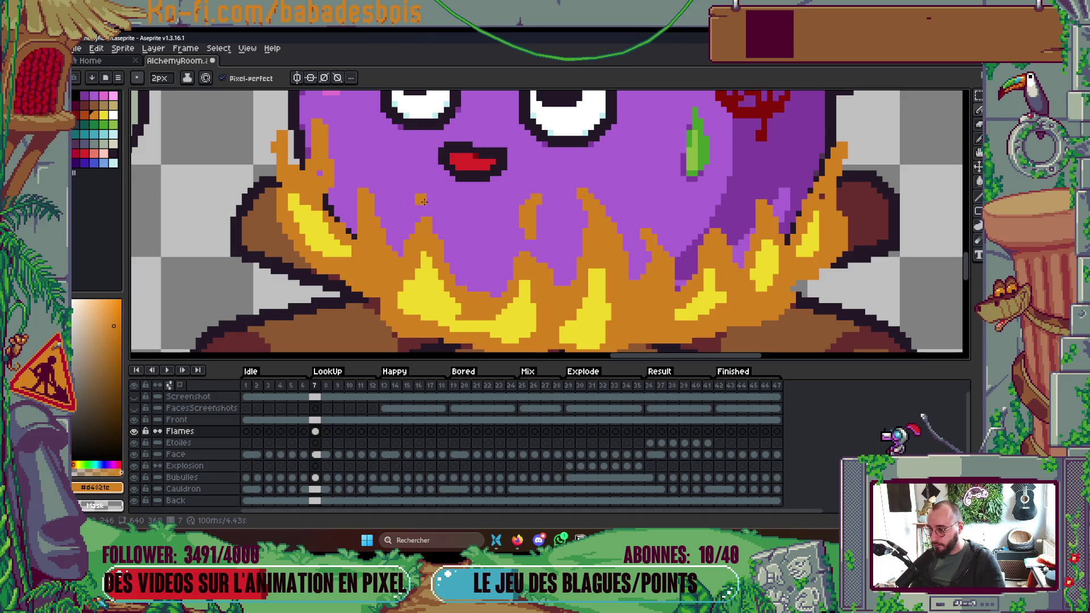
pyautogui.scroll(-5, 423, 209)
pyautogui.scroll(1, 423, 209)
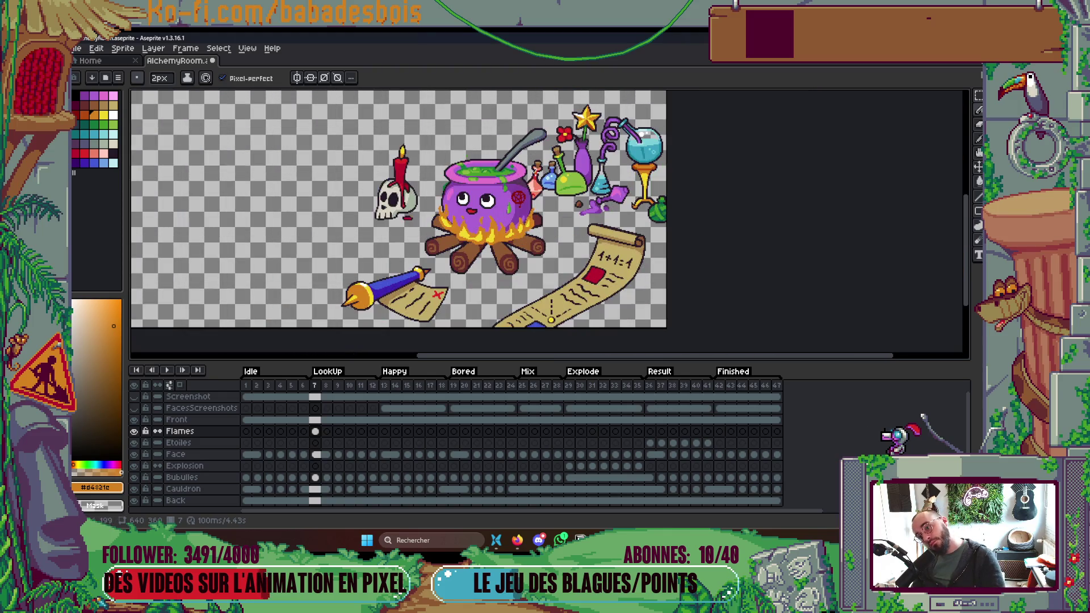
pyautogui.scroll(1, 397, 227)
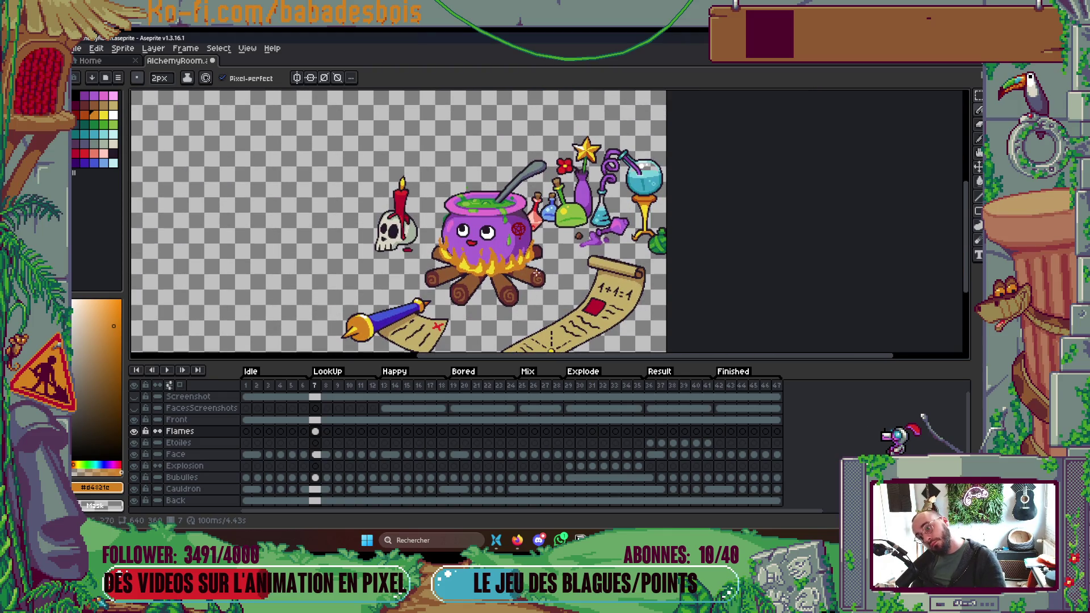
pyautogui.scroll(4, 536, 275)
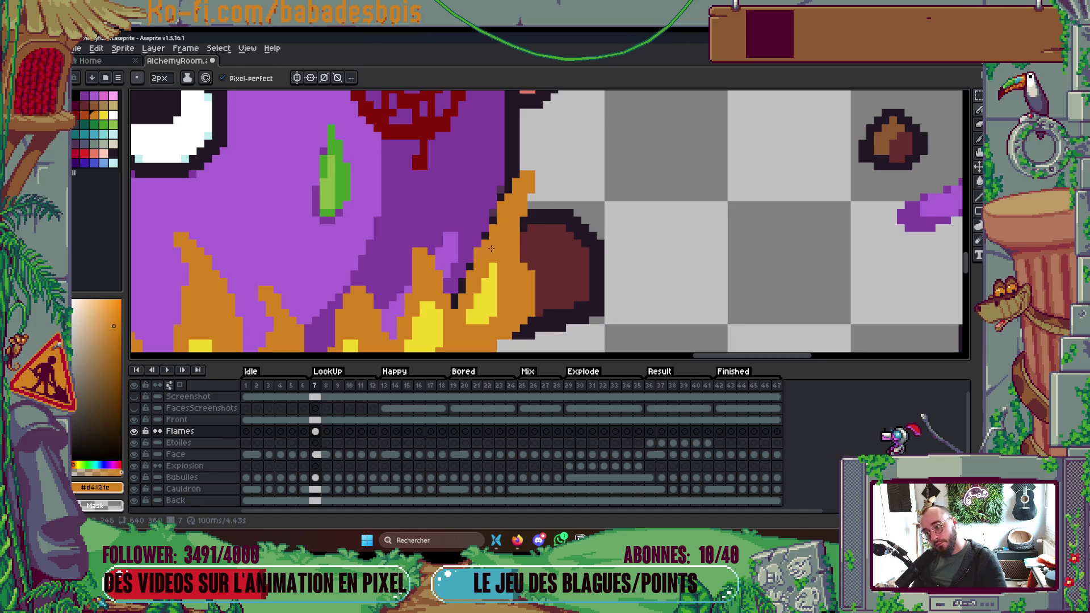
pyautogui.scroll(-5, 493, 219)
# Recentre the scene and hide the timeline to enlarge the canvas.
pyautogui.moveTo(582, 284); pyautogui.dragTo(635, 286)
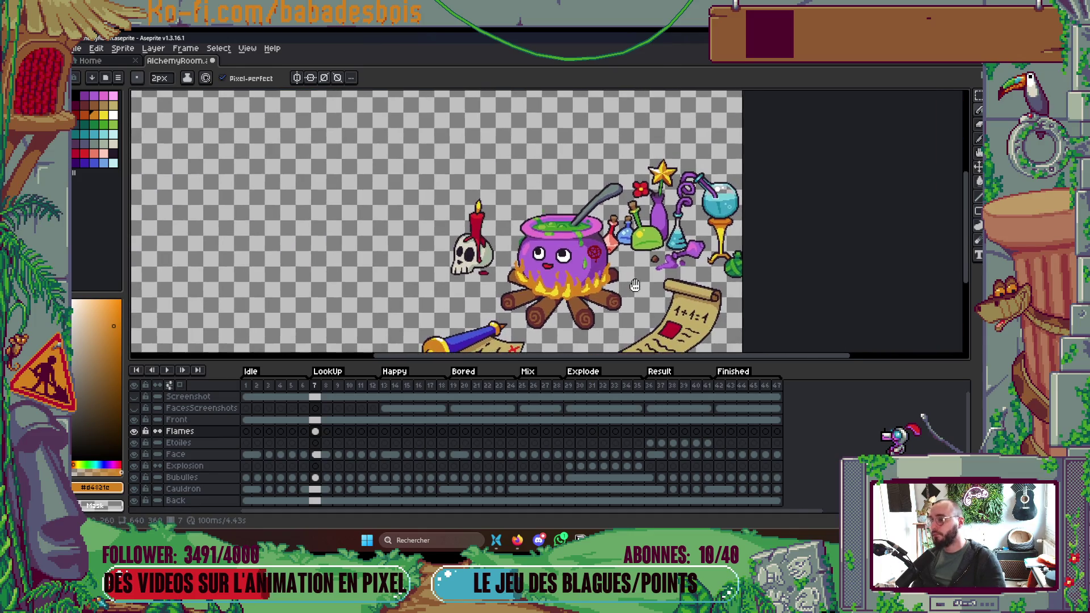
pyautogui.scroll(4, 545, 283)
pyautogui.scroll(-5, 415, 177)
pyautogui.scroll(2, 416, 178)
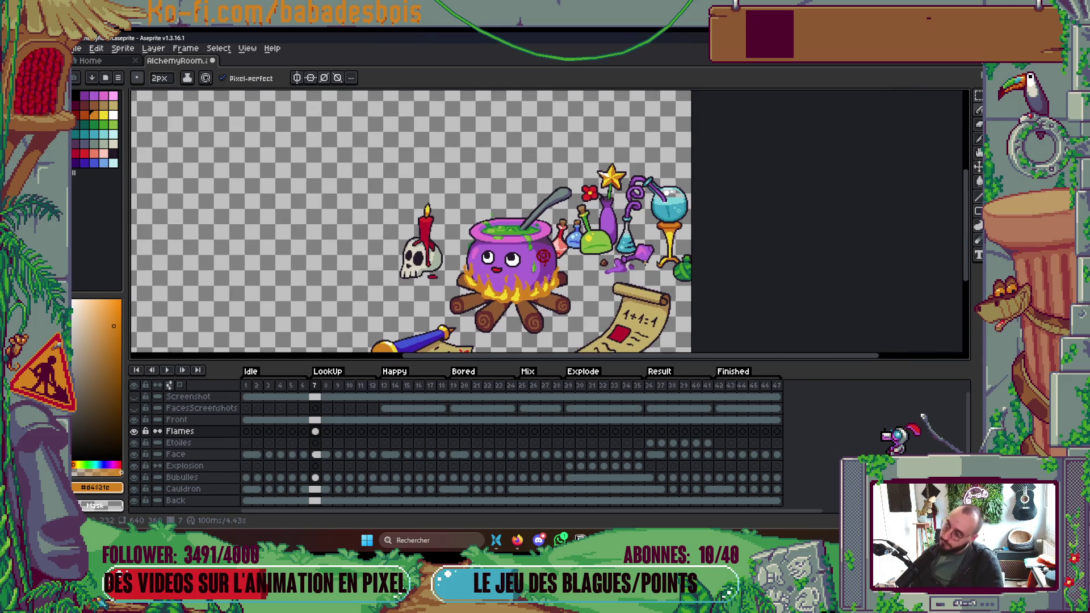
pyautogui.press('Tab')
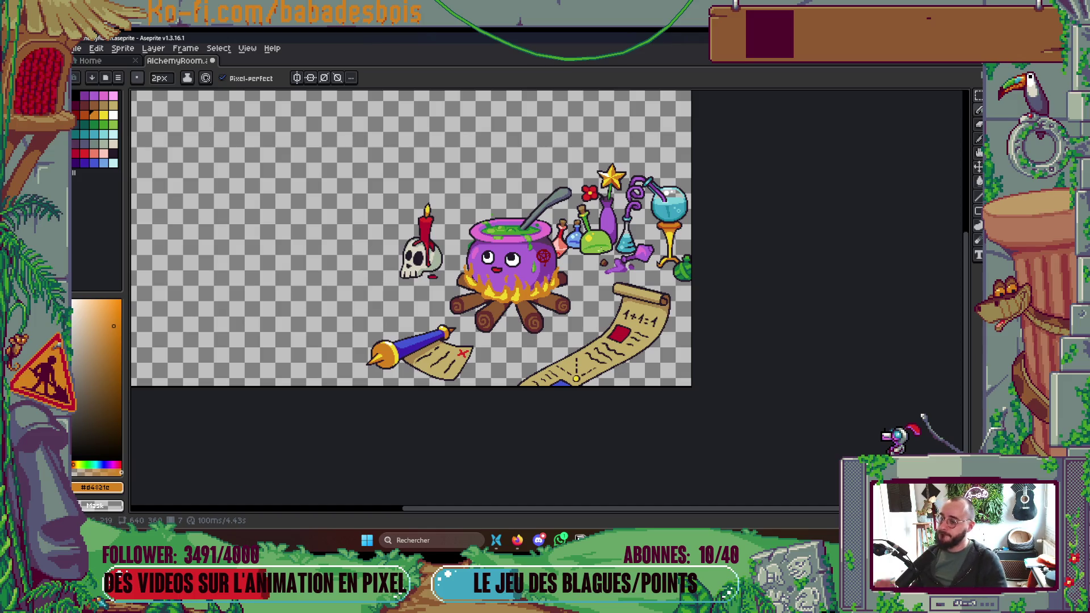
# Save AlchemyRoom.aseprite.
pyautogui.scroll(4, 519, 310)
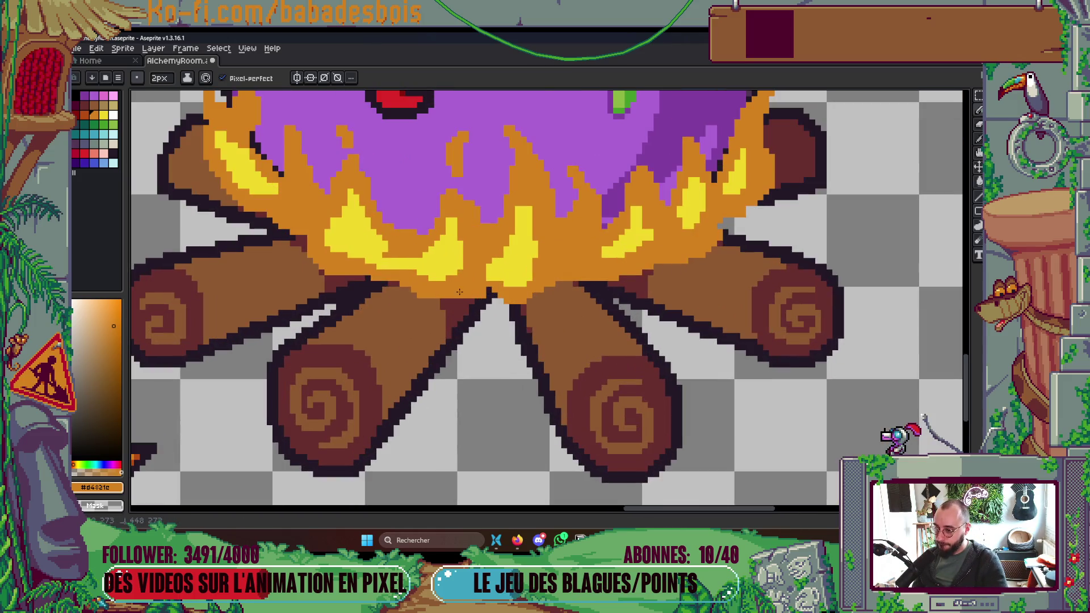
pyautogui.scroll(-4, 449, 295)
pyautogui.scroll(4, 420, 281)
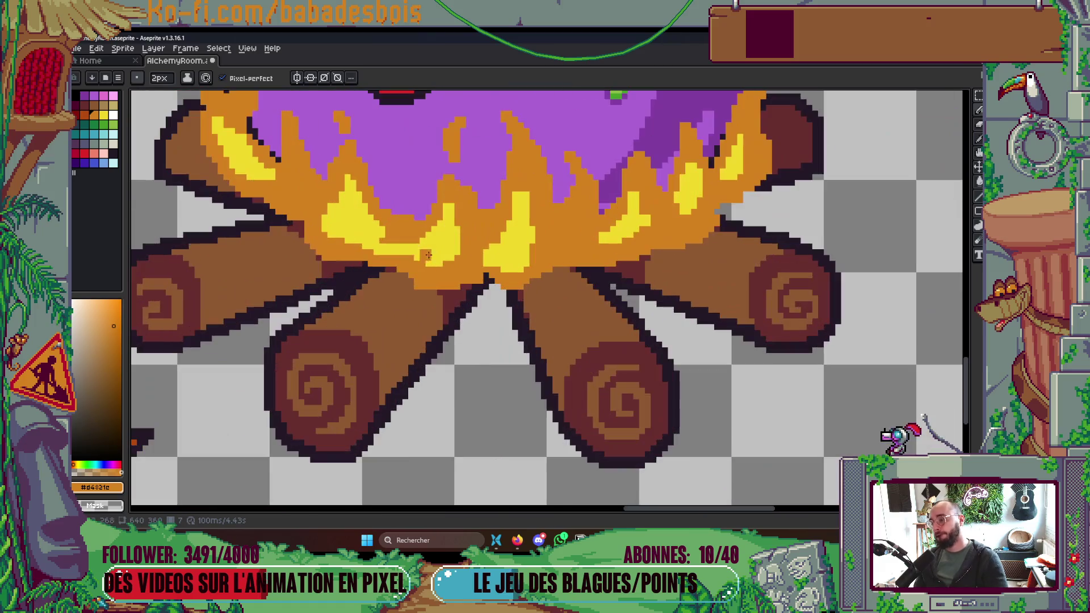
pyautogui.scroll(-5, 418, 279)
pyautogui.scroll(1, 418, 279)
pyautogui.hotkey('ctrl', 's')
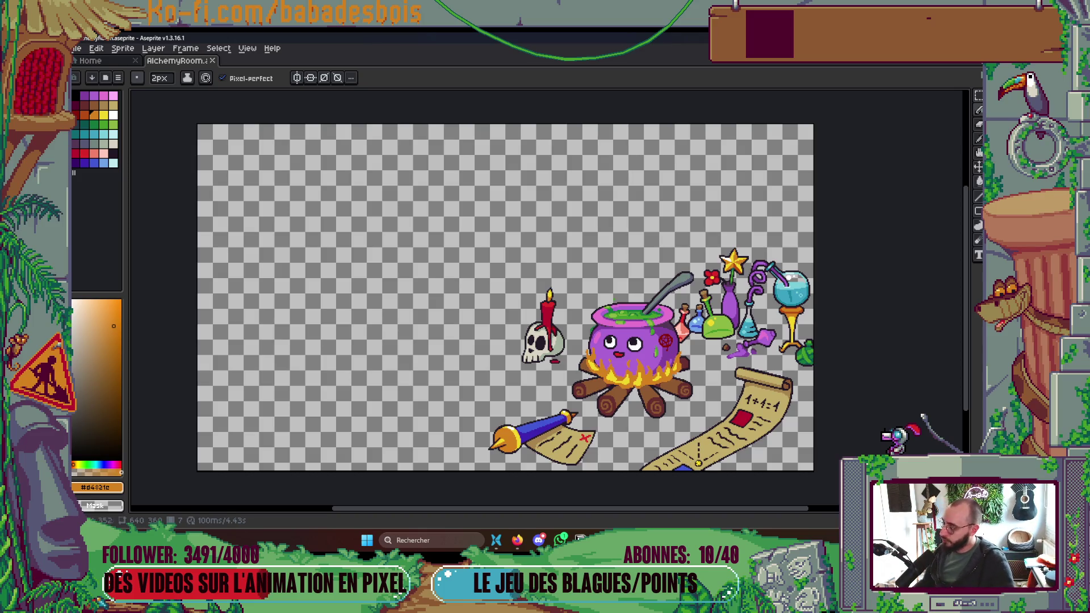
pyautogui.hotkey('ctrl', 's')
pyautogui.scroll(2, 689, 347)
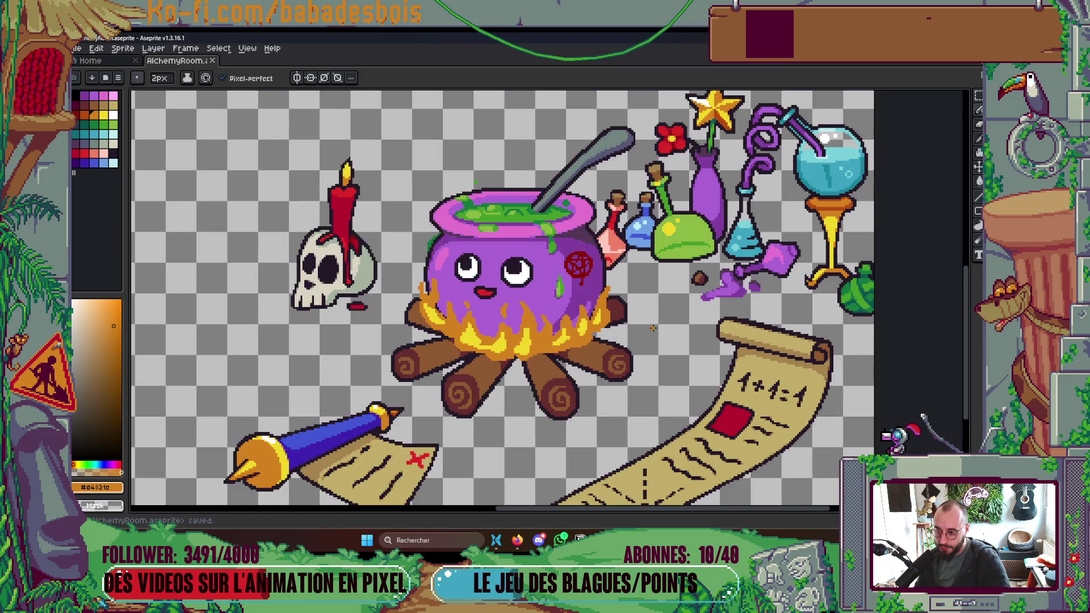
pyautogui.moveTo(654, 332)
pyautogui.mouseDown()
pyautogui.moveTo(667, 353)
pyautogui.moveTo(659, 364)
pyautogui.mouseUp()
pyautogui.moveTo(636, 398)
pyautogui.mouseDown()
pyautogui.moveTo(645, 404)
pyautogui.moveTo(566, 446)
pyautogui.mouseUp()
pyautogui.moveTo(363, 342)
pyautogui.mouseDown()
pyautogui.moveTo(355, 354)
pyautogui.moveTo(384, 392)
pyautogui.mouseUp()
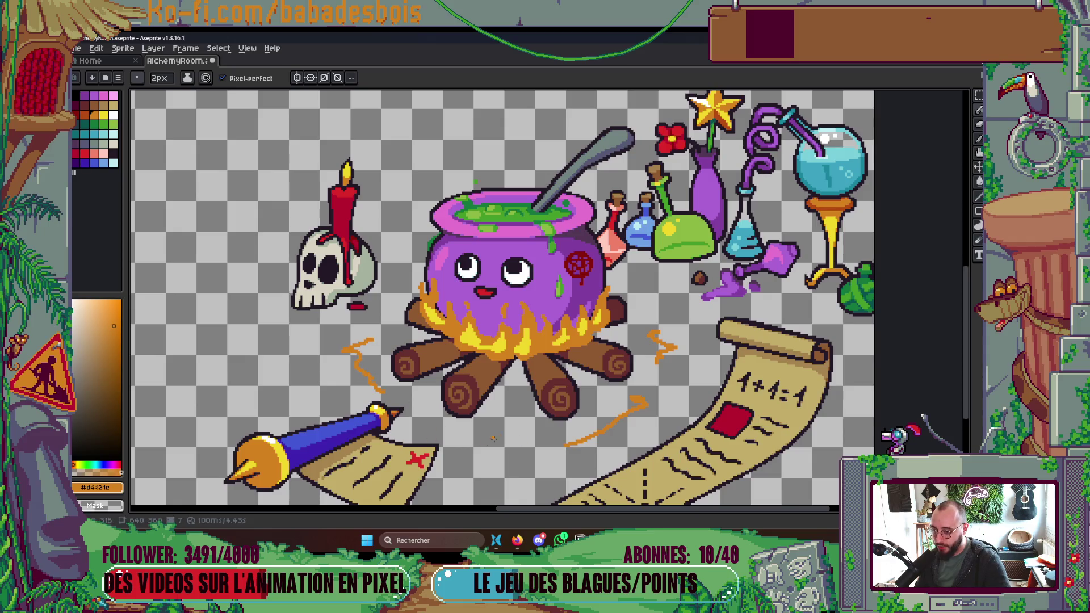
pyautogui.scroll(-2, 758, 264)
pyautogui.press('v')
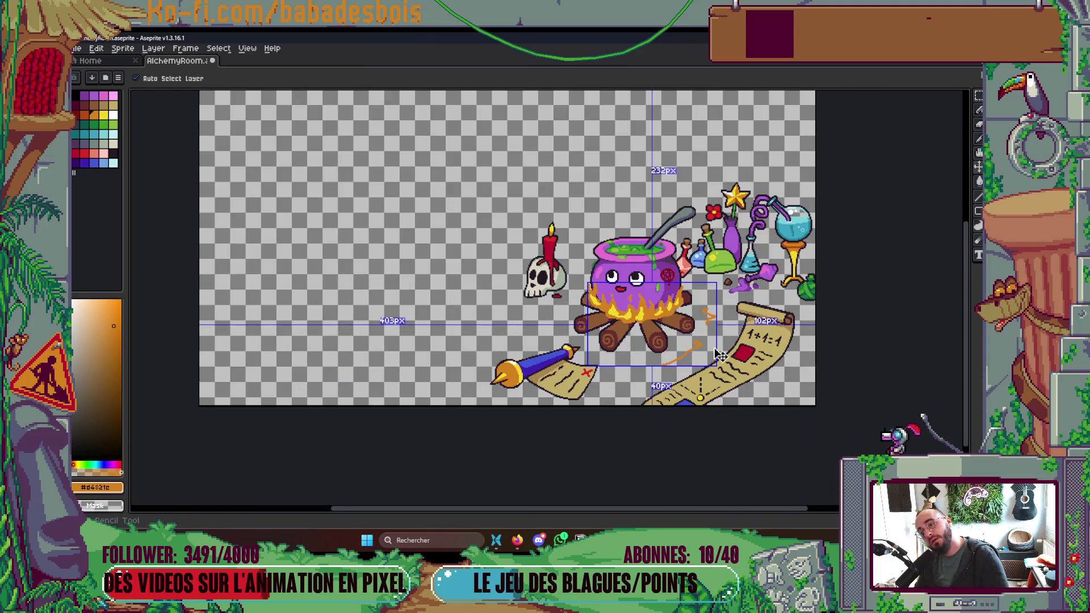
pyautogui.scroll(4, 579, 325)
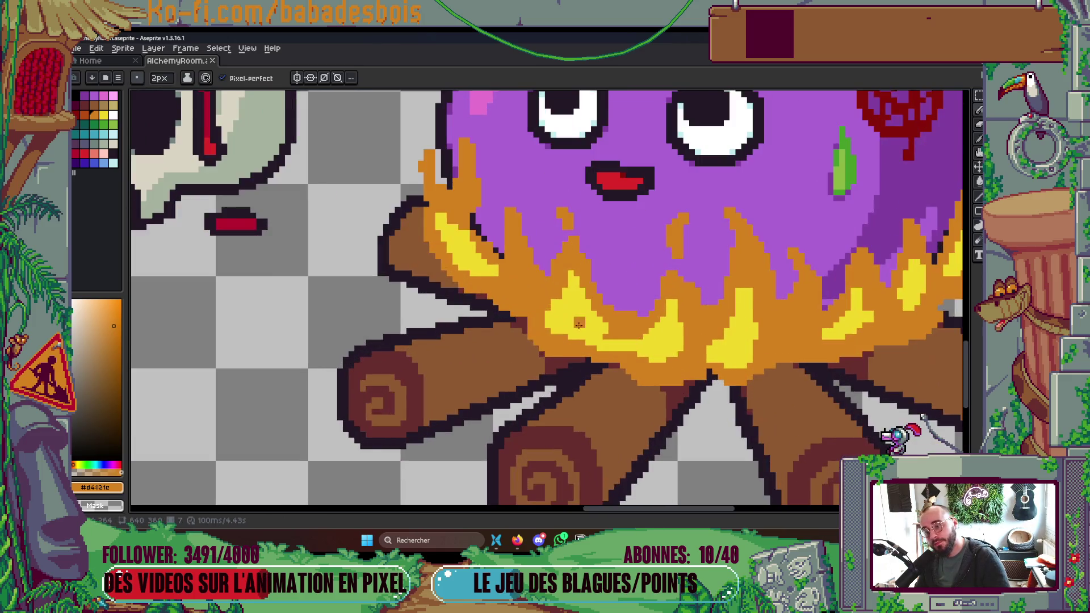
pyautogui.scroll(-2, 578, 325)
pyautogui.click(84, 114)
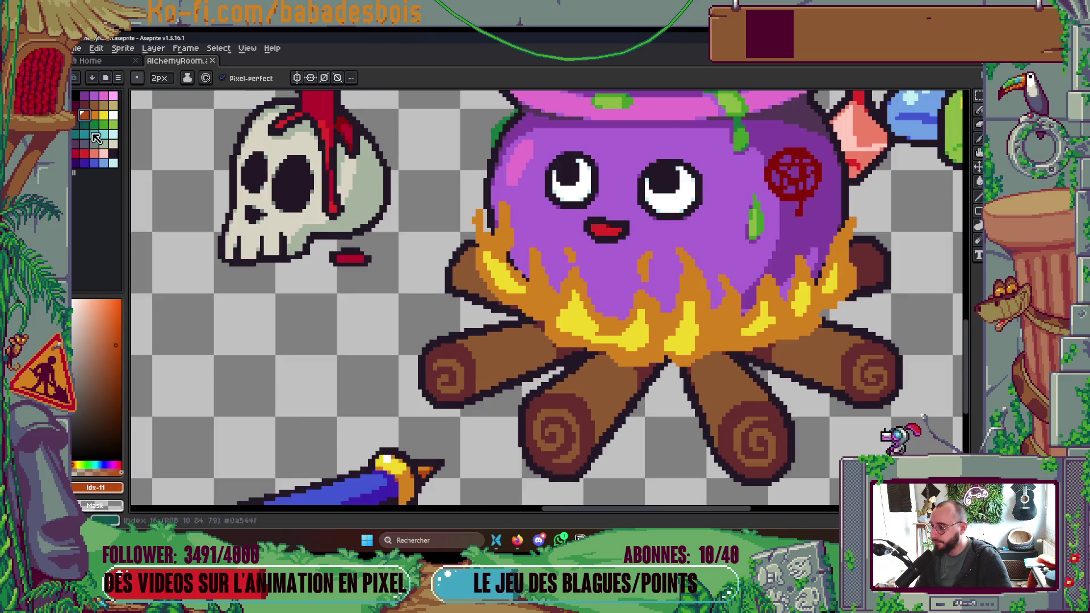
# Switch the ink to Shading and select the orange palette range to shade with.
pyautogui.scroll(1, 563, 327)
pyautogui.click(187, 78)
pyautogui.click(220, 149)
pyautogui.moveTo(75, 114); pyautogui.dragTo(84, 114)
# Darken the left flame edge and the flames' lower edge above the logs.
pyautogui.moveTo(507, 309); pyautogui.dragTo(461, 279)
pyautogui.moveTo(452, 210)
pyautogui.mouseDown()
pyautogui.moveTo(439, 163)
pyautogui.moveTo(463, 211)
pyautogui.moveTo(544, 300)
pyautogui.mouseUp()
pyautogui.moveTo(622, 318)
pyautogui.mouseDown()
pyautogui.moveTo(602, 284)
pyautogui.moveTo(650, 332)
pyautogui.mouseUp()
pyautogui.moveTo(526, 342)
pyautogui.mouseDown()
pyautogui.moveTo(684, 374)
pyautogui.moveTo(727, 266)
pyautogui.moveTo(648, 383)
pyautogui.mouseUp()
# Shade the right-side flame edge darker.
pyautogui.hscroll(3, 648, 383)
pyautogui.moveTo(653, 340)
pyautogui.mouseDown()
pyautogui.moveTo(673, 295)
pyautogui.moveTo(696, 290)
pyautogui.moveTo(664, 341)
pyautogui.moveTo(676, 358)
pyautogui.moveTo(695, 340)
pyautogui.moveTo(688, 358)
pyautogui.moveTo(784, 335)
pyautogui.moveTo(766, 267)
pyautogui.moveTo(818, 318)
pyautogui.moveTo(815, 256)
pyautogui.moveTo(809, 306)
pyautogui.mouseUp()
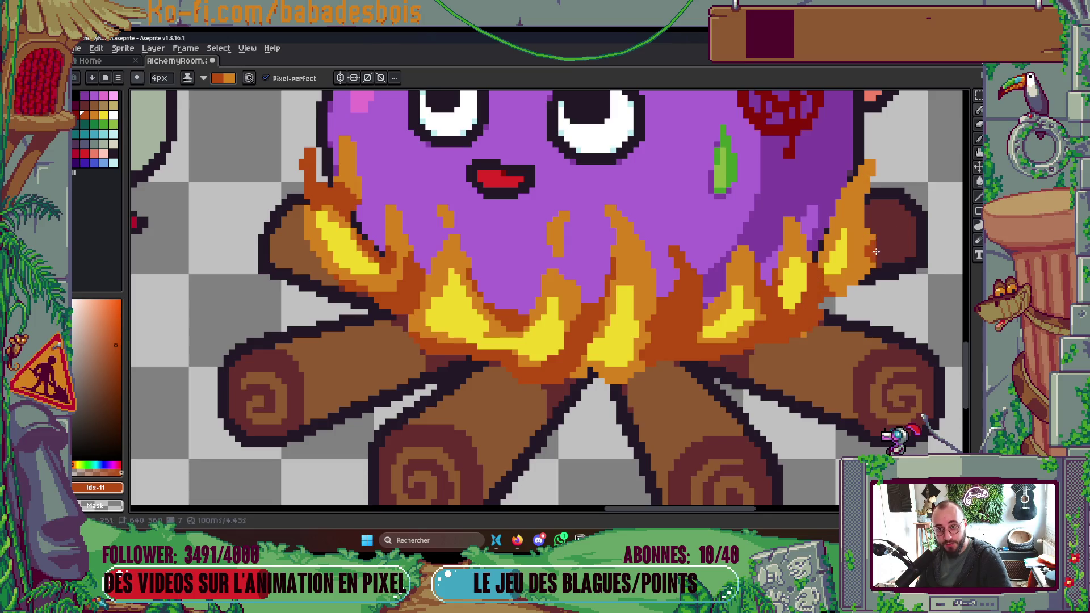
pyautogui.scroll(-5, 866, 227)
pyautogui.scroll(3, 920, 130)
pyautogui.scroll(-2, 920, 131)
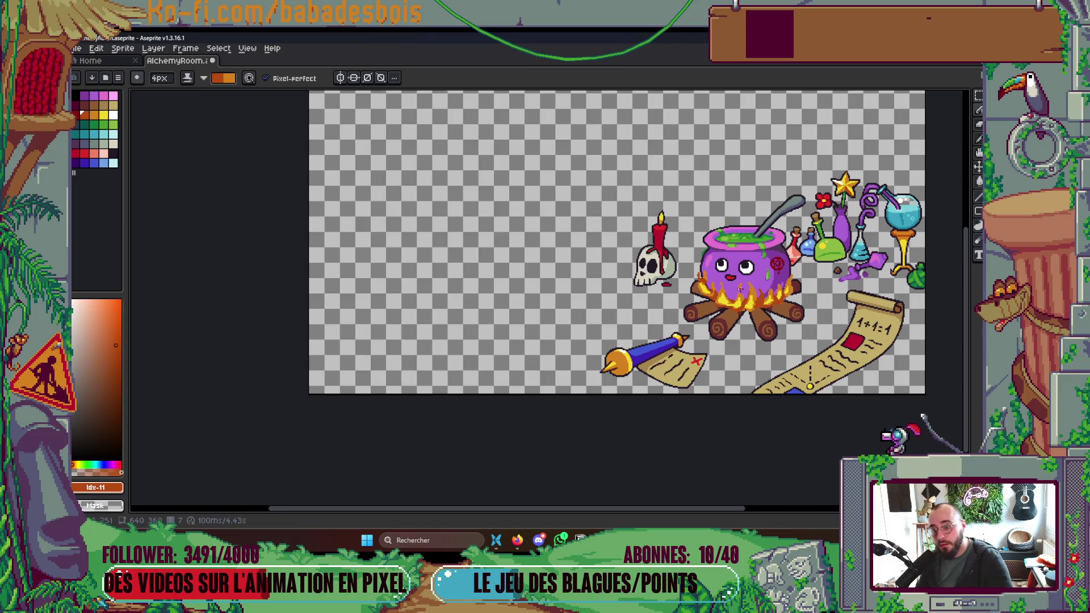
pyautogui.scroll(4, 731, 279)
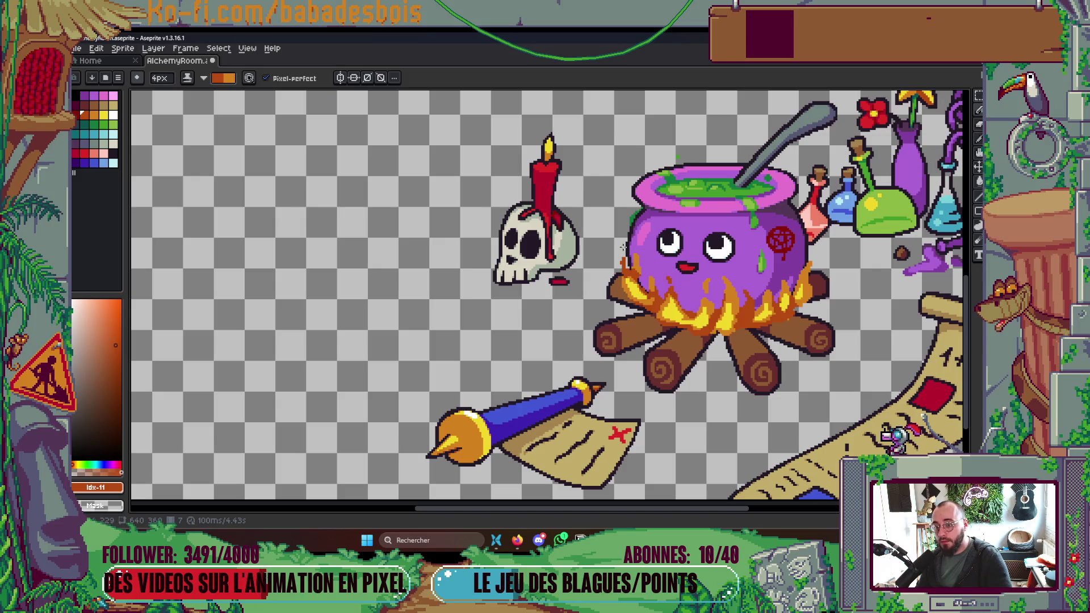
pyautogui.scroll(-2, 670, 266)
pyautogui.scroll(5, 457, 305)
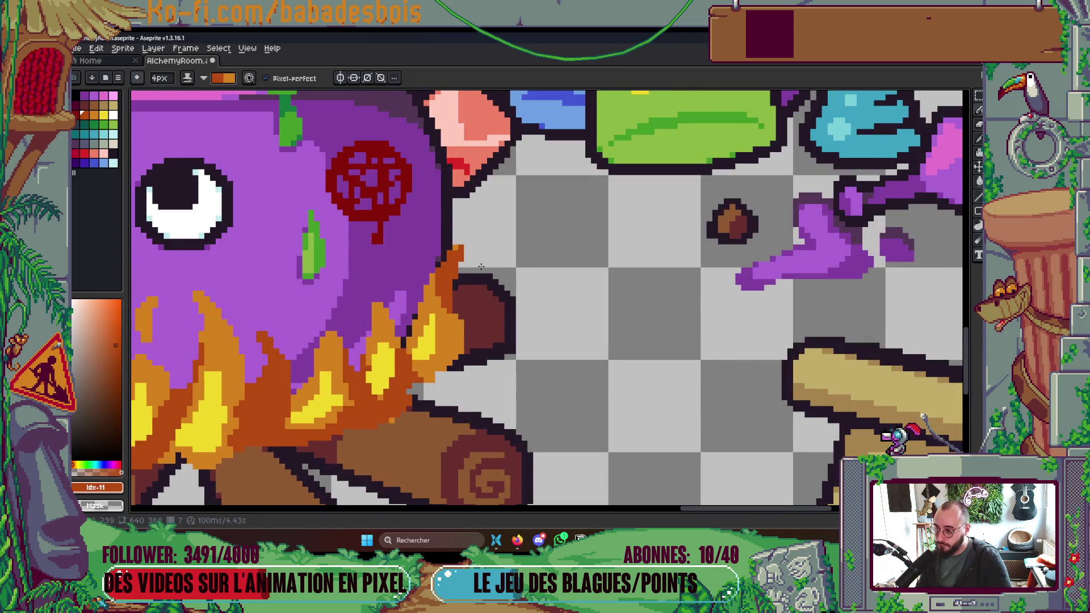
pyautogui.scroll(-4, 618, 331)
pyautogui.scroll(-2, 618, 332)
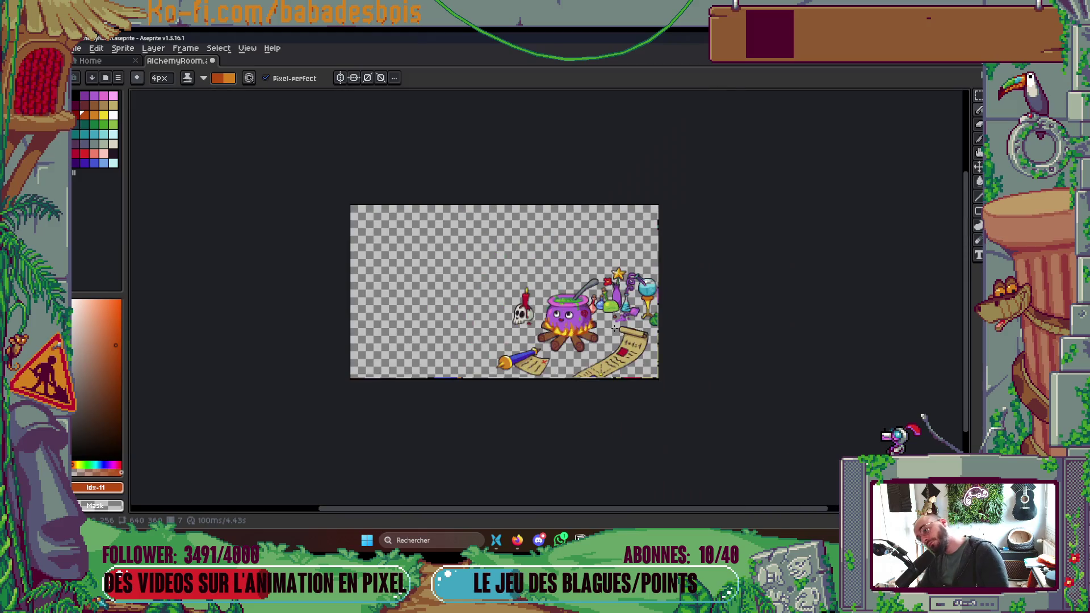
# Choose a different orange from the palette and switch to the Paint Bucket.
pyautogui.scroll(2, 618, 332)
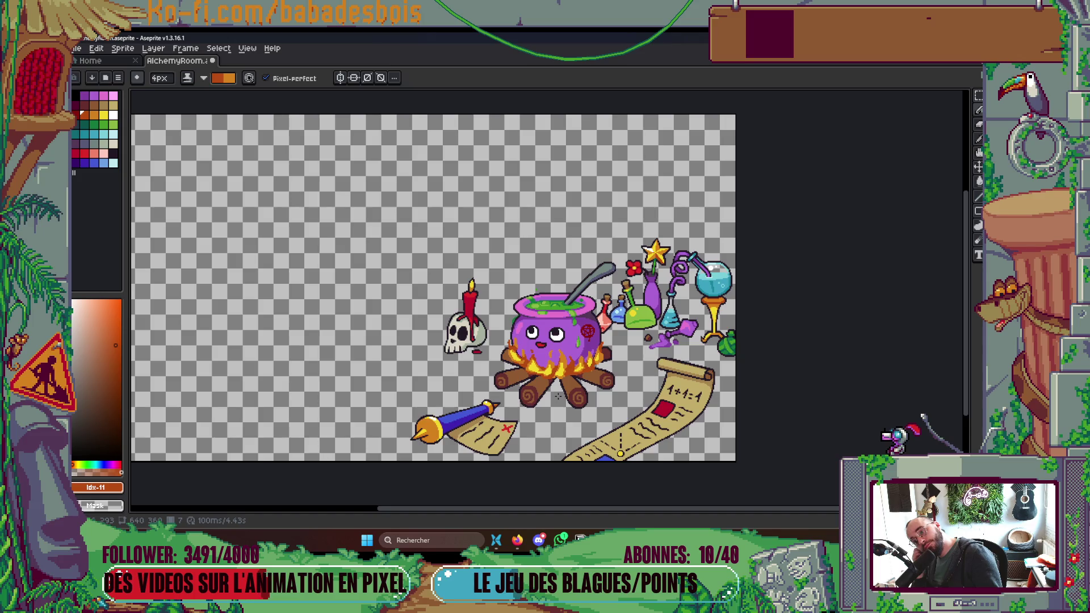
pyautogui.scroll(2, 553, 388)
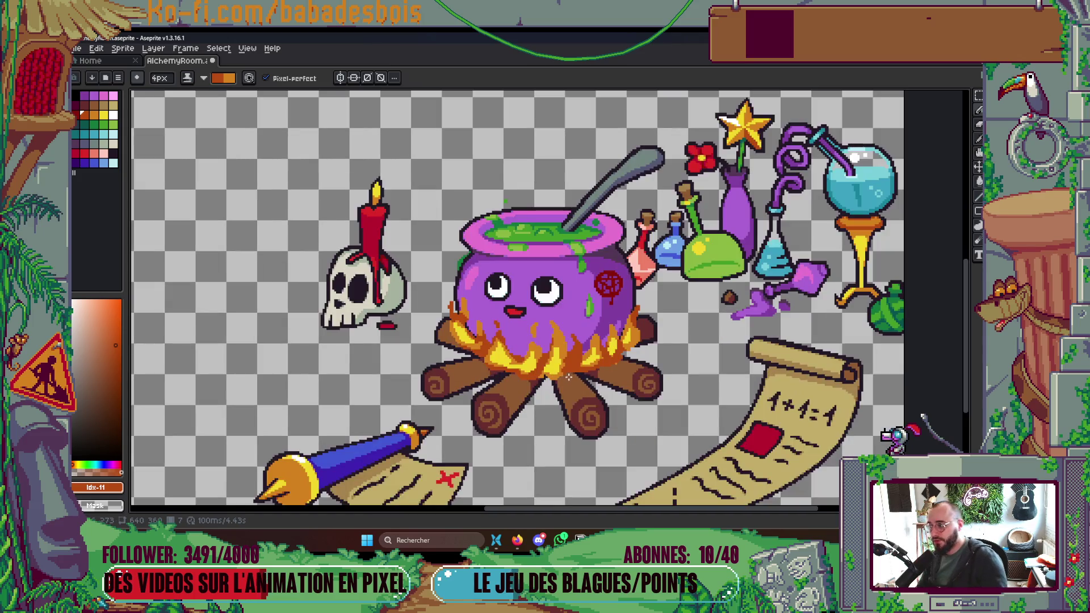
pyautogui.click(98, 120)
pyautogui.press('g')
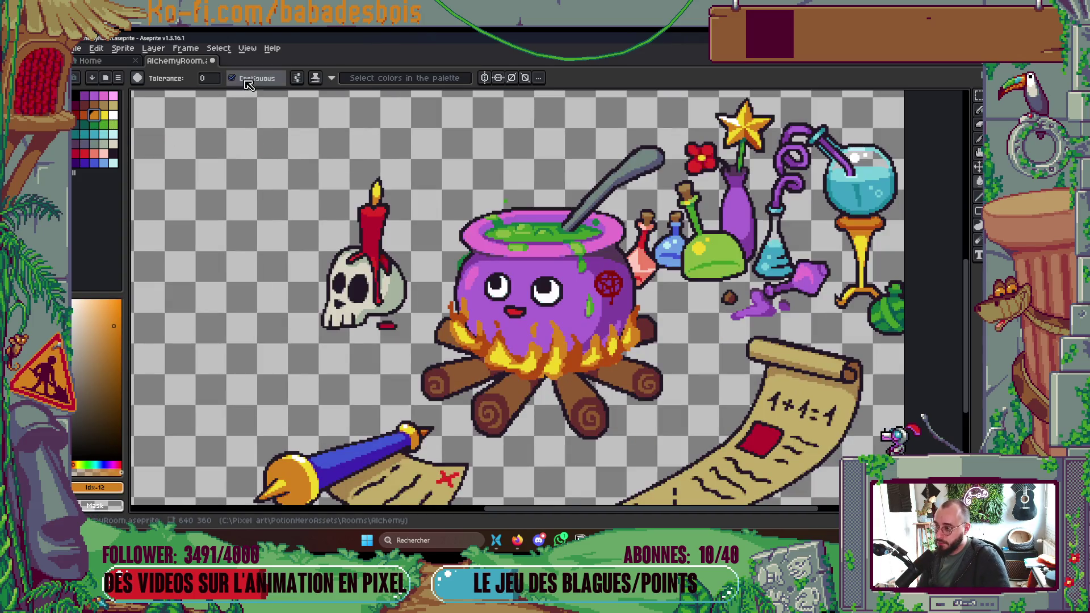
# Save AlchemyRoom.aseprite with the shaded flames.
pyautogui.scroll(-3, 587, 346)
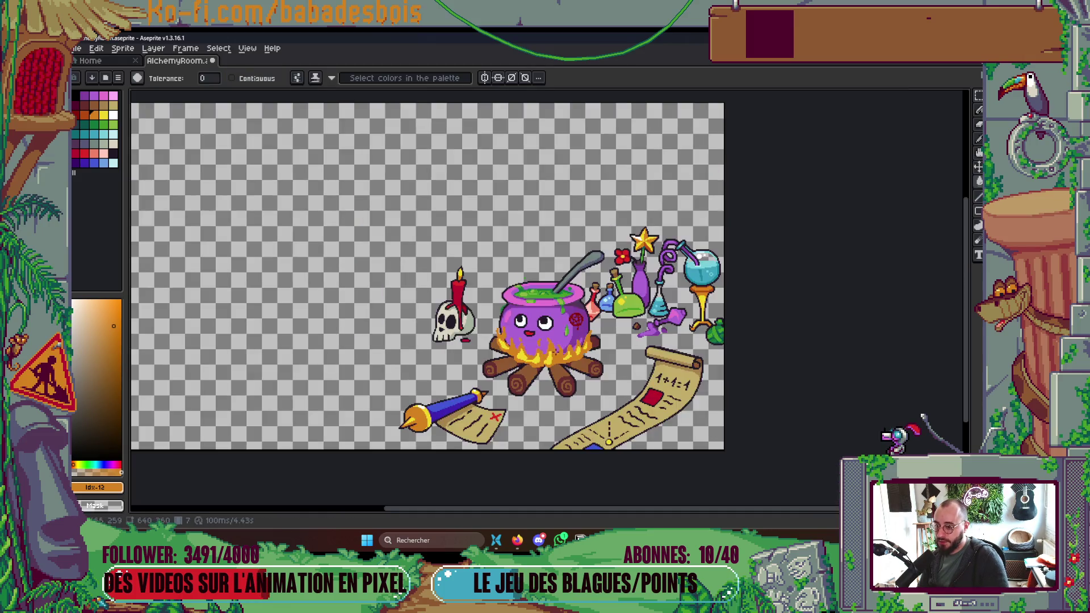
pyautogui.scroll(2, 587, 346)
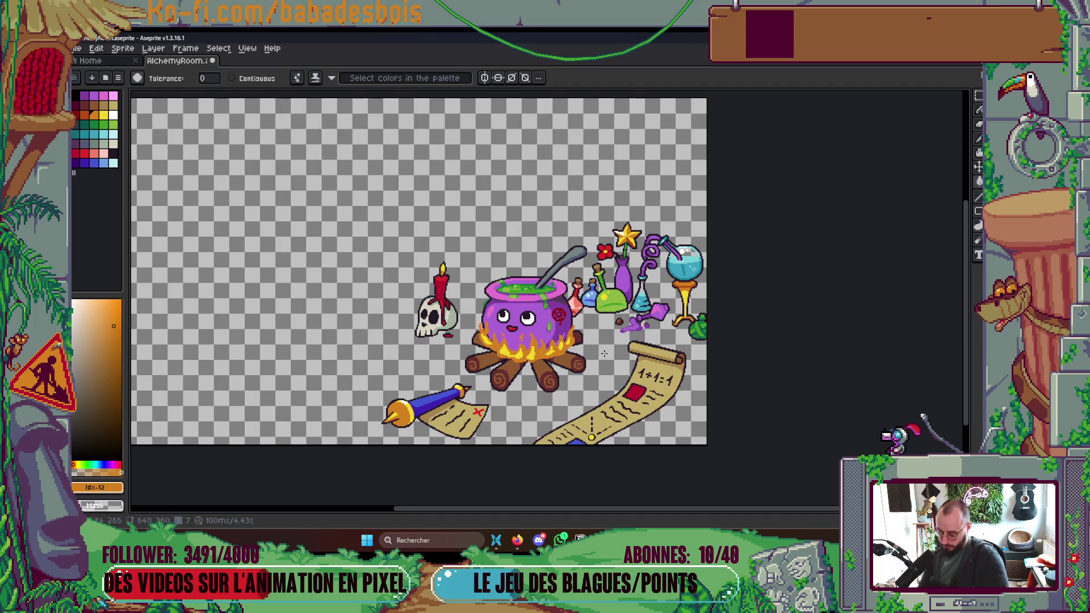
pyautogui.scroll(-3, 604, 353)
pyautogui.scroll(3, 643, 369)
pyautogui.hotkey('ctrl', 's')
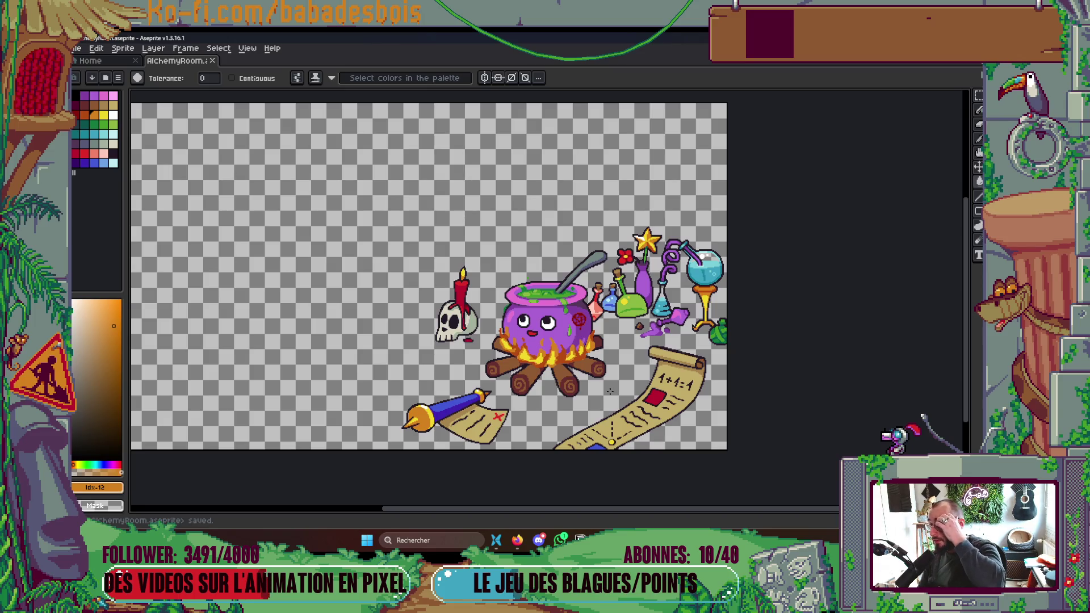
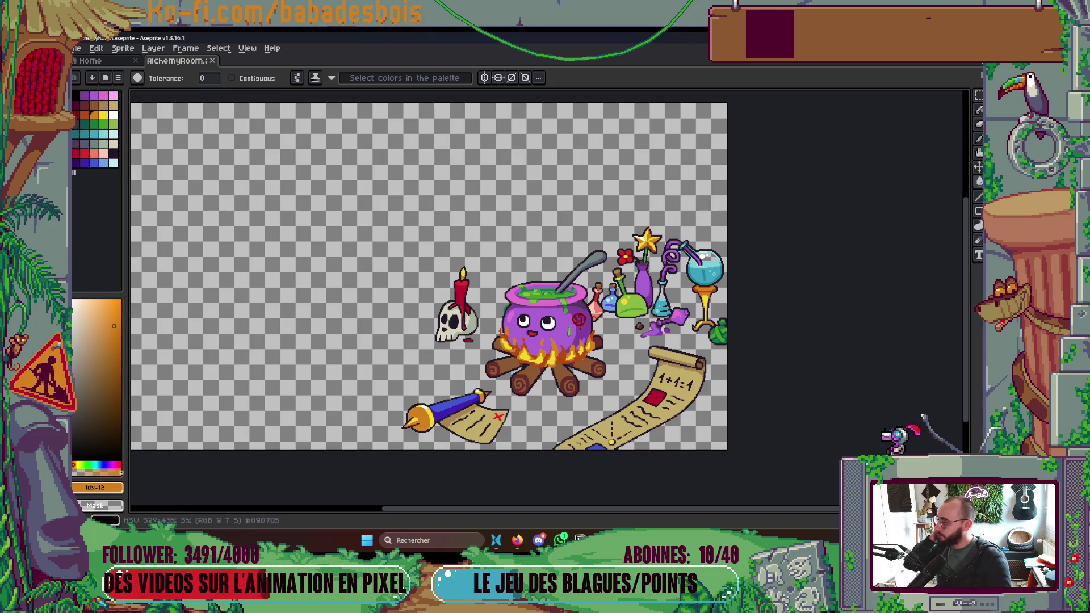
# Return to frame 7, fit the sprite in view, and show the timeline with the scene's layers and tags.
pyautogui.hotkey('alt', 'Tab')
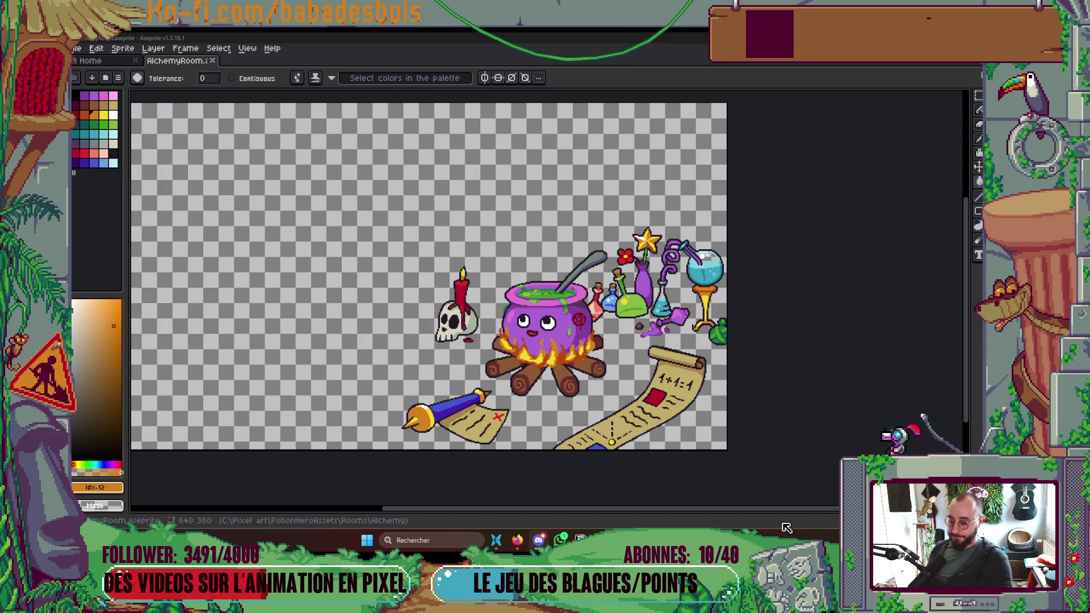
pyautogui.press('Left')
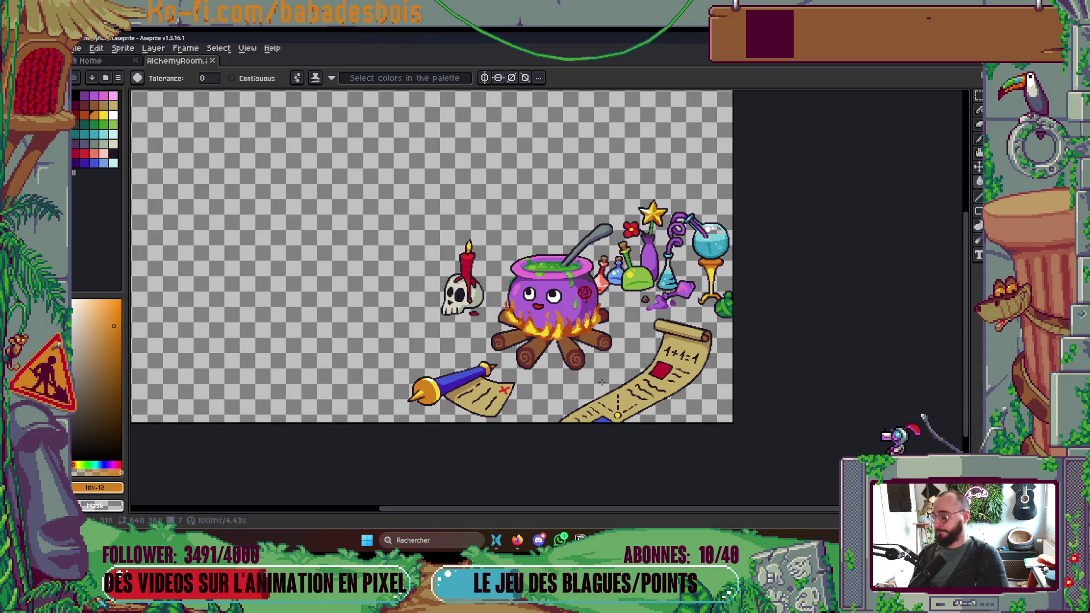
pyautogui.press('+')
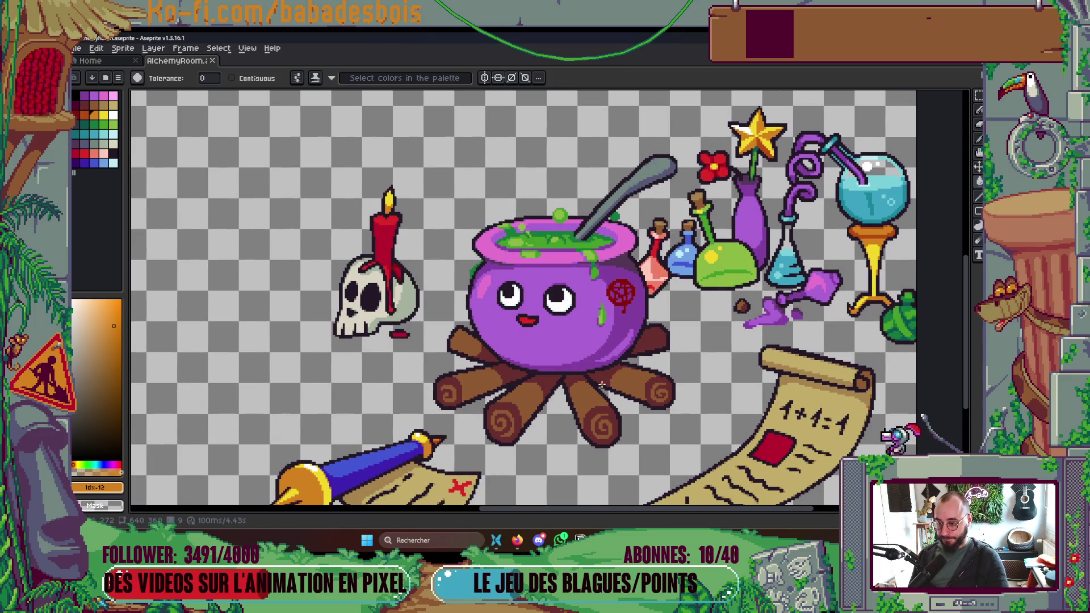
pyautogui.press('-')
pyautogui.press('-')
pyautogui.press('+')
pyautogui.press('Tab')
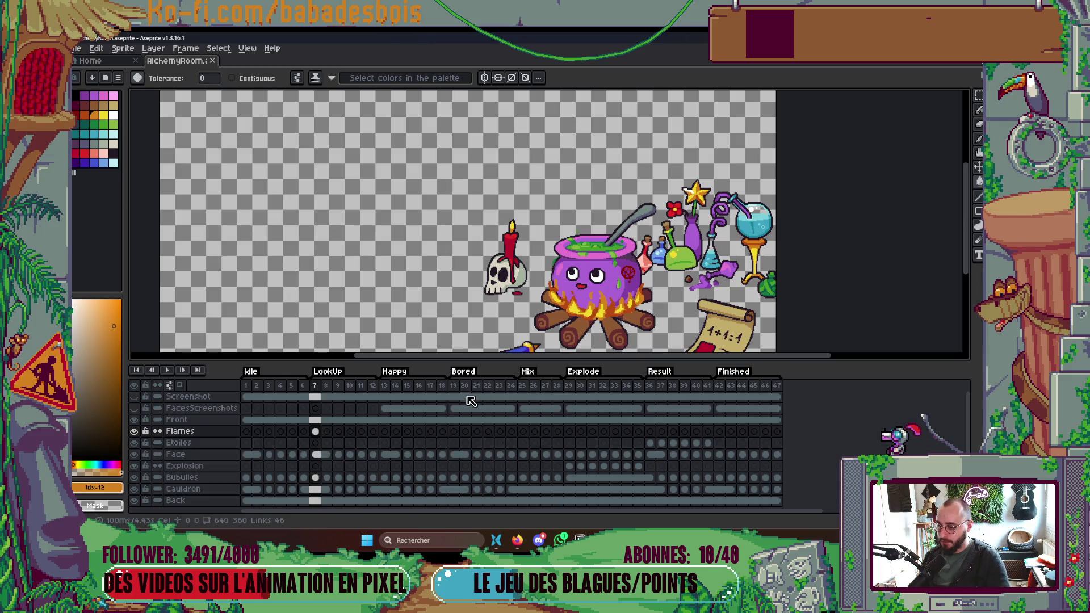
# Insert a new frame 8 after frame 7 and select its Flames cel.
pyautogui.click(315, 432)
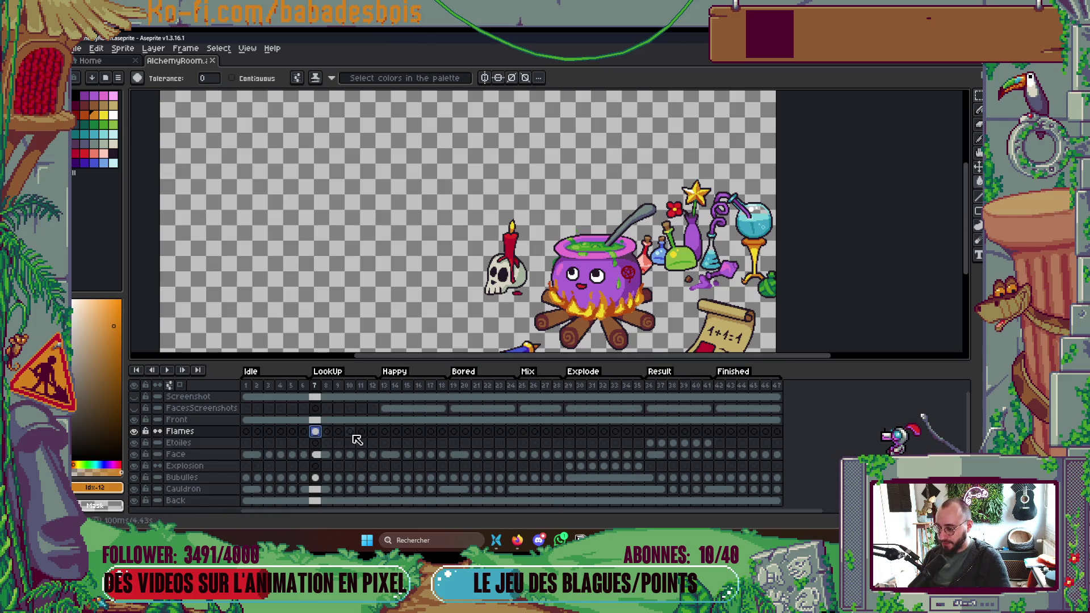
pyautogui.scroll(-2, 704, 258)
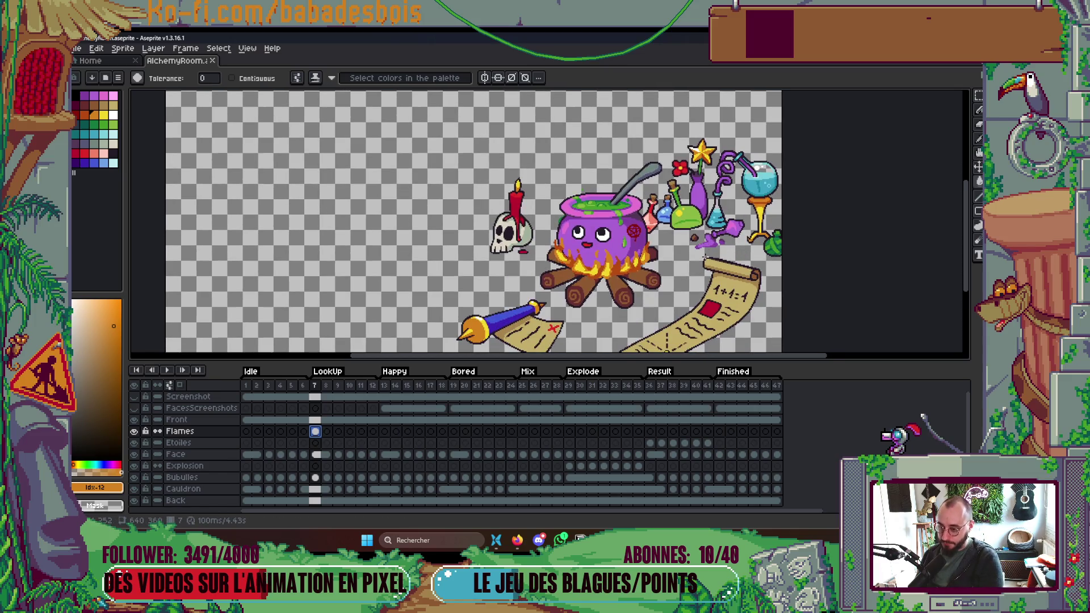
pyautogui.hotkey('alt', 'n')
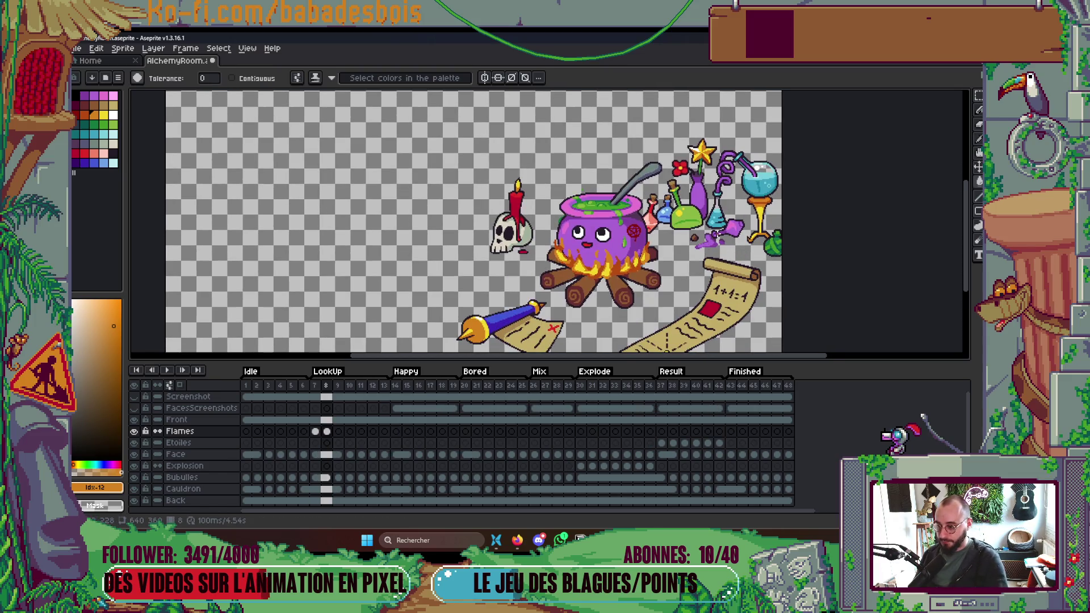
pyautogui.hotkey('ctrl', 'z')
pyautogui.press('w')
pyautogui.click(328, 433)
pyautogui.press('Tab')
pyautogui.scroll(4, 620, 265)
# Pick the flames' orange and bucket-fill the yellow and dark flame pixels orange.
pyautogui.press('i')
pyautogui.press('g')
pyautogui.click(606, 290)
pyautogui.click(651, 260)
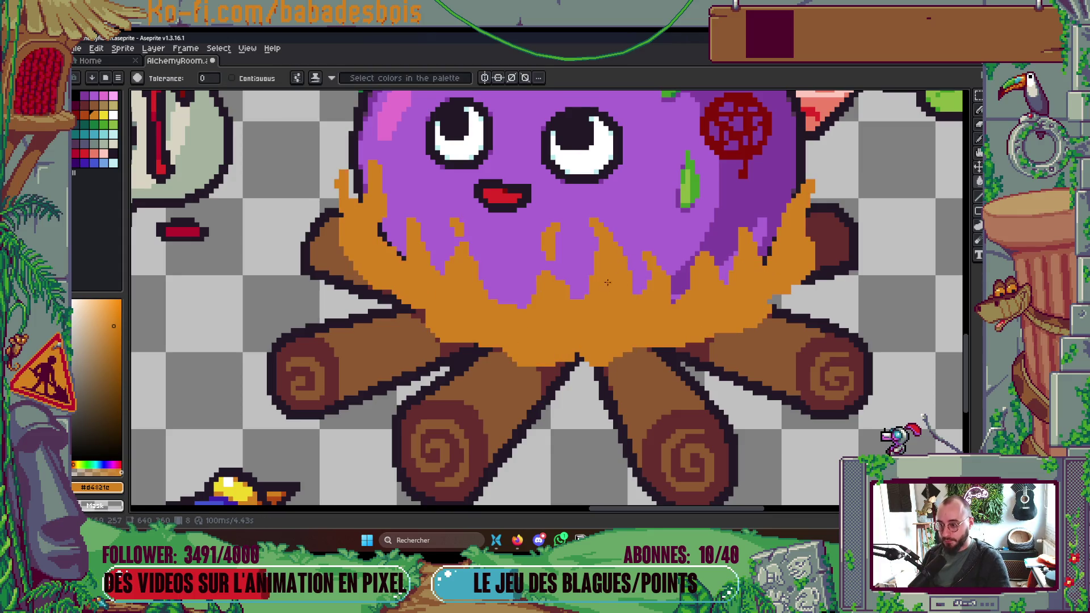
pyautogui.scroll(1, 721, 250)
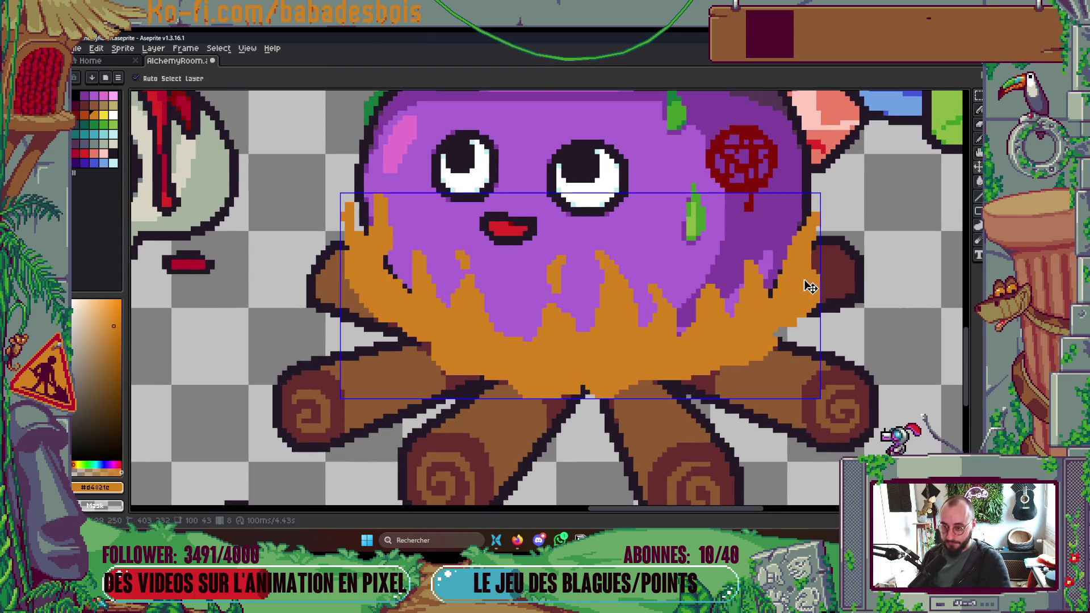
# Draw an orange flame tip up the cauldron's right edge with the Pencil.
pyautogui.press('b')
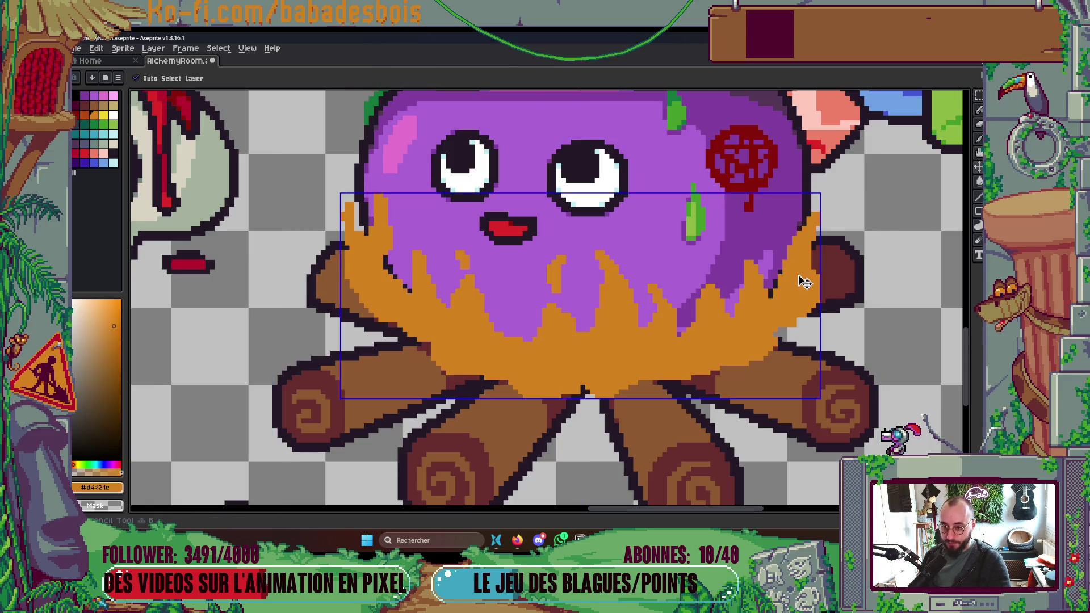
pyautogui.click(801, 222)
pyautogui.moveTo(802, 221)
pyautogui.mouseDown()
pyautogui.moveTo(792, 204)
pyautogui.moveTo(800, 214)
pyautogui.moveTo(810, 189)
pyautogui.mouseUp()
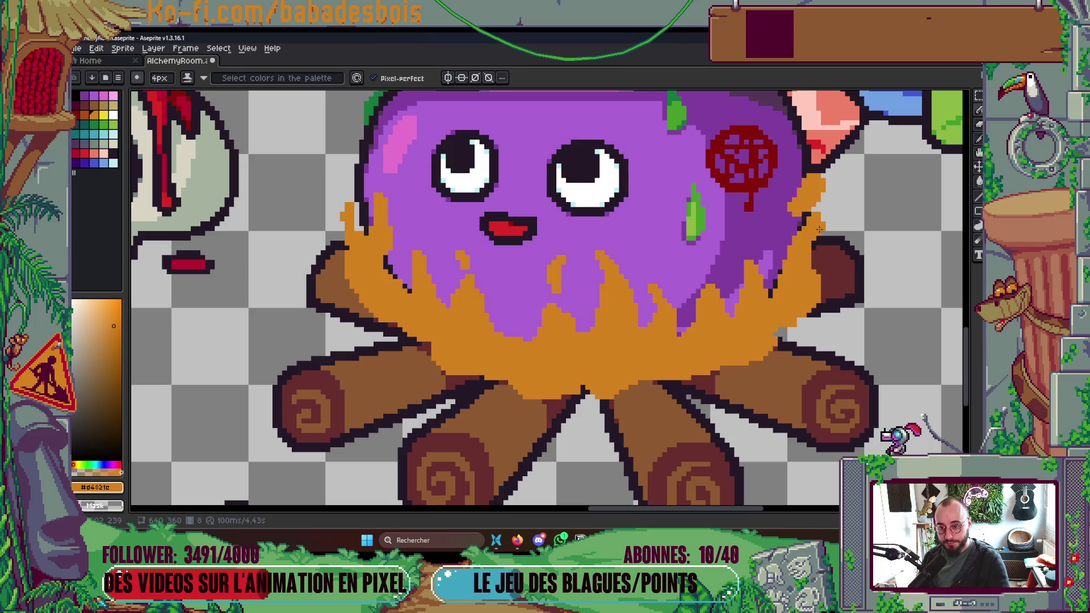
pyautogui.press('ctrl')
pyautogui.hotkey('ctrl', 'z')
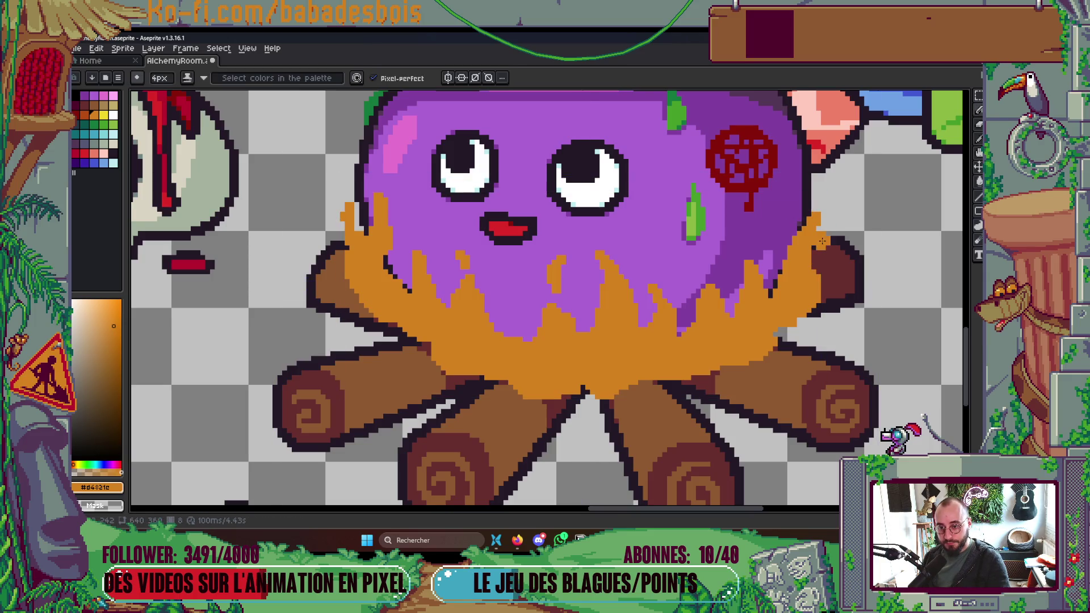
pyautogui.hotkey('ctrl', 'y')
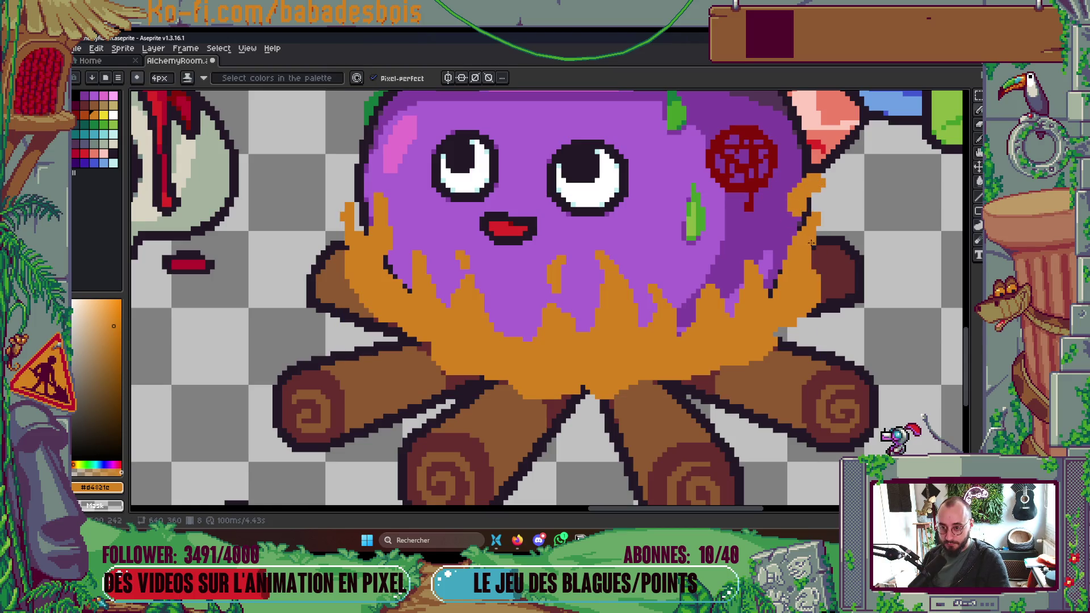
pyautogui.click(204, 78)
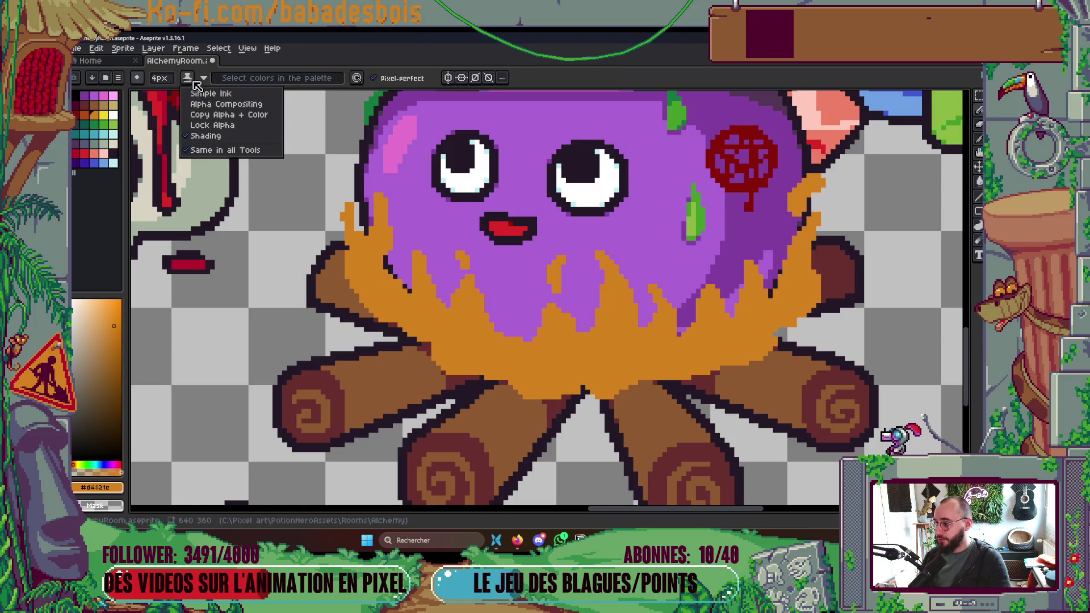
pyautogui.click(204, 78)
pyautogui.click(203, 77)
pyautogui.press('Tab')
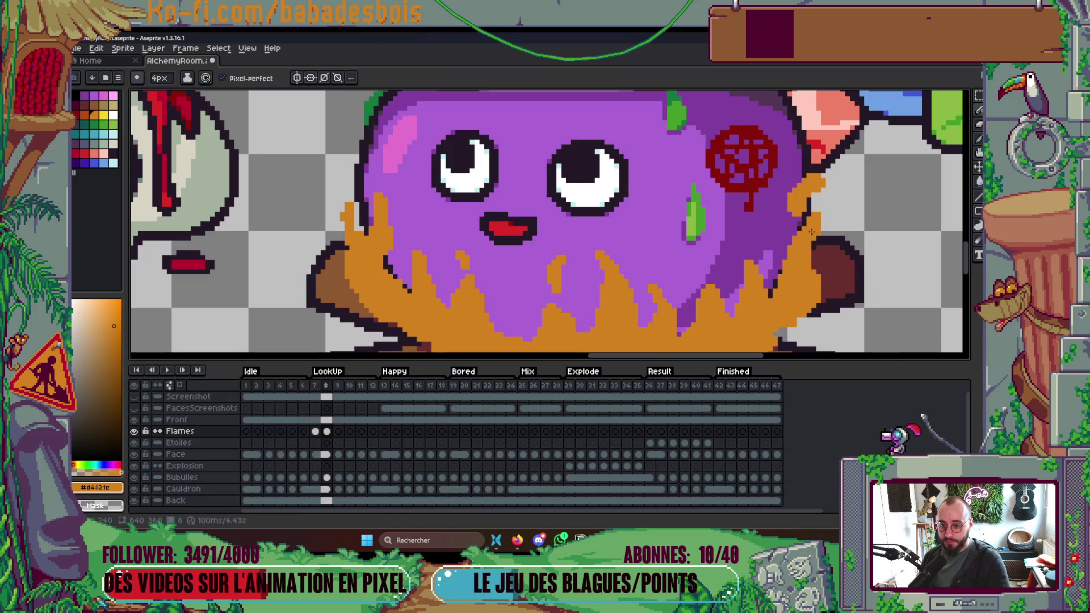
pyautogui.press('Tab')
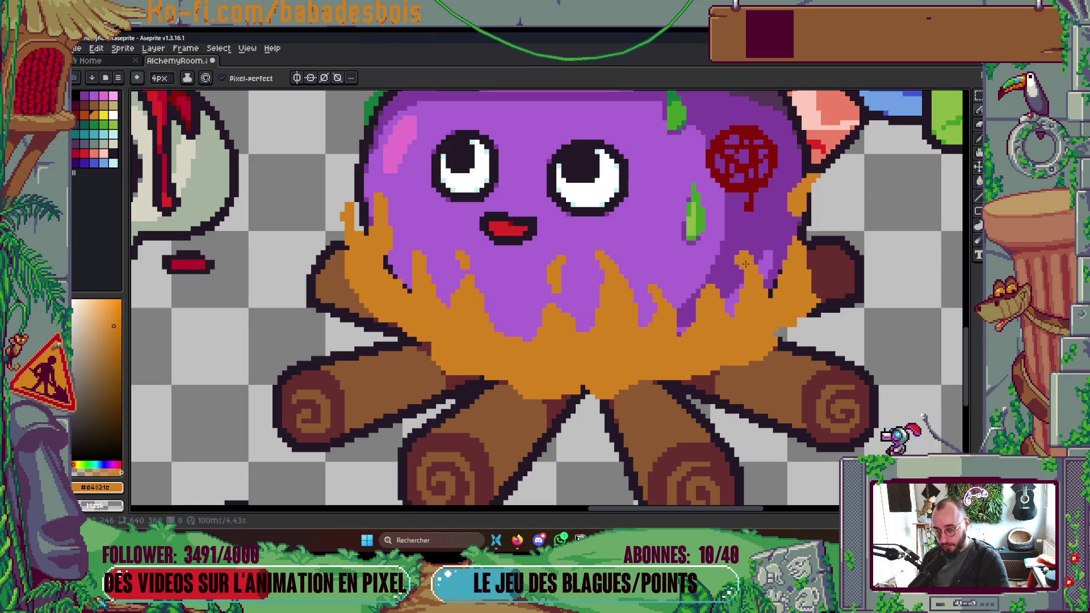
# Paint orange flame tongues over the purple pot body and drip with the 4px Pencil, redoing one curled spike.
pyautogui.click(740, 233)
pyautogui.moveTo(751, 262)
pyautogui.mouseDown()
pyautogui.moveTo(772, 286)
pyautogui.moveTo(766, 267)
pyautogui.moveTo(724, 308)
pyautogui.moveTo(724, 287)
pyautogui.moveTo(732, 304)
pyautogui.moveTo(696, 292)
pyautogui.moveTo(664, 307)
pyautogui.moveTo(653, 287)
pyautogui.moveTo(675, 322)
pyautogui.moveTo(650, 312)
pyautogui.mouseUp()
pyautogui.moveTo(647, 271)
pyautogui.mouseDown()
pyautogui.moveTo(652, 287)
pyautogui.moveTo(681, 284)
pyautogui.moveTo(671, 301)
pyautogui.moveTo(606, 293)
pyautogui.mouseUp()
pyautogui.hotkey('ctrl', 'z')
pyautogui.moveTo(596, 241)
pyautogui.mouseDown()
pyautogui.moveTo(599, 311)
pyautogui.moveTo(614, 298)
pyautogui.moveTo(613, 323)
pyautogui.moveTo(544, 281)
pyautogui.moveTo(562, 297)
pyautogui.moveTo(566, 240)
pyautogui.moveTo(578, 285)
pyautogui.moveTo(561, 293)
pyautogui.moveTo(569, 307)
pyautogui.moveTo(526, 322)
pyautogui.moveTo(541, 314)
pyautogui.moveTo(520, 319)
pyautogui.moveTo(511, 299)
pyautogui.moveTo(500, 330)
pyautogui.moveTo(534, 338)
pyautogui.mouseUp()
# At 2px, erase stray orange, add a tongue into the pot, and a blob on its left.
pyautogui.press('-')
pyautogui.press('-')
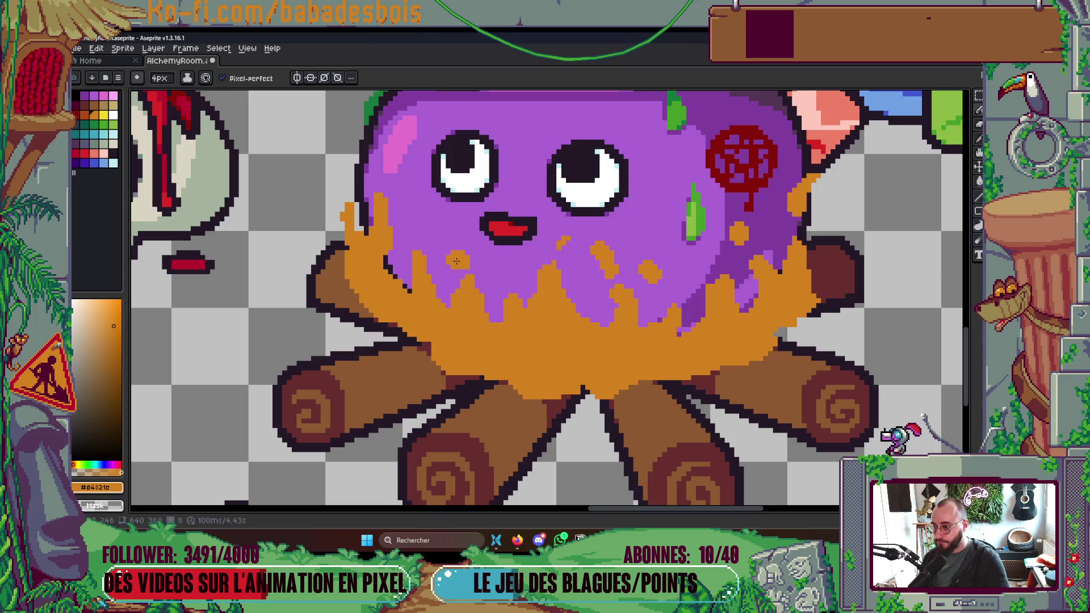
pyautogui.moveTo(467, 263)
pyautogui.mouseDown()
pyautogui.moveTo(463, 306)
pyautogui.moveTo(477, 291)
pyautogui.mouseUp()
pyautogui.moveTo(423, 254)
pyautogui.mouseDown()
pyautogui.moveTo(413, 222)
pyautogui.moveTo(407, 291)
pyautogui.mouseUp()
pyautogui.moveTo(386, 252)
pyautogui.mouseDown()
pyautogui.moveTo(382, 198)
pyautogui.moveTo(372, 206)
pyautogui.moveTo(393, 267)
pyautogui.moveTo(378, 211)
pyautogui.mouseUp()
pyautogui.moveTo(337, 177)
pyautogui.mouseDown()
pyautogui.moveTo(351, 226)
pyautogui.moveTo(341, 267)
pyautogui.mouseUp()
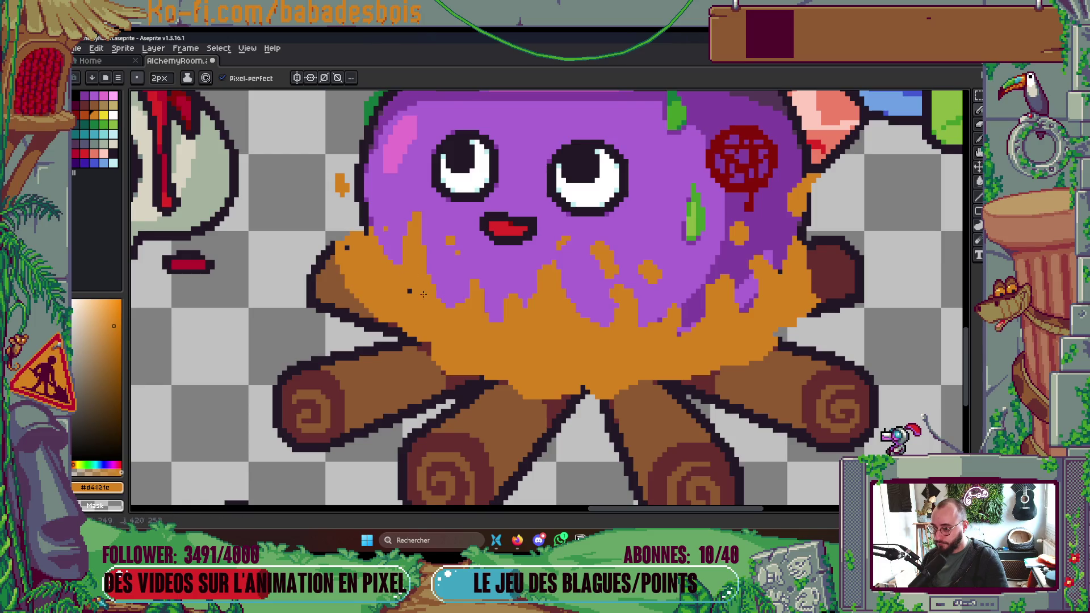
pyautogui.scroll(-3, 625, 228)
# Play the animation from frame 7, then show the timeline and move to frame 9.
pyautogui.press(',')
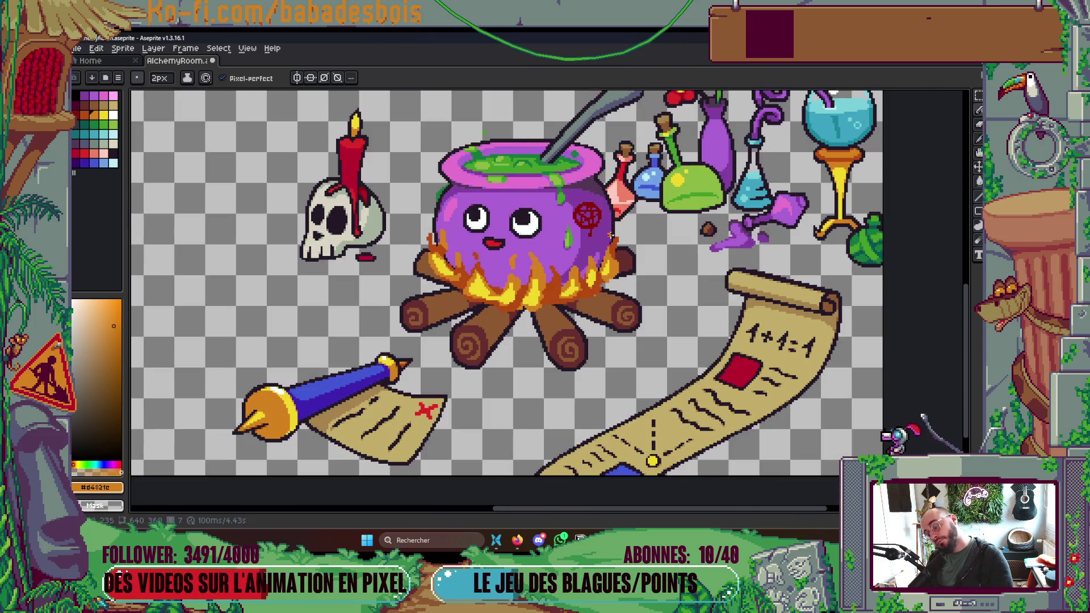
pyautogui.press('Return')
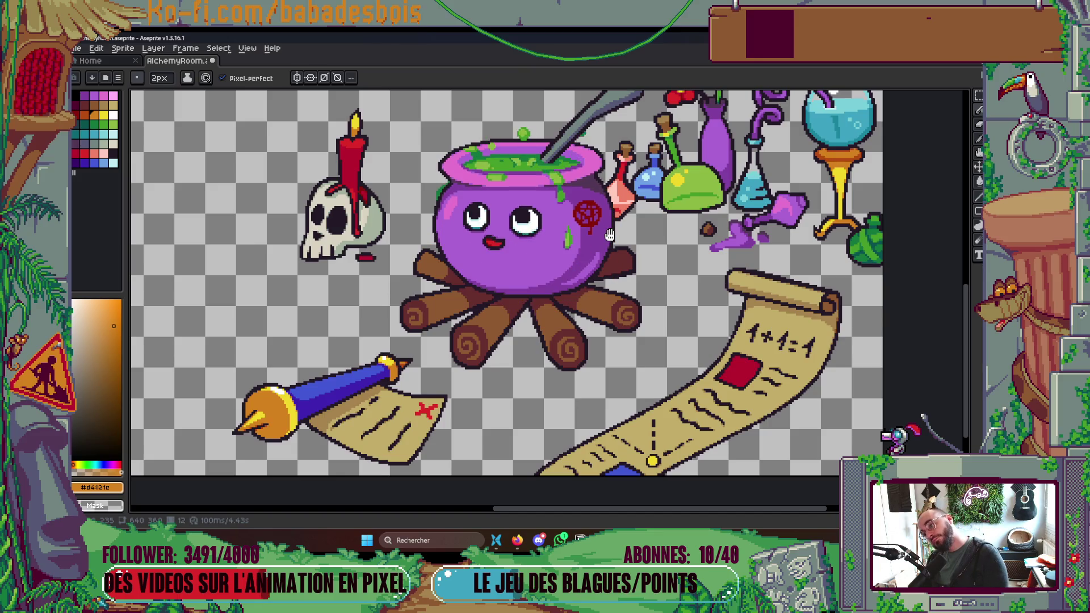
pyautogui.press('Tab')
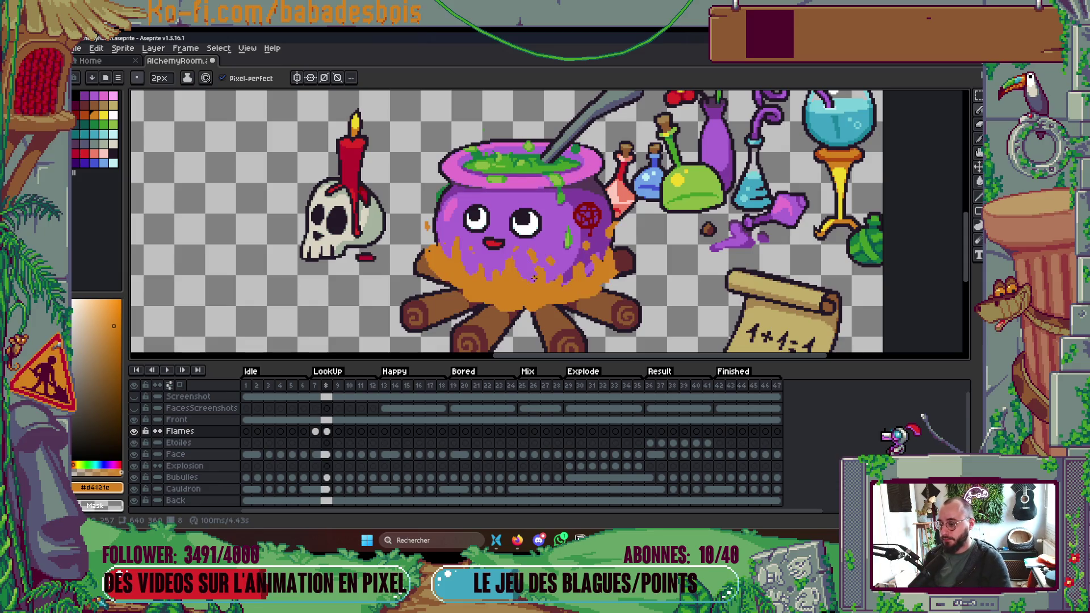
pyautogui.scroll(1, 530, 272)
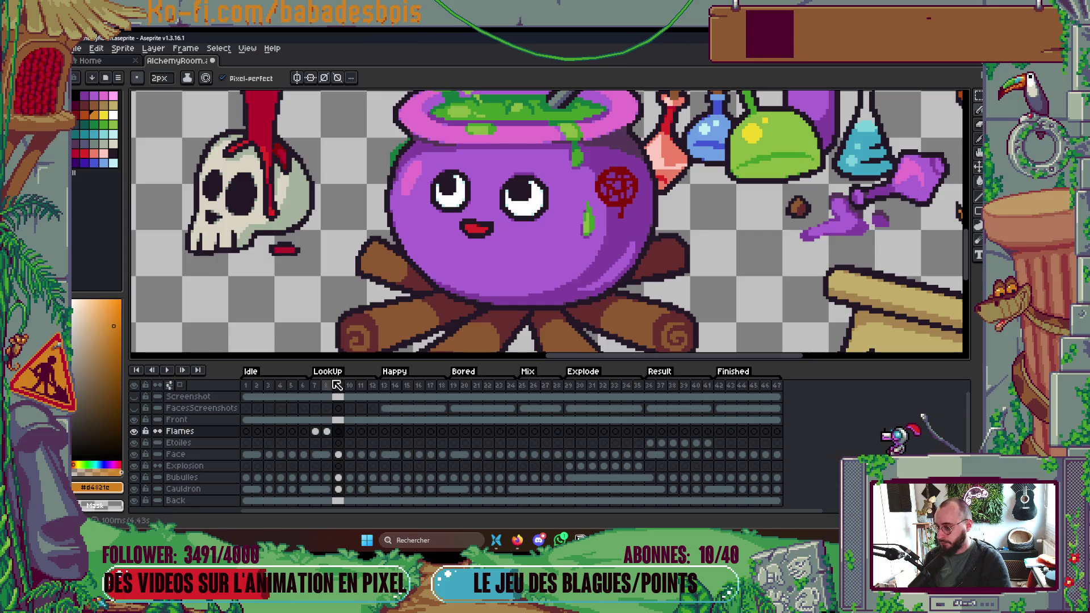
pyautogui.click(134, 432)
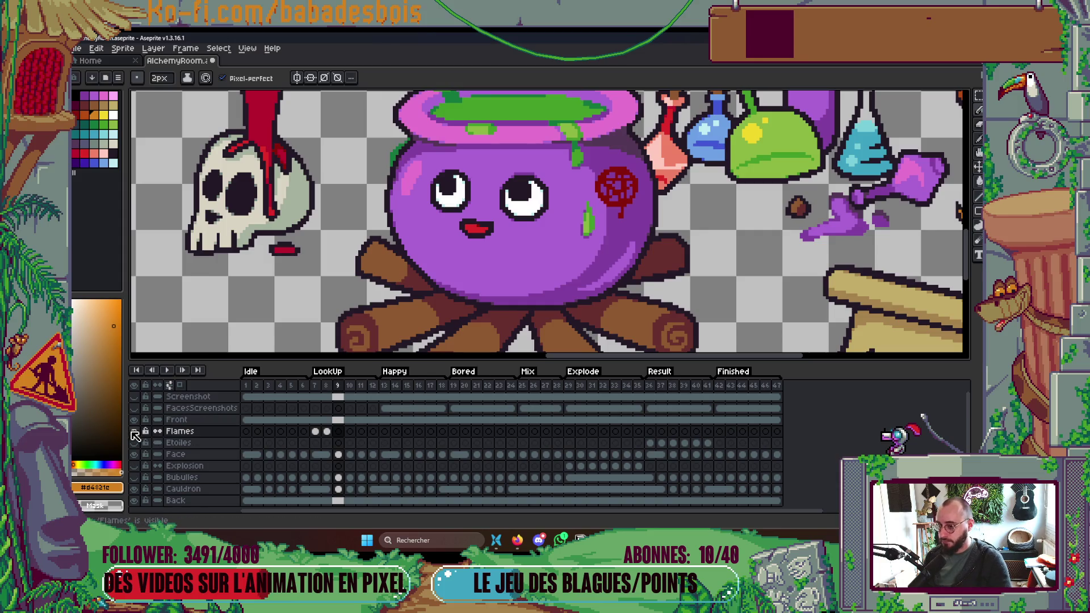
# Show only the Flames layer, turn on onion skin, and draw a first orange stroke in frame 9.
pyautogui.keyDown('alt'); pyautogui.click(134, 432); pyautogui.keyUp('alt')
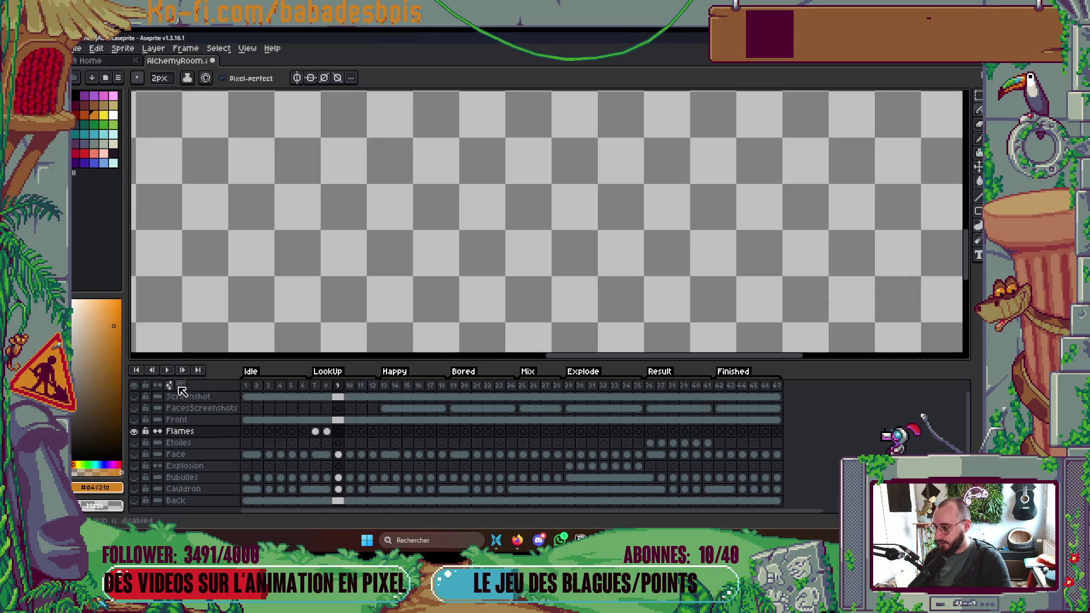
pyautogui.click(179, 387)
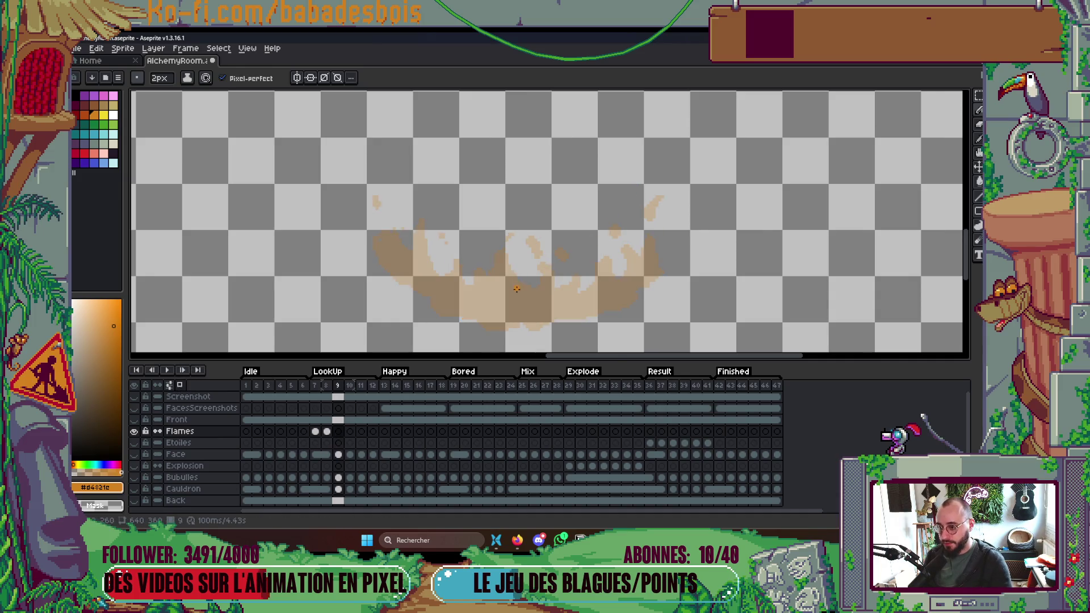
pyautogui.scroll(2, 516, 290)
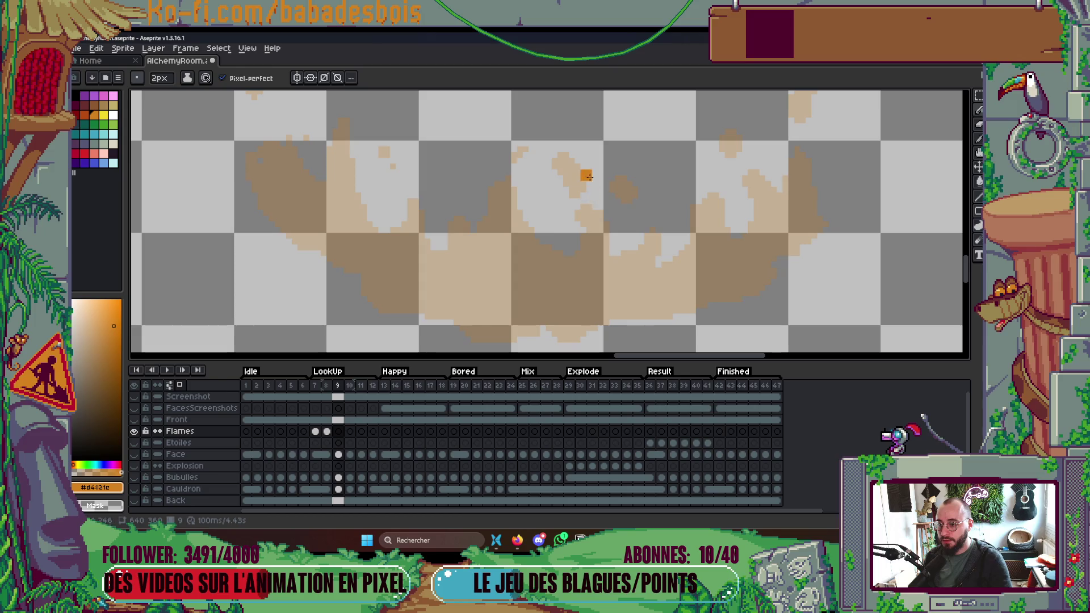
pyautogui.moveTo(549, 144)
pyautogui.mouseDown()
pyautogui.moveTo(564, 169)
pyautogui.moveTo(617, 182)
pyautogui.mouseUp()
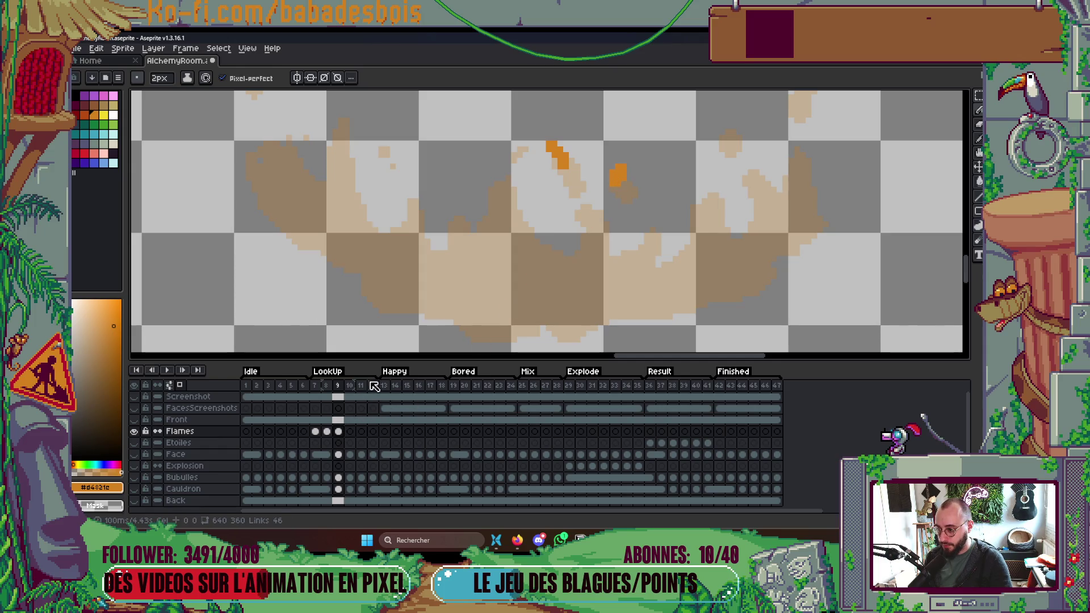
pyautogui.press(',')
pyautogui.press('.')
pyautogui.scroll(-5, 571, 304)
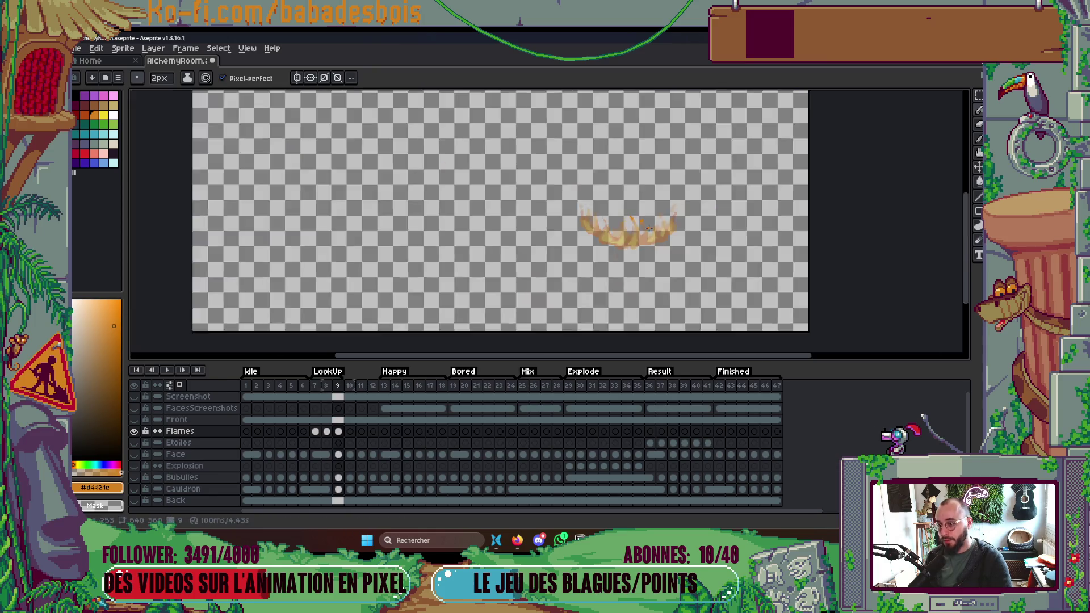
pyautogui.scroll(4, 638, 234)
pyautogui.scroll(1, 638, 234)
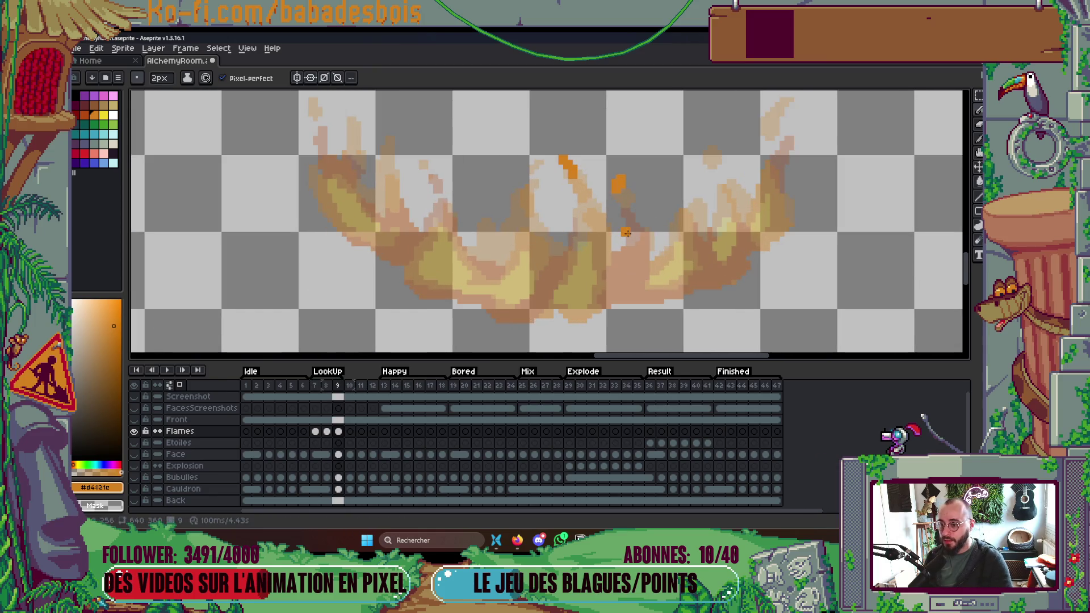
# Set the onion skin to Red/Blue Tint in its settings.
pyautogui.click(183, 387)
pyautogui.click(183, 386)
pyautogui.click(183, 386)
pyautogui.click(183, 387)
pyautogui.click(169, 386)
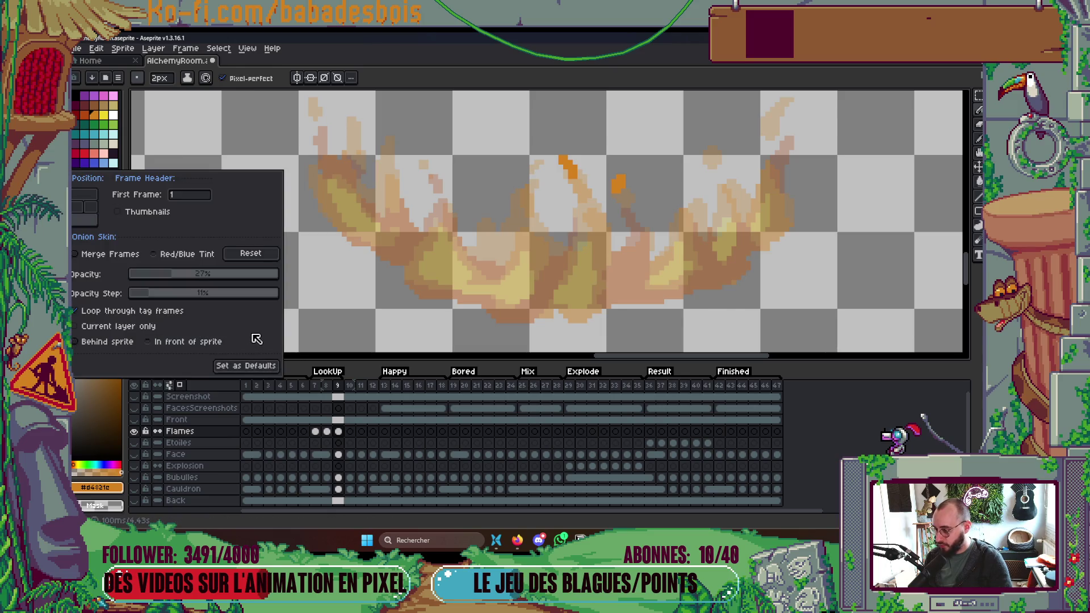
pyautogui.click(181, 254)
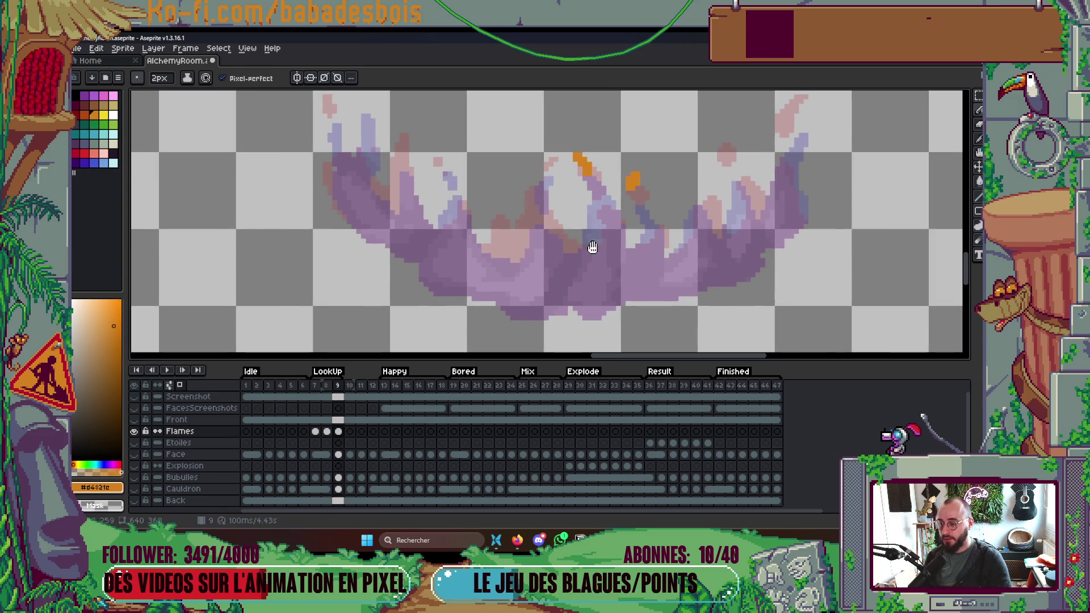
pyautogui.scroll(-5, 591, 244)
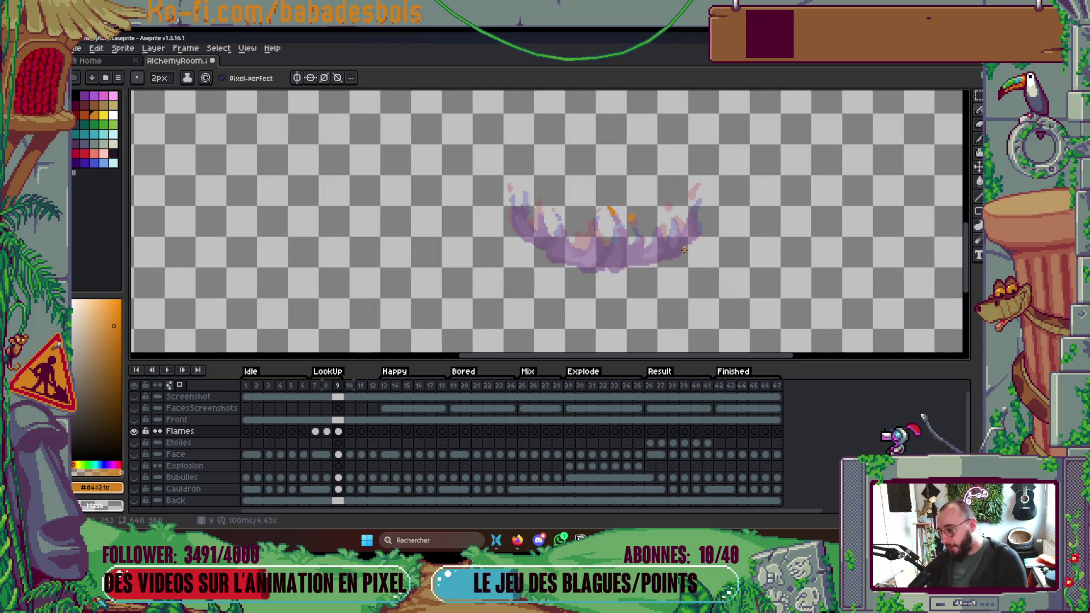
# Flip between frames 7, 8 and 9 to compare the flames, settling on frame 9.
pyautogui.press('Left')
pyautogui.press('Right')
pyautogui.press('Right')
pyautogui.press('Left')
pyautogui.press('Left')
pyautogui.press('Left')
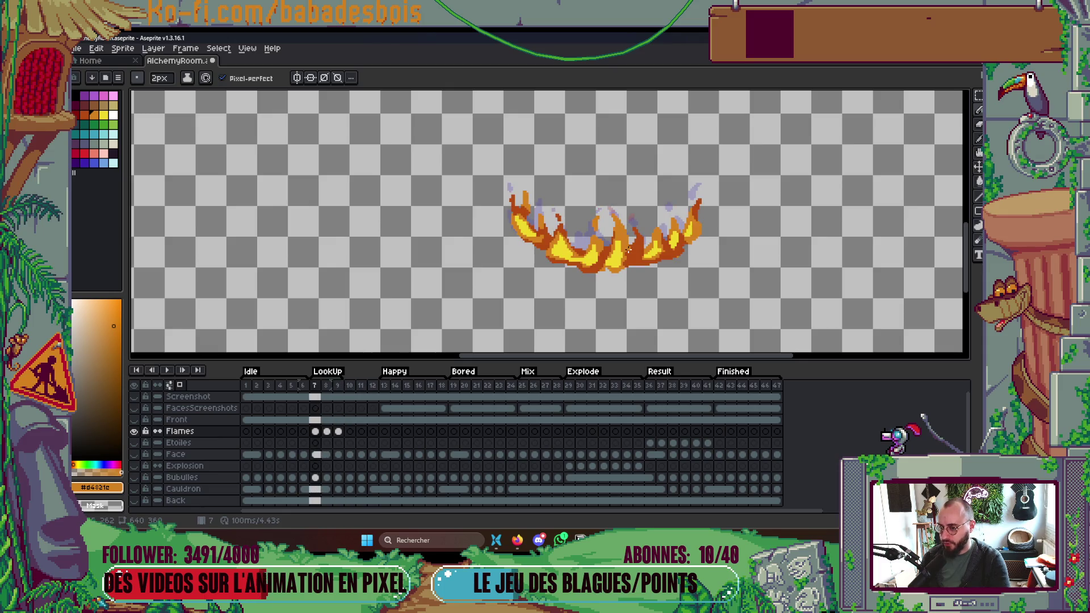
pyautogui.press('Right')
pyautogui.press('Right')
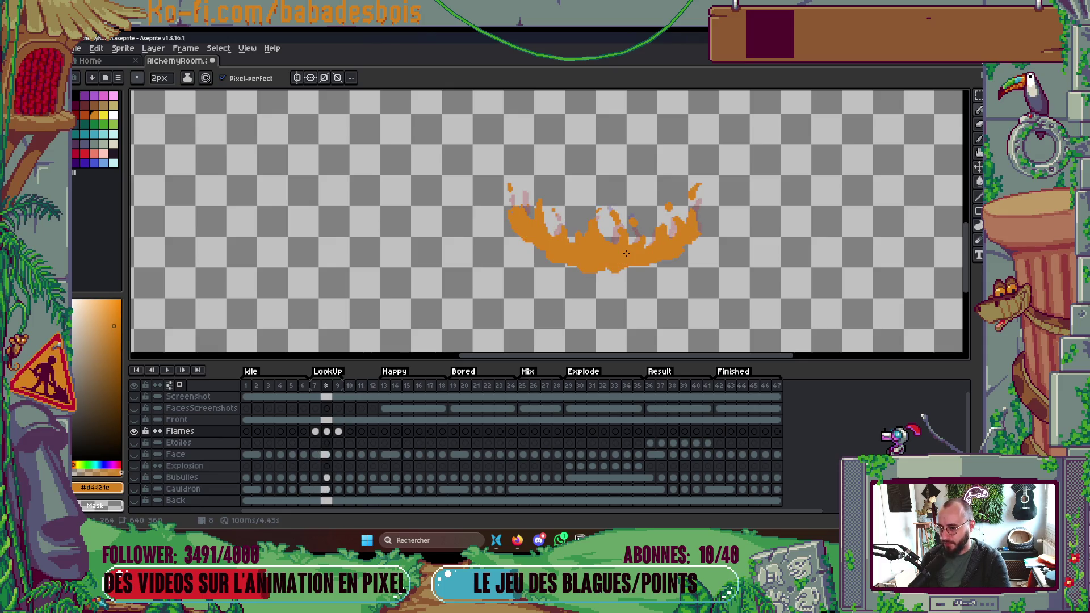
pyautogui.press('Left')
pyautogui.press('Left')
pyautogui.press('Right')
pyautogui.press('Right')
pyautogui.press('Left')
pyautogui.press('Left')
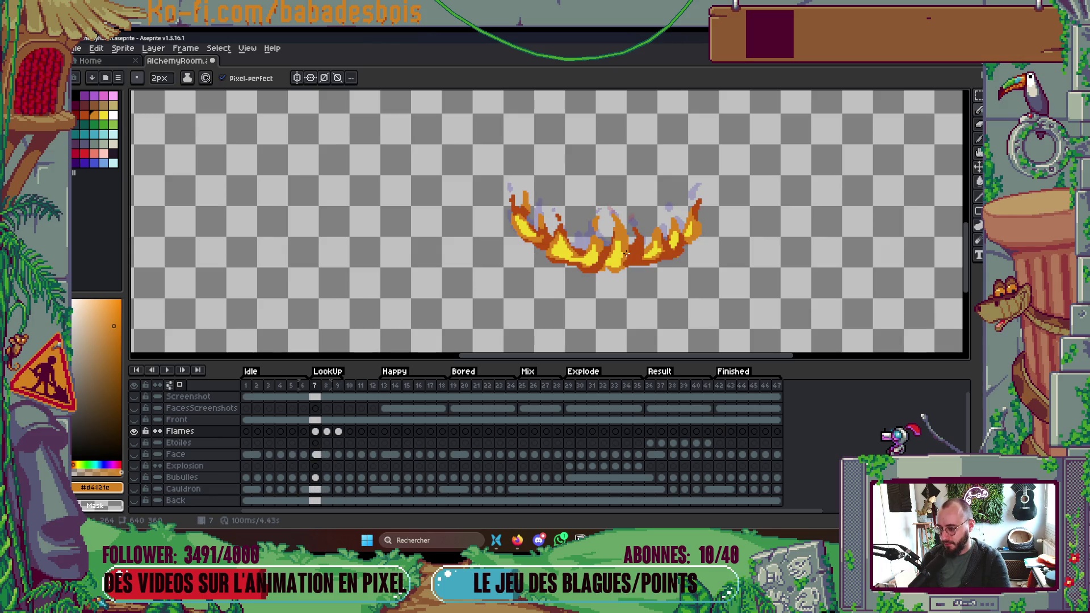
pyautogui.press('Right')
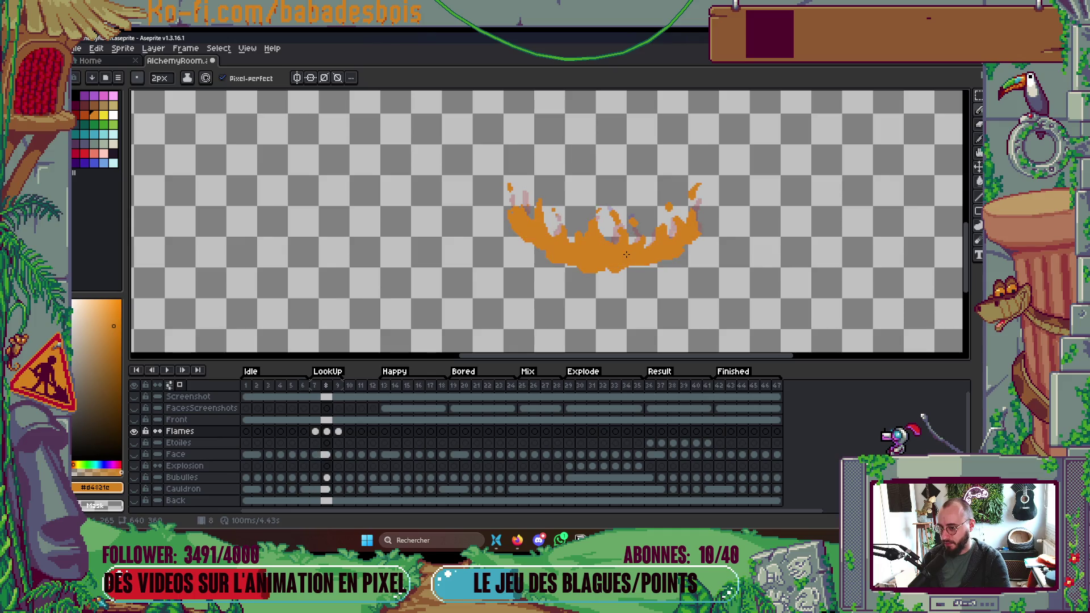
pyautogui.press('Left')
pyautogui.press('Right')
pyautogui.press('Right')
pyautogui.scroll(1, 624, 256)
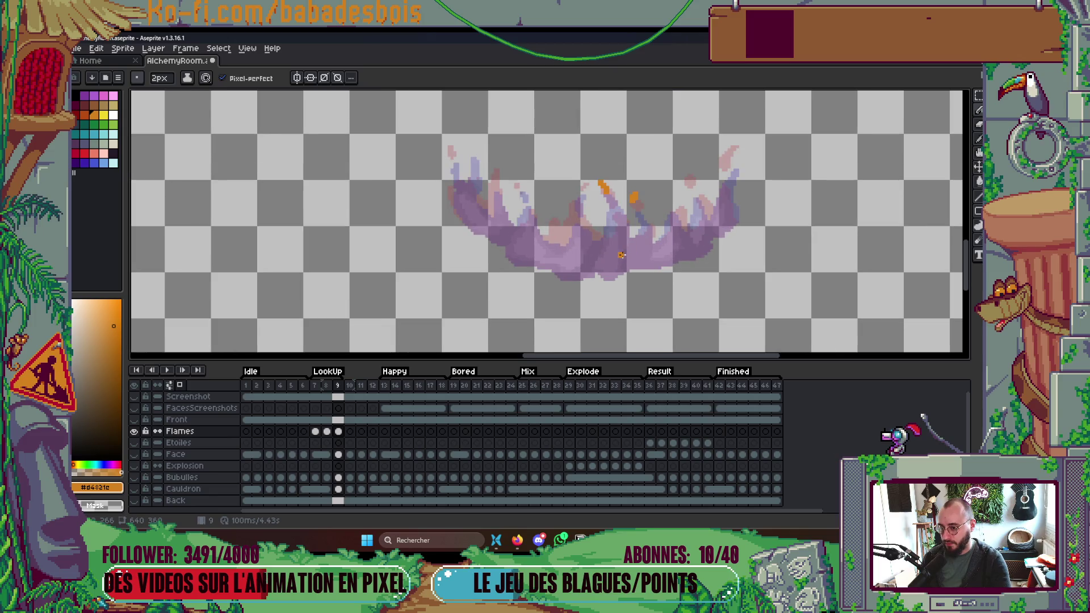
pyautogui.press('Left')
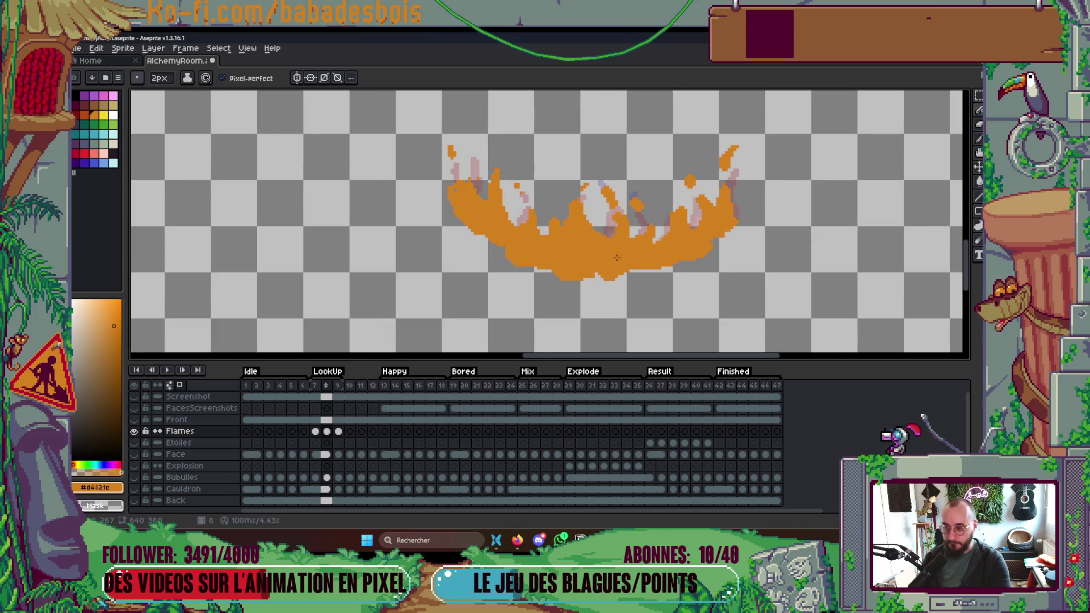
pyautogui.press('Right')
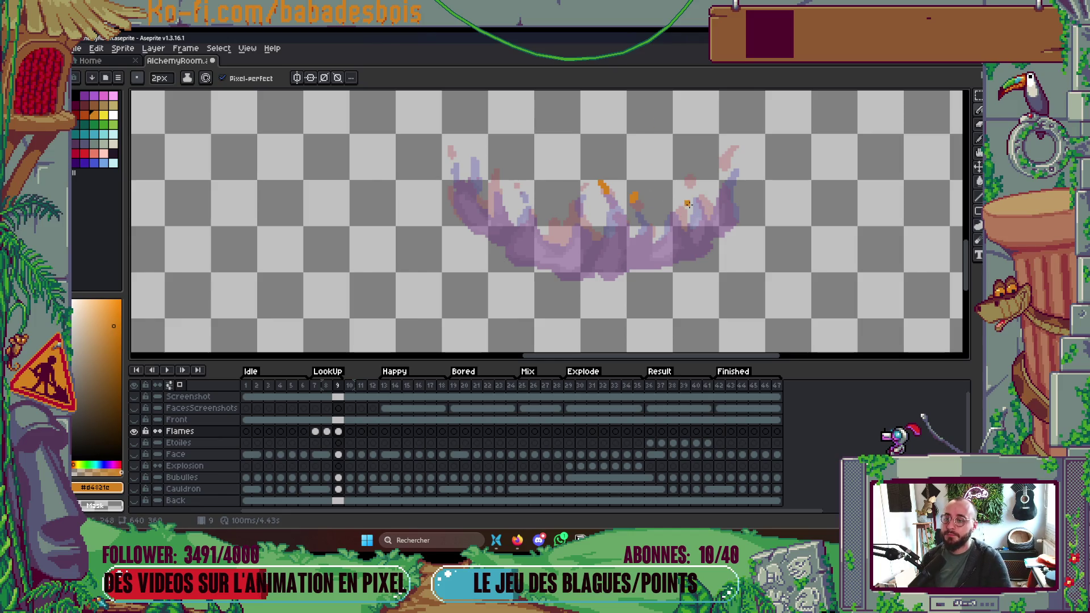
pyautogui.scroll(1, 688, 204)
pyautogui.press('Left')
pyautogui.press('Right')
pyautogui.press('Left')
pyautogui.press('Right')
pyautogui.press('Left')
pyautogui.press('Right')
pyautogui.scroll(1, 635, 216)
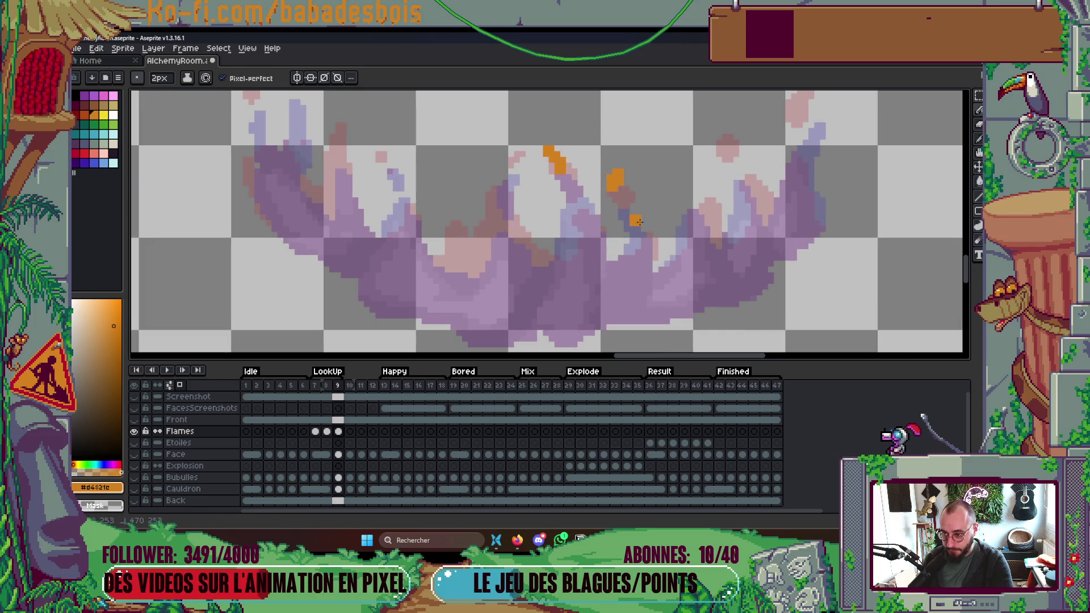
# Draw a curling orange flame tongue in the fire's centre on frame 9.
pyautogui.moveTo(646, 249); pyautogui.dragTo(633, 284)
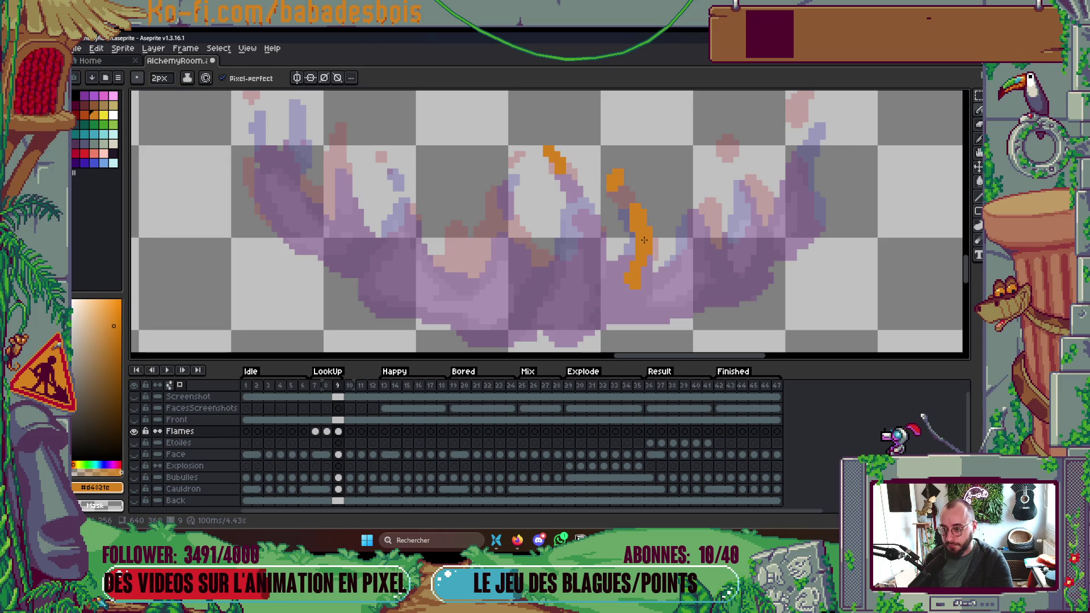
pyautogui.moveTo(637, 200)
pyautogui.mouseDown()
pyautogui.moveTo(635, 254)
pyautogui.moveTo(605, 273)
pyautogui.mouseUp()
pyautogui.press('Left')
pyautogui.press('Right')
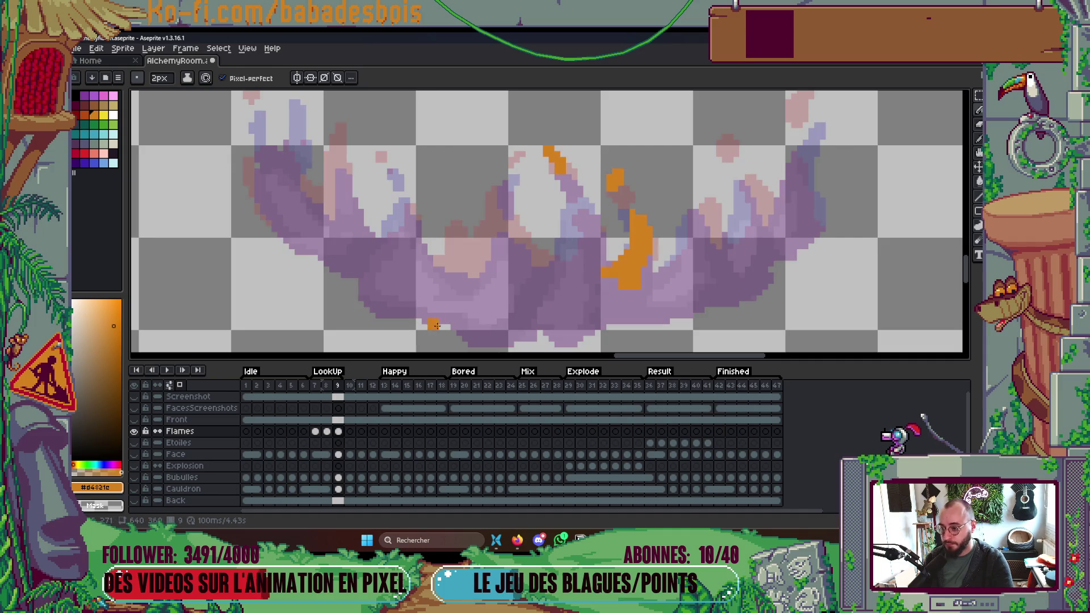
# Play the flame animation from frame 7 and adjust its playback options.
pyautogui.click(320, 385)
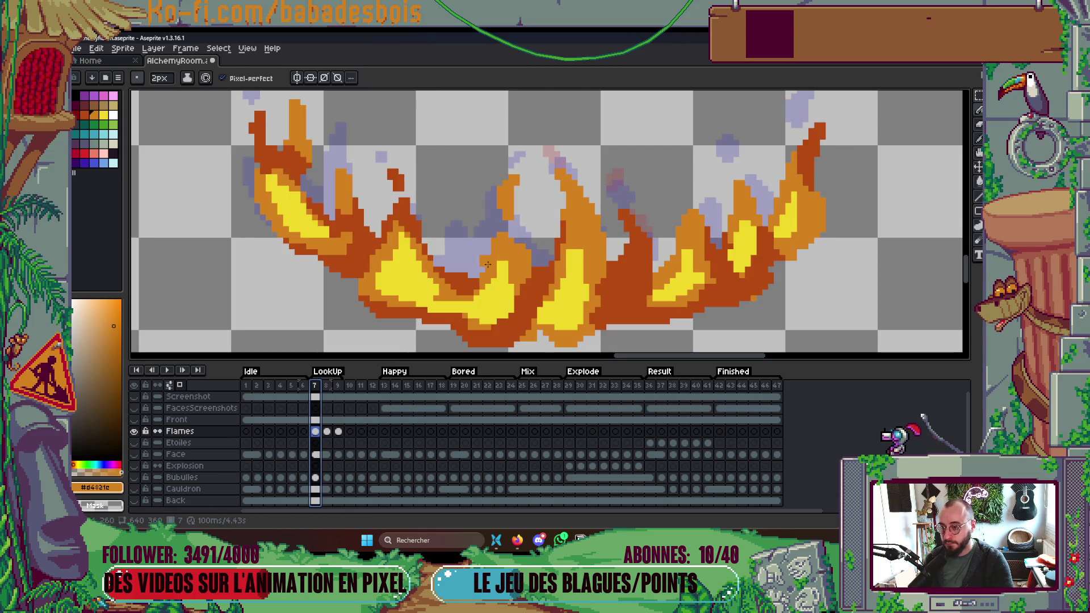
pyautogui.press('Left')
pyautogui.press('Right')
pyautogui.press('Right')
pyautogui.press('Right')
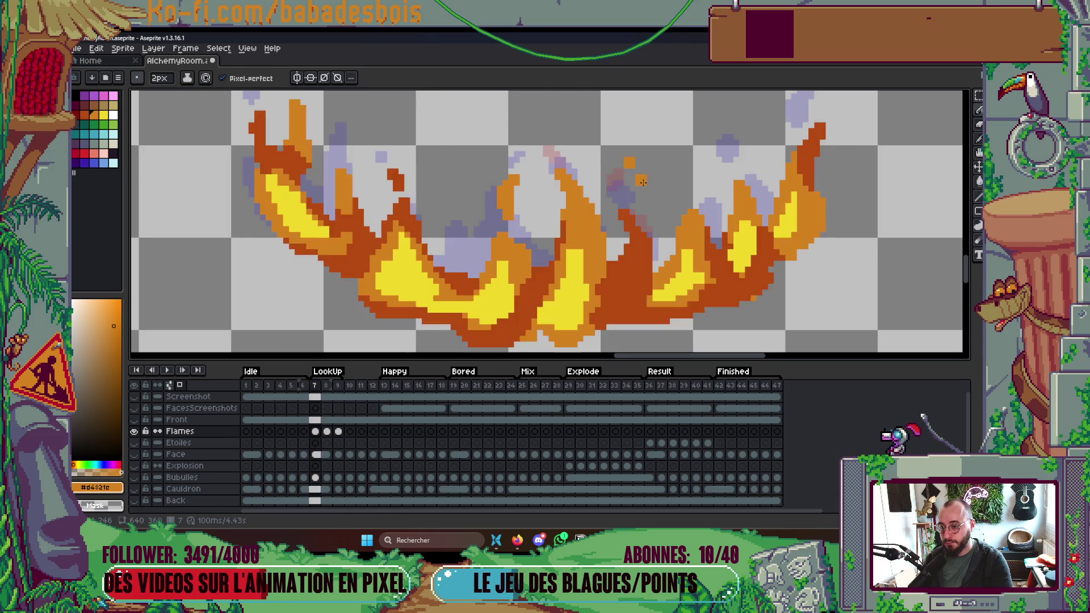
pyautogui.scroll(-1, 700, 221)
pyautogui.press('Return')
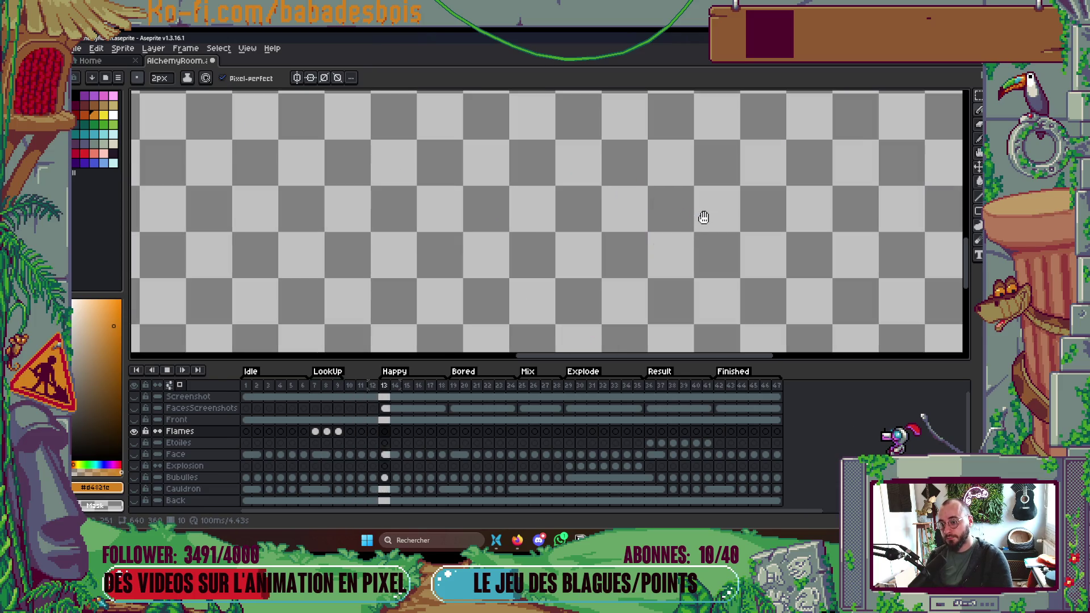
pyautogui.click(315, 385)
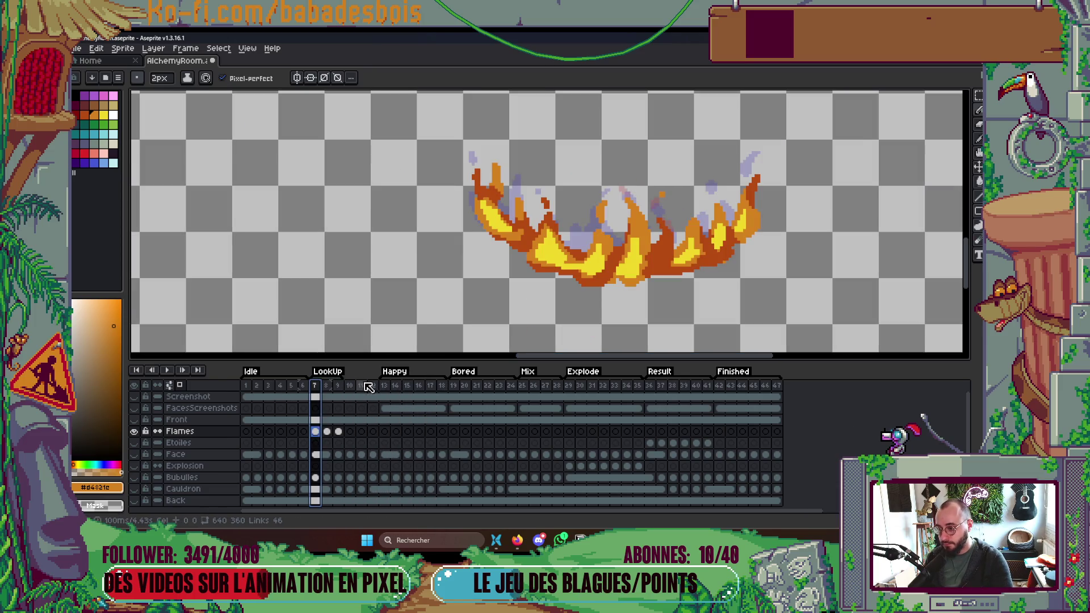
pyautogui.rightClick(169, 372)
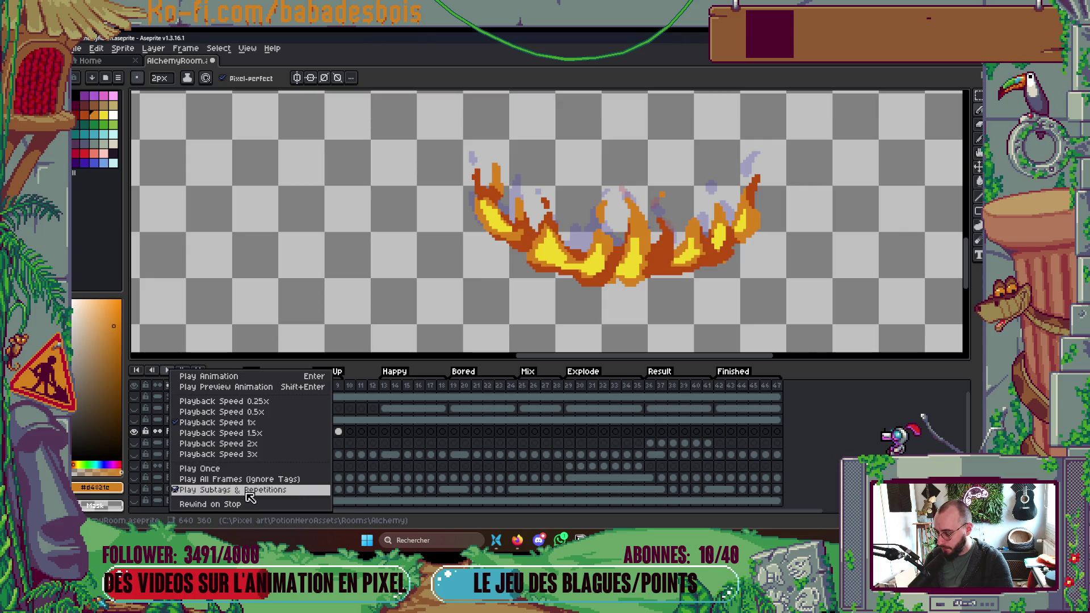
pyautogui.click(250, 498)
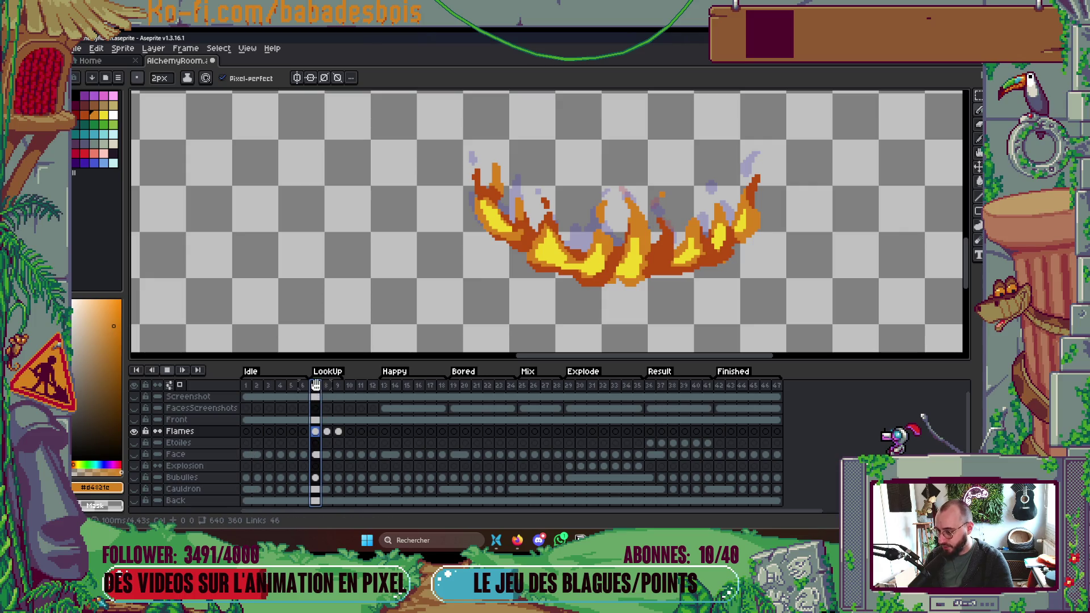
pyautogui.press('Return')
pyautogui.scroll(1, 593, 268)
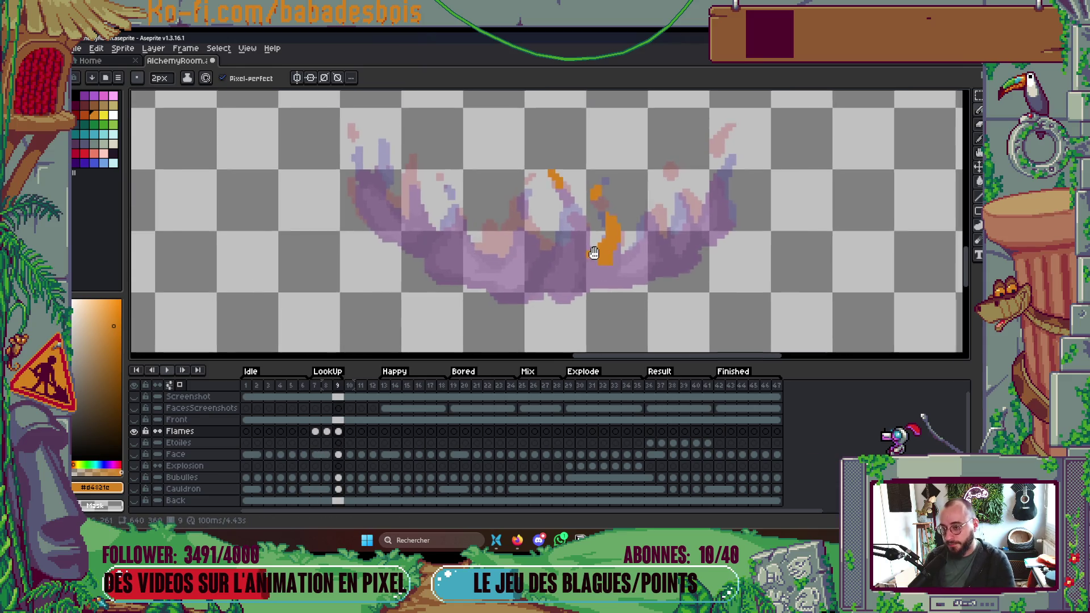
# Paint rising orange flame tongues across the right half of frame 9, undoing misplaced strokes.
pyautogui.scroll(1, 594, 268)
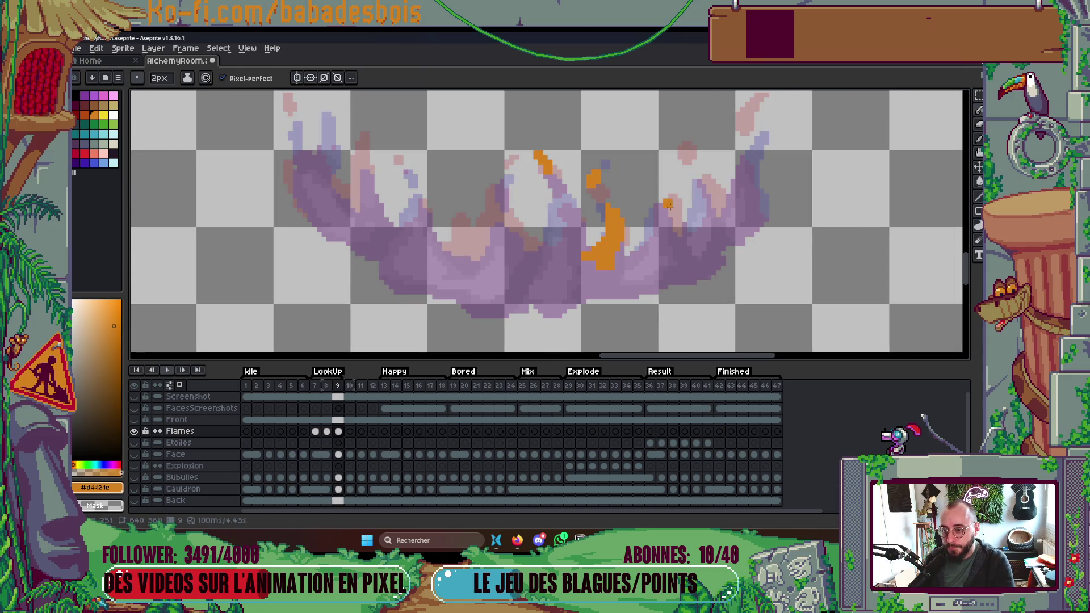
pyautogui.moveTo(656, 205)
pyautogui.mouseDown()
pyautogui.moveTo(650, 192)
pyautogui.moveTo(690, 226)
pyautogui.moveTo(642, 258)
pyautogui.moveTo(680, 248)
pyautogui.moveTo(642, 259)
pyautogui.moveTo(687, 235)
pyautogui.mouseUp()
pyautogui.hotkey('ctrl', 'z')
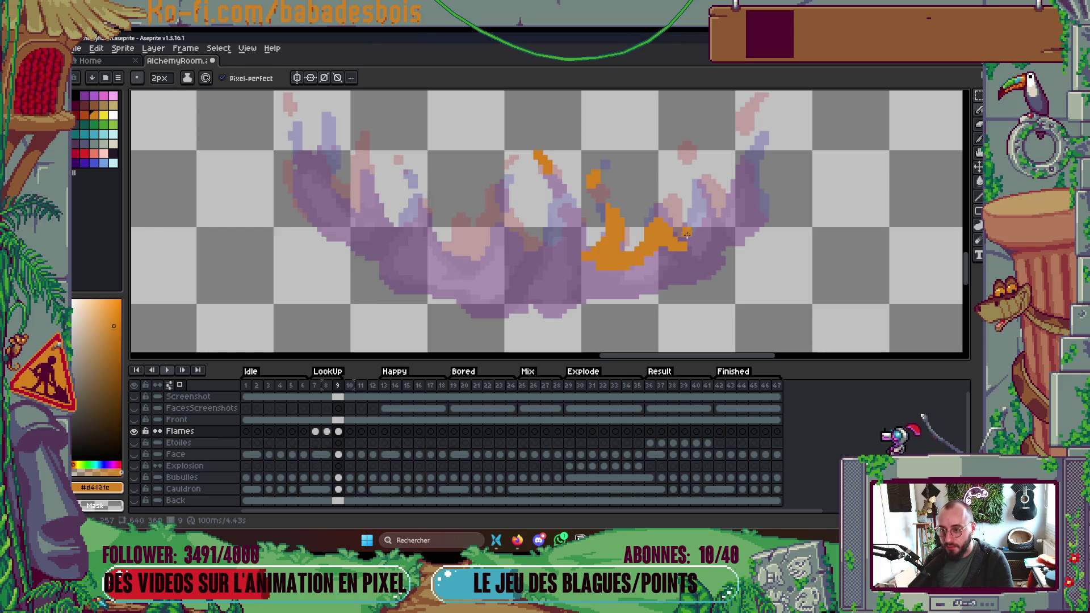
pyautogui.moveTo(706, 197); pyautogui.dragTo(701, 239)
pyautogui.hotkey('ctrl', 'z')
pyautogui.moveTo(680, 146); pyautogui.dragTo(678, 138)
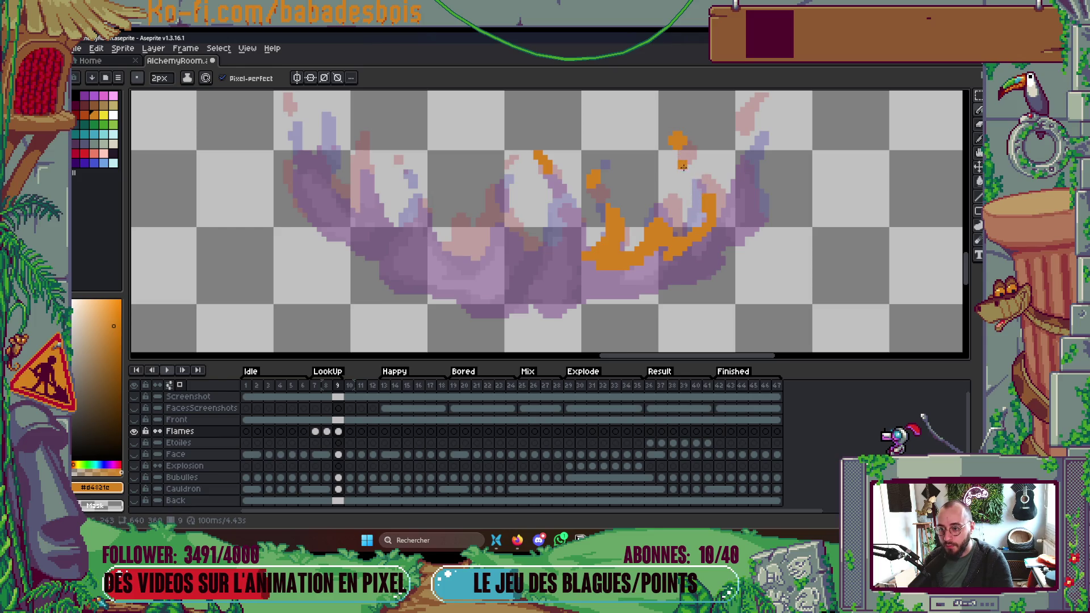
pyautogui.moveTo(720, 219)
pyautogui.mouseDown()
pyautogui.moveTo(729, 159)
pyautogui.moveTo(745, 213)
pyautogui.moveTo(753, 153)
pyautogui.moveTo(700, 224)
pyautogui.mouseUp()
pyautogui.moveTo(704, 169); pyautogui.dragTo(723, 152)
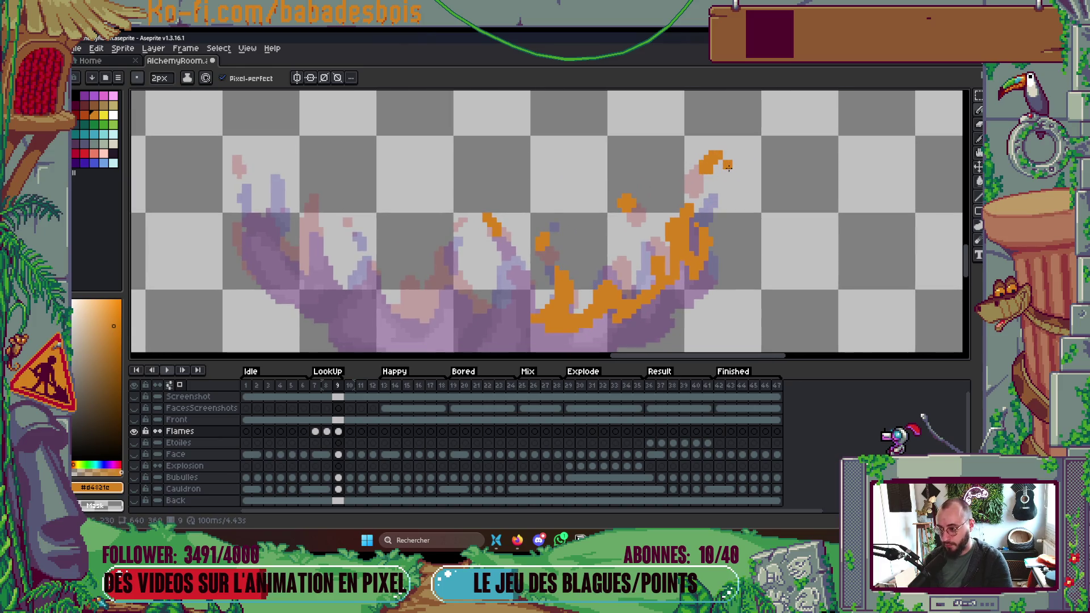
pyautogui.press(',')
pyautogui.press(',')
pyautogui.moveTo(733, 151); pyautogui.dragTo(727, 155)
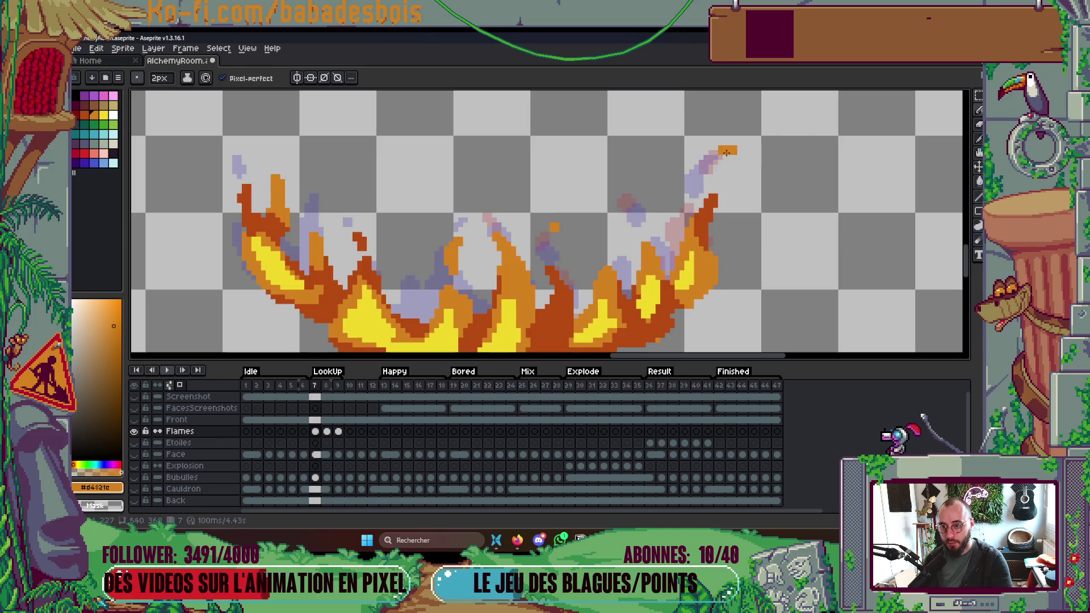
pyautogui.press('.')
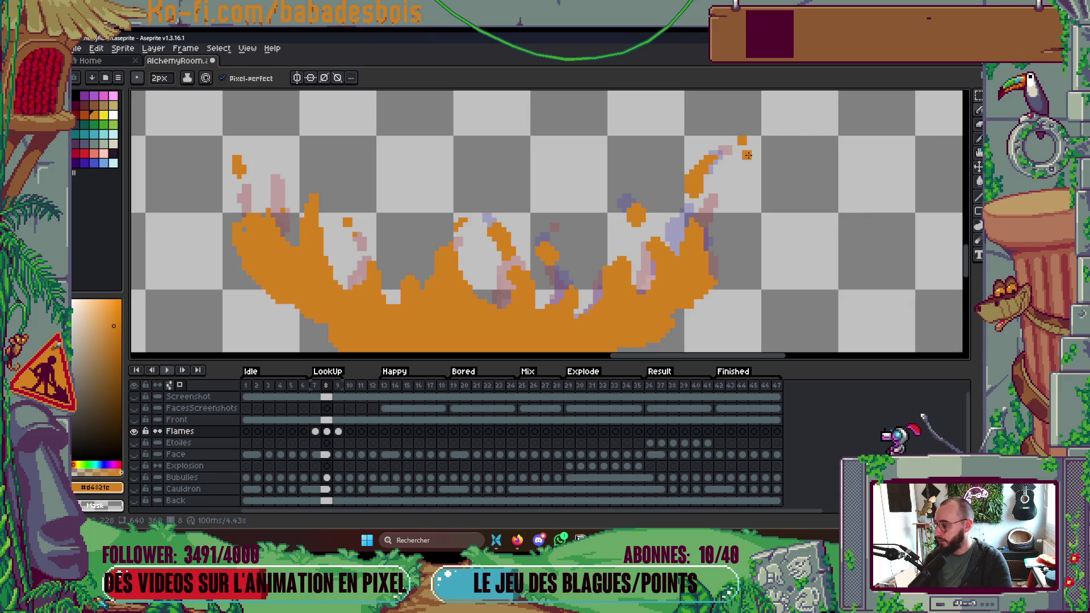
pyautogui.press(',')
pyautogui.press(',')
pyautogui.press(',')
pyautogui.press('.')
pyautogui.press('.')
pyautogui.press('.')
pyautogui.scroll(-1, 756, 161)
pyautogui.scroll(-1, 759, 161)
pyautogui.scroll(-1, 721, 204)
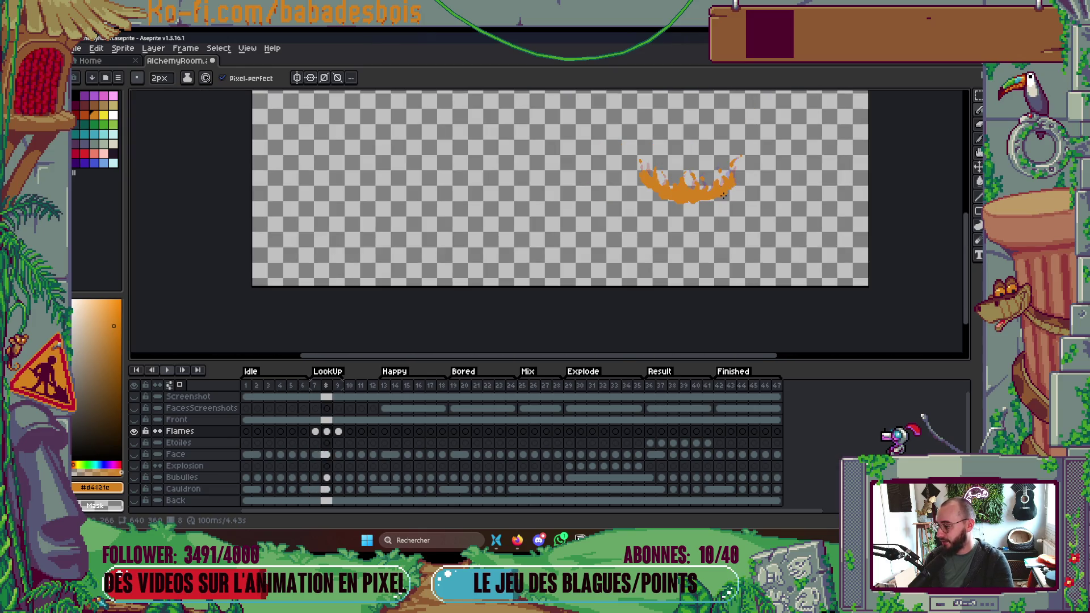
pyautogui.press(',')
pyautogui.press('.')
pyautogui.press('.')
pyautogui.press(',')
pyautogui.press(',')
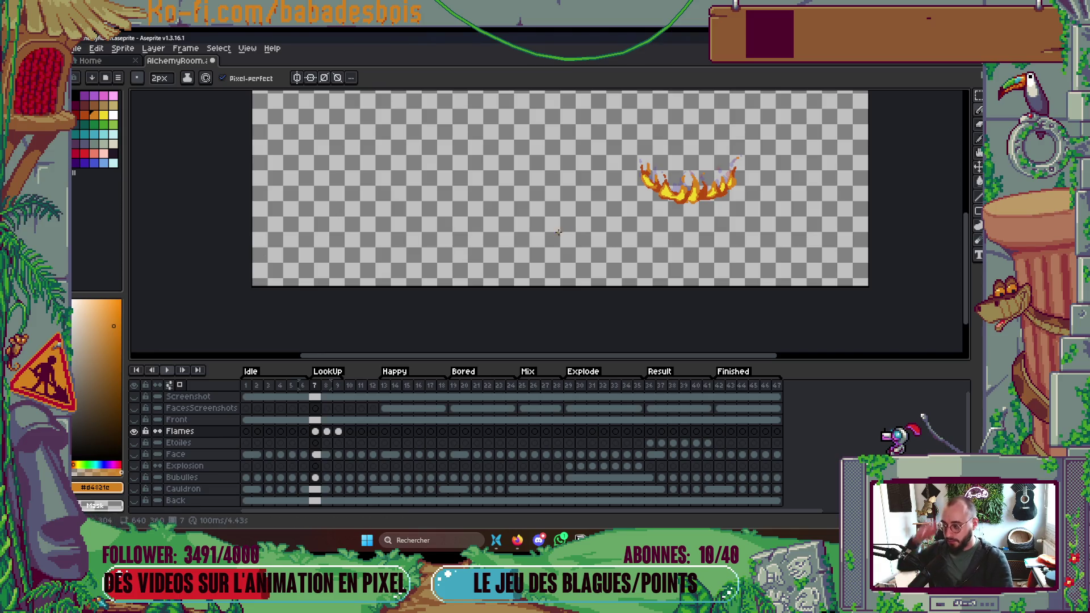
pyautogui.scroll(2, 575, 234)
pyautogui.press('Right')
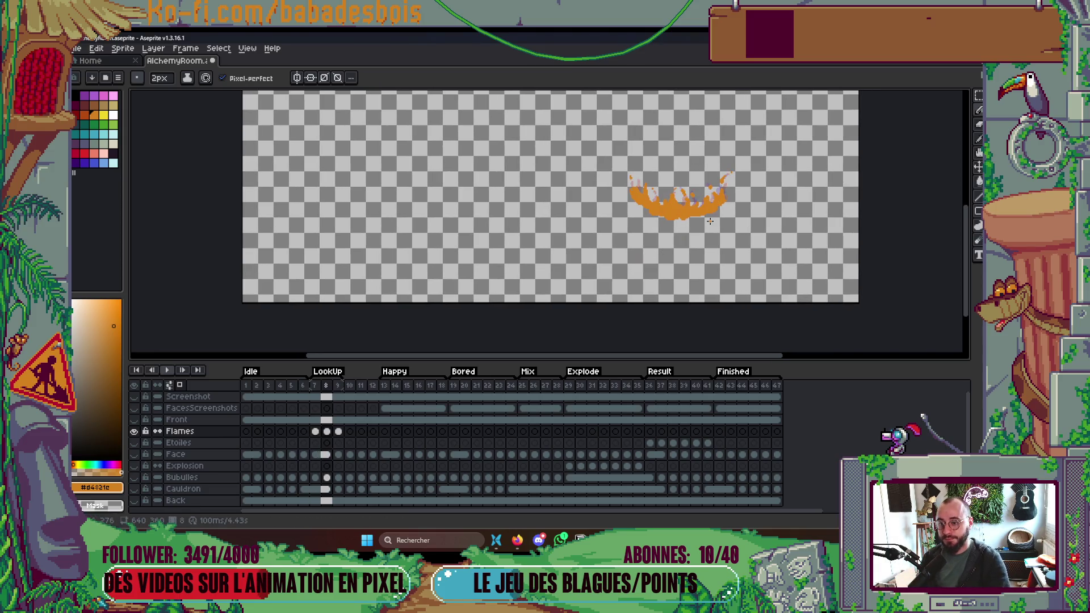
# Preview the animation stopping on frame 7, and pan to bring the upper flame tips into view.
pyautogui.scroll(2, 636, 184)
pyautogui.scroll(4, 615, 187)
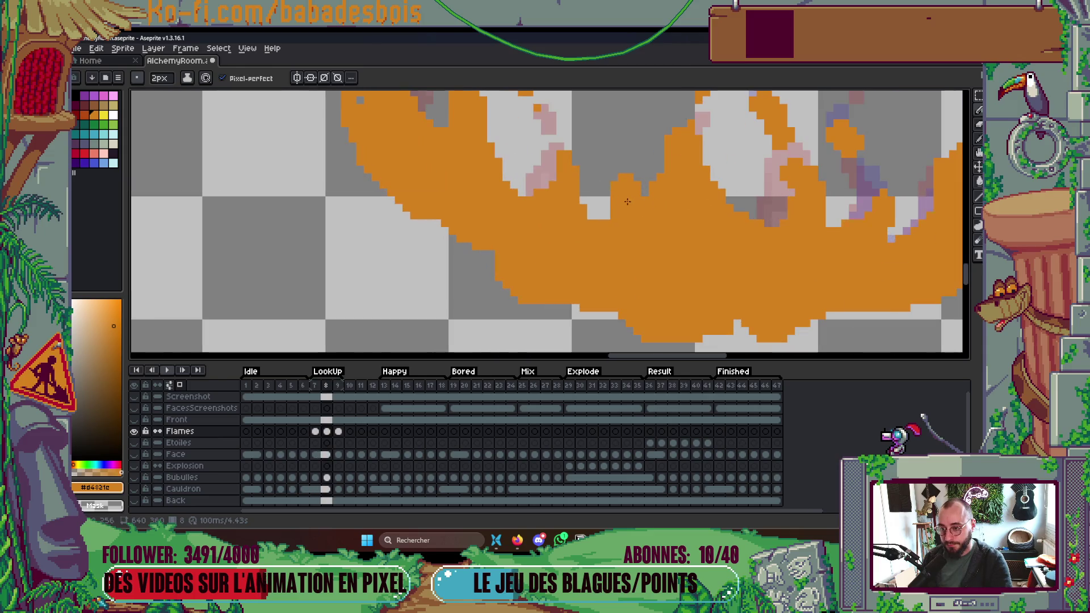
pyautogui.scroll(-5, 615, 187)
pyautogui.scroll(3, 518, 169)
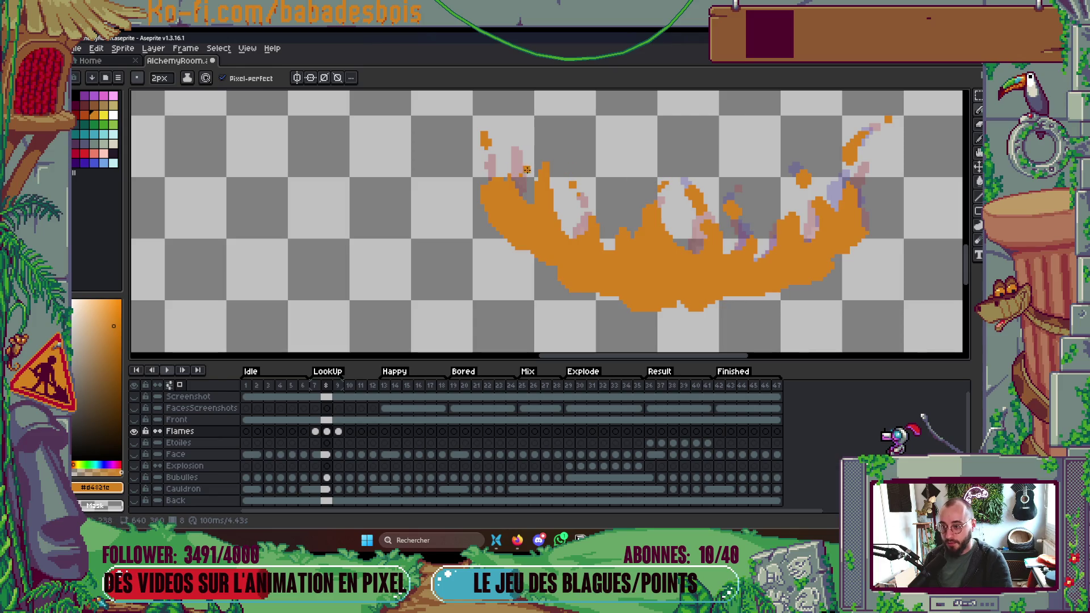
pyautogui.press('Return')
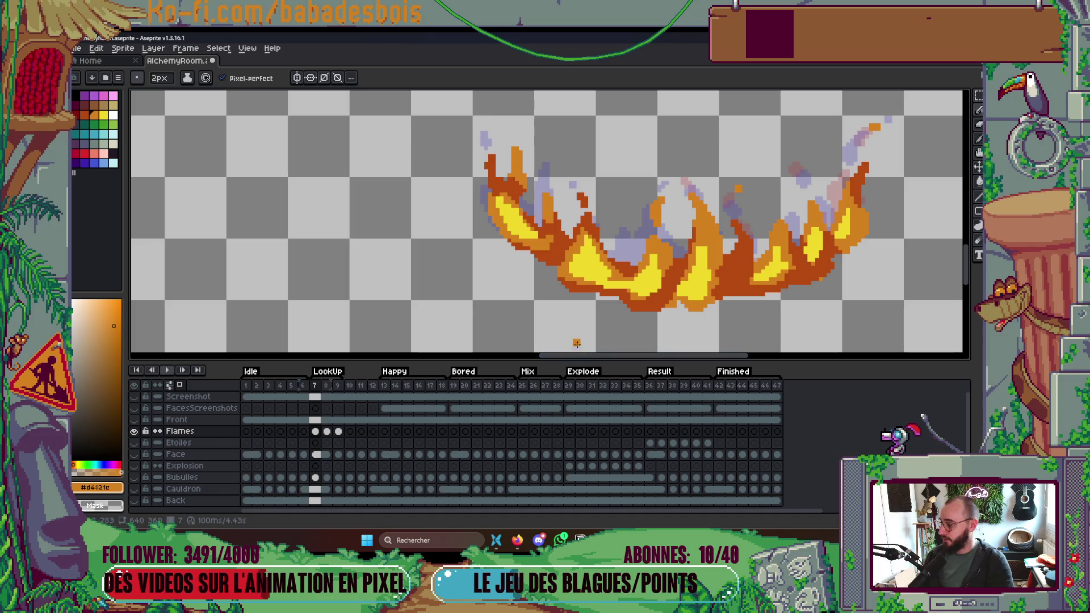
pyautogui.scroll(2, 522, 159)
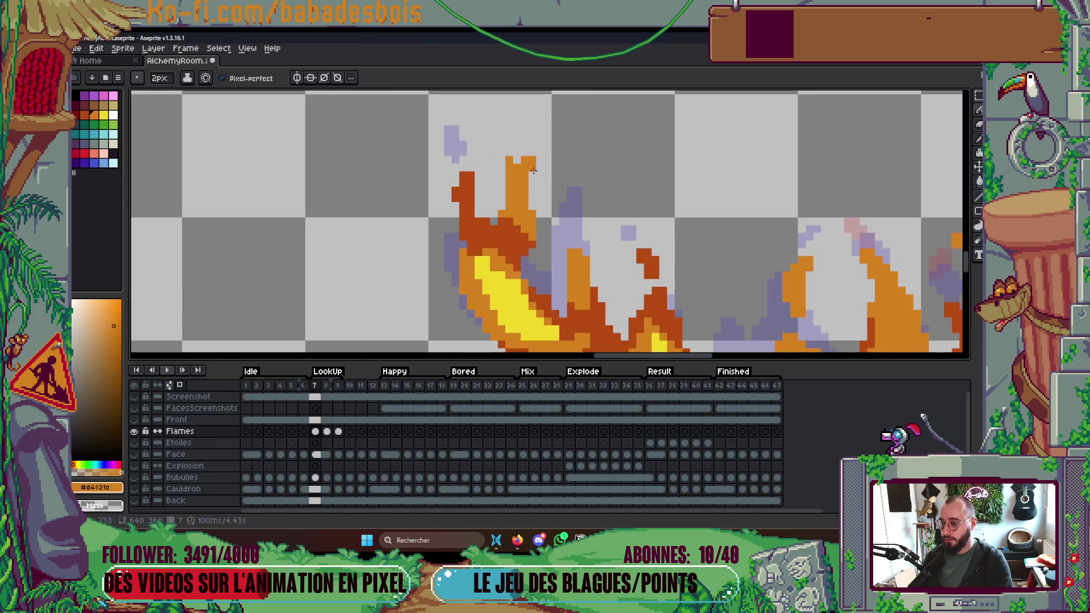
pyautogui.moveTo(482, 172); pyautogui.dragTo(469, 115)
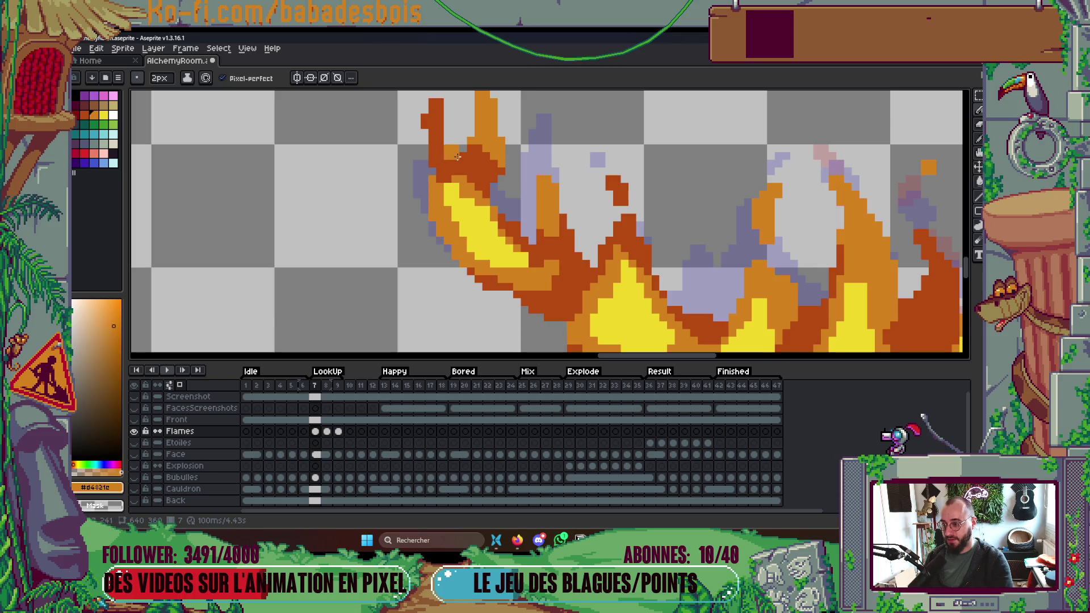
pyautogui.moveTo(462, 167); pyautogui.dragTo(461, 202)
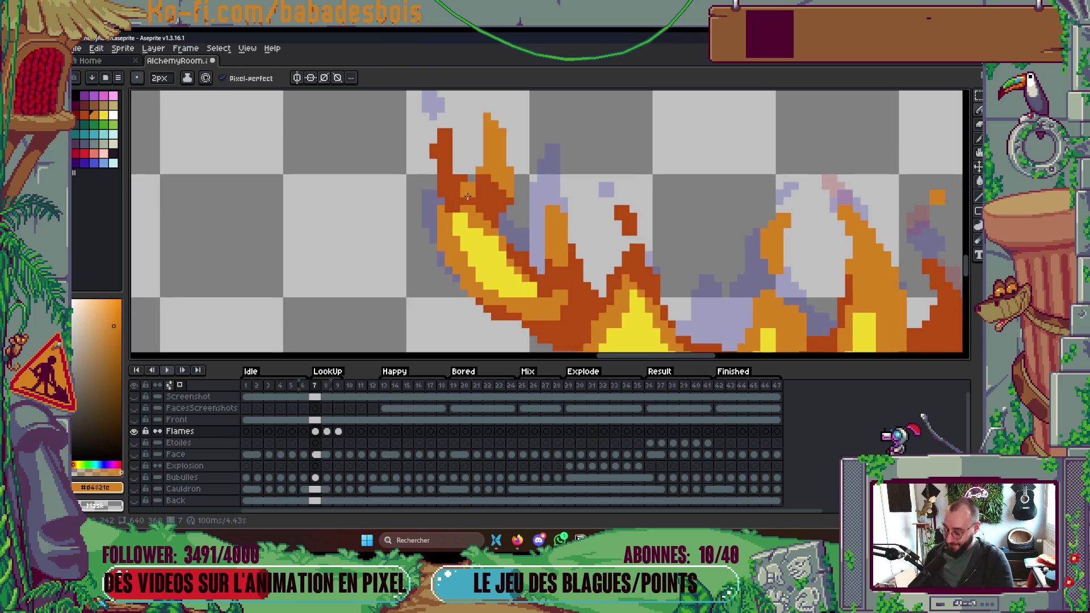
pyautogui.scroll(1, 460, 196)
# Pick the flame's dark orange #b54b12 as the drawing colour.
pyautogui.keyDown('alt'); pyautogui.click(461, 193); pyautogui.keyUp('alt')
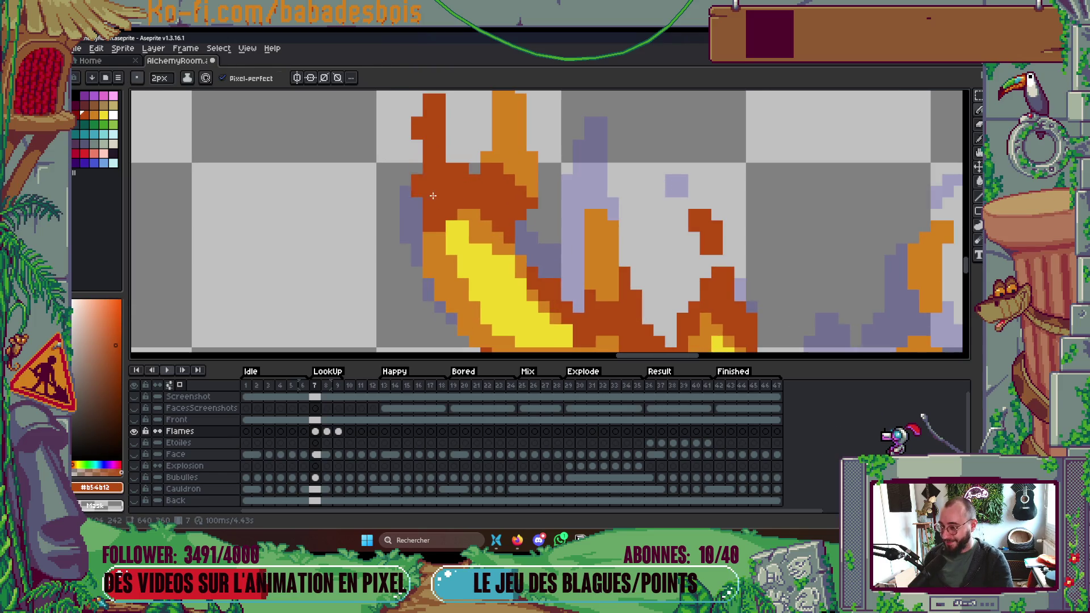
pyautogui.scroll(-3, 453, 123)
pyautogui.scroll(-3, 481, 248)
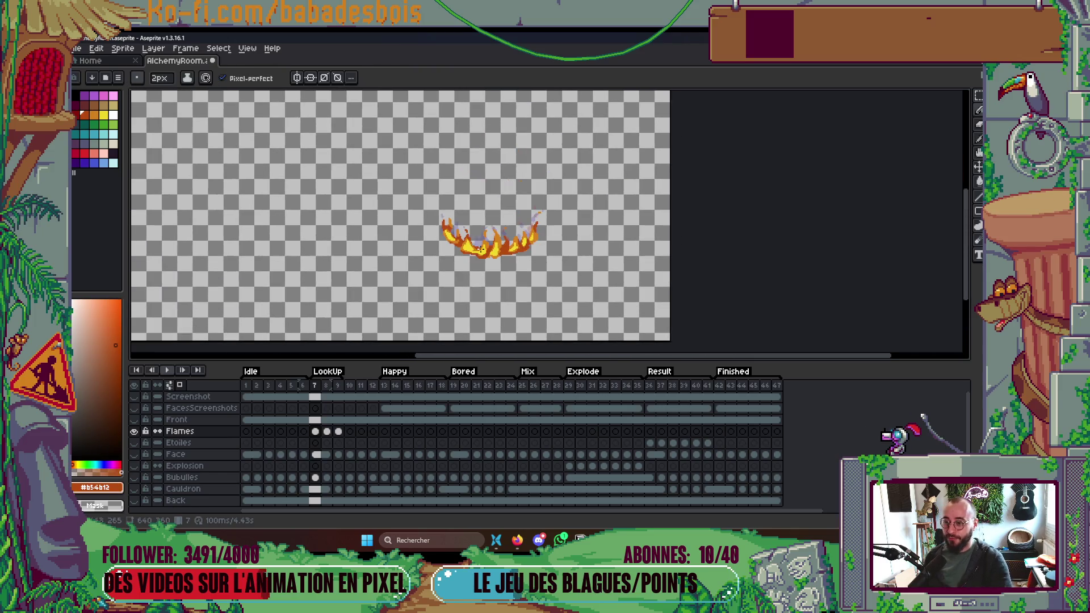
# Back on frame 7, repaint a dark reddish flame pixel with the flame's orange.
pyautogui.scroll(5, 491, 233)
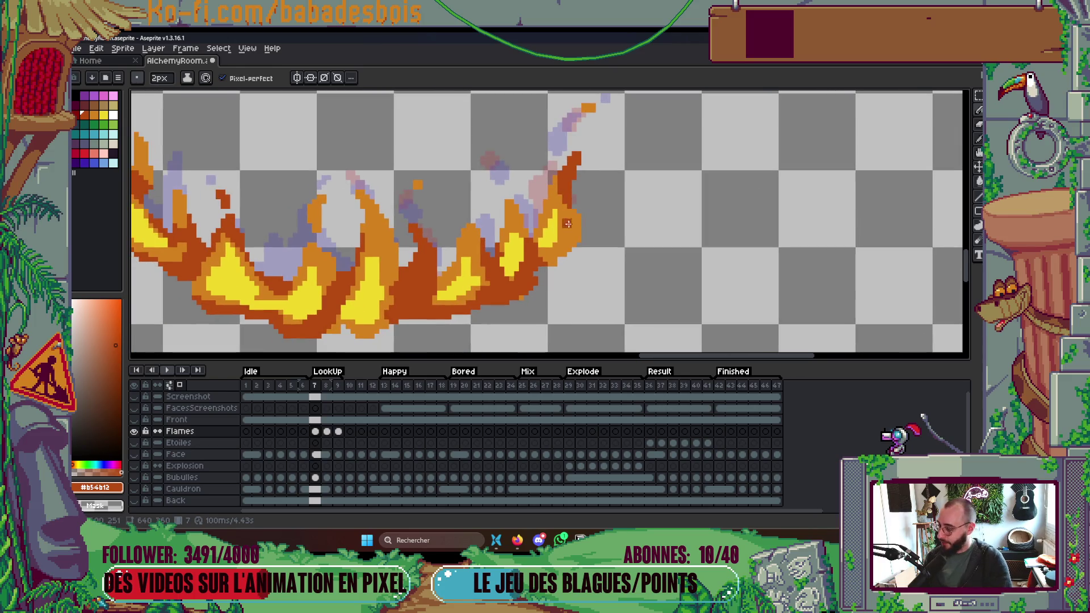
pyautogui.press('.')
pyautogui.press(',')
pyautogui.press(',')
pyautogui.press('.')
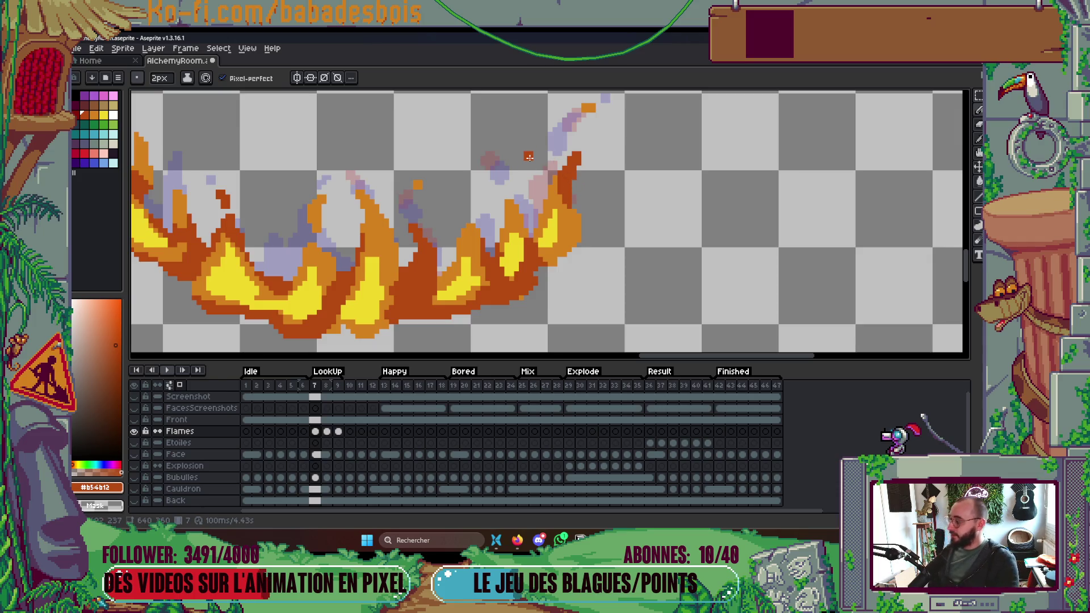
pyautogui.scroll(2, 488, 253)
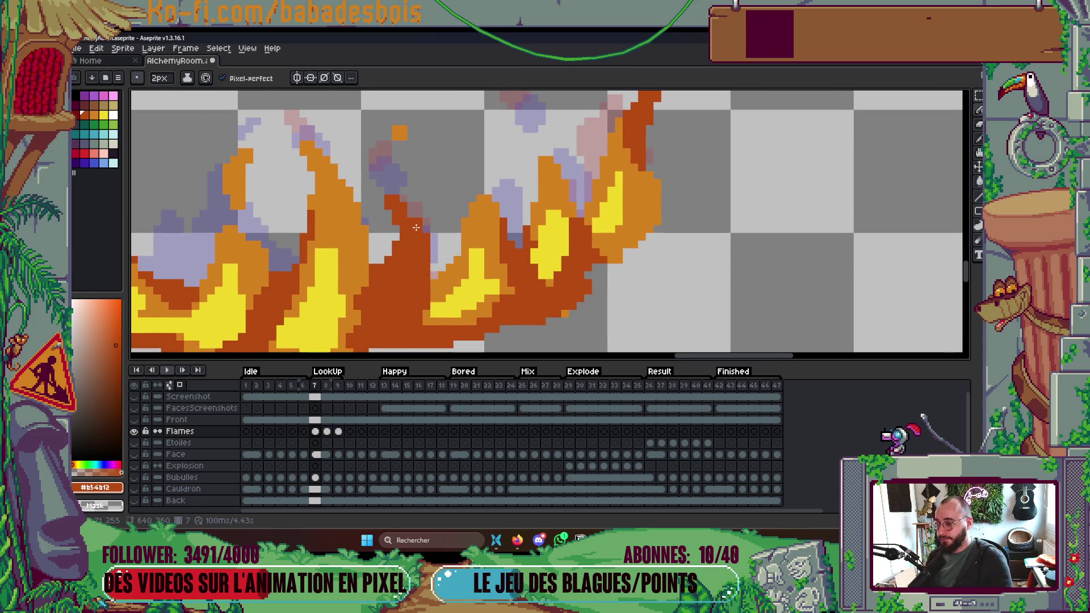
pyautogui.scroll(-3, 410, 219)
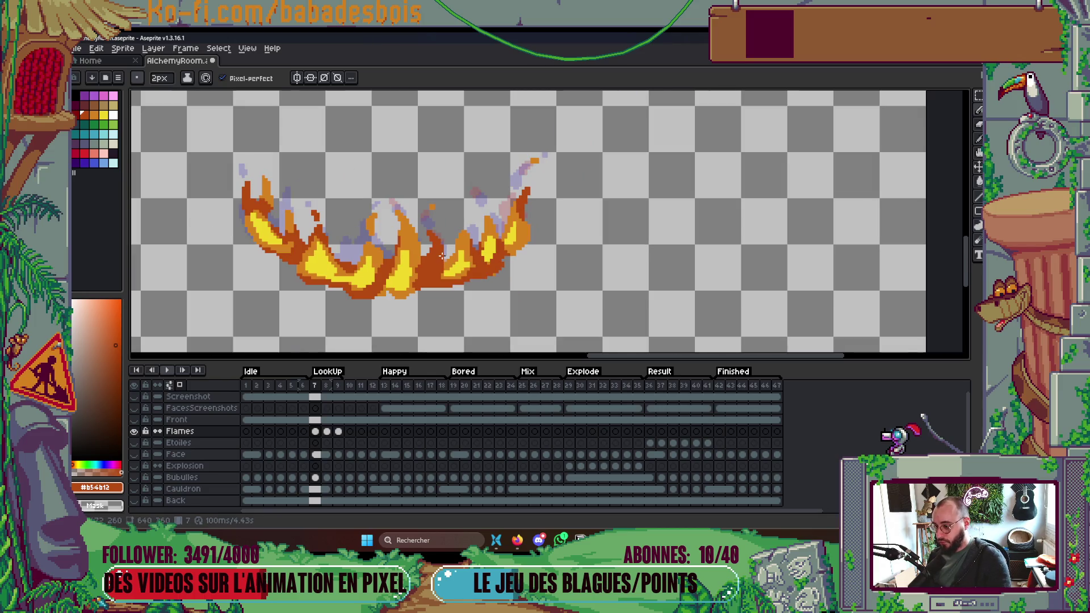
pyautogui.scroll(1, 412, 245)
pyautogui.scroll(3, 412, 245)
pyautogui.keyDown('alt'); pyautogui.click(415, 224); pyautogui.keyUp('alt')
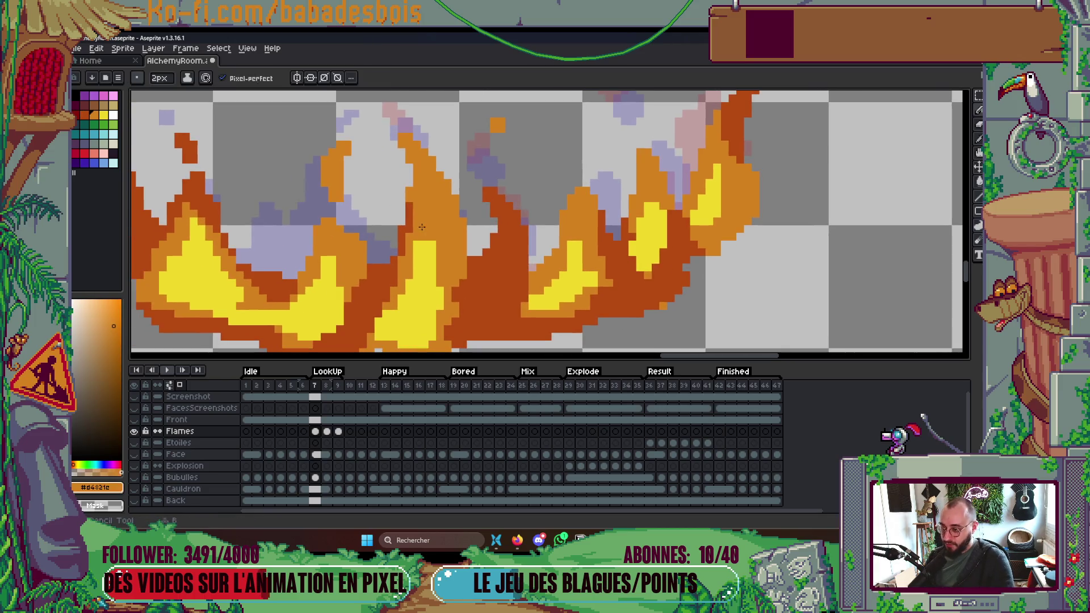
pyautogui.click(417, 212)
# Paint a yellow highlight down the flame and orange along its right edge.
pyautogui.press('alt')
pyautogui.press('alt')
pyautogui.keyDown('alt'); pyautogui.click(428, 267); pyautogui.keyUp('alt')
pyautogui.moveTo(427, 220)
pyautogui.mouseDown()
pyautogui.moveTo(448, 327)
pyautogui.moveTo(486, 280)
pyautogui.mouseUp()
pyautogui.keyDown('alt'); pyautogui.click(498, 236); pyautogui.keyUp('alt')
pyautogui.moveTo(498, 237); pyautogui.dragTo(484, 298)
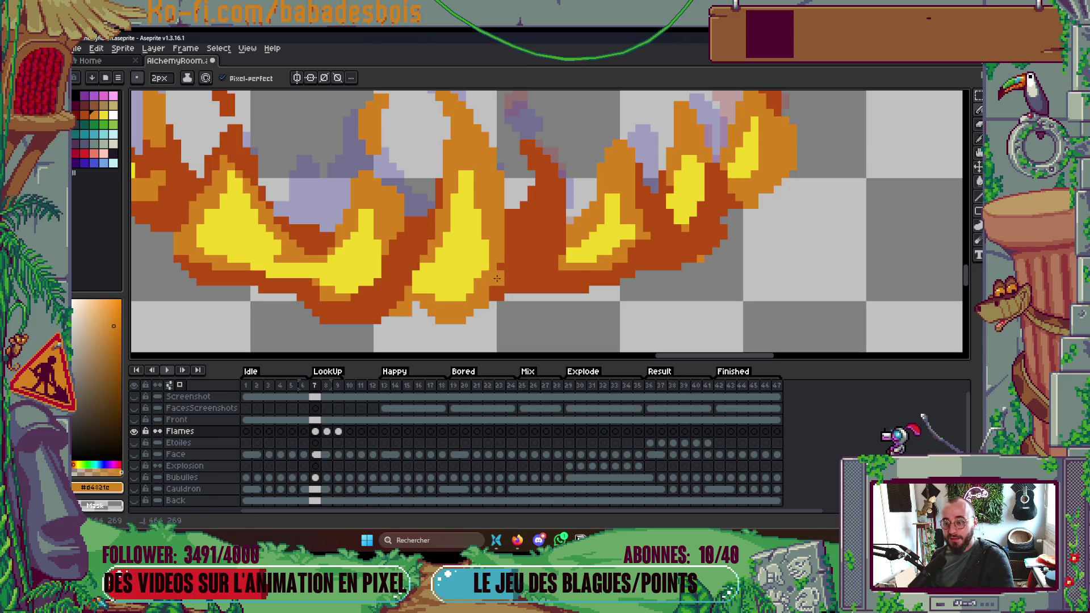
# Resample the flame's yellow and undo a stray yellow pixel.
pyautogui.scroll(1, 479, 227)
pyautogui.keyDown('alt'); pyautogui.click(478, 219); pyautogui.keyUp('alt')
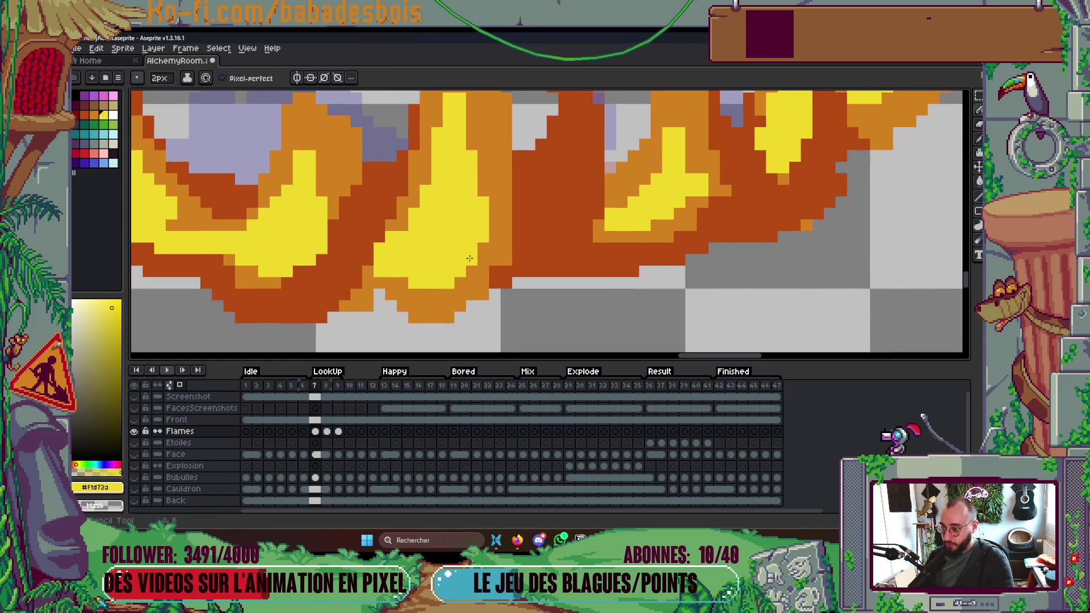
pyautogui.scroll(-5, 494, 221)
pyautogui.scroll(3, 498, 222)
pyautogui.scroll(1, 498, 222)
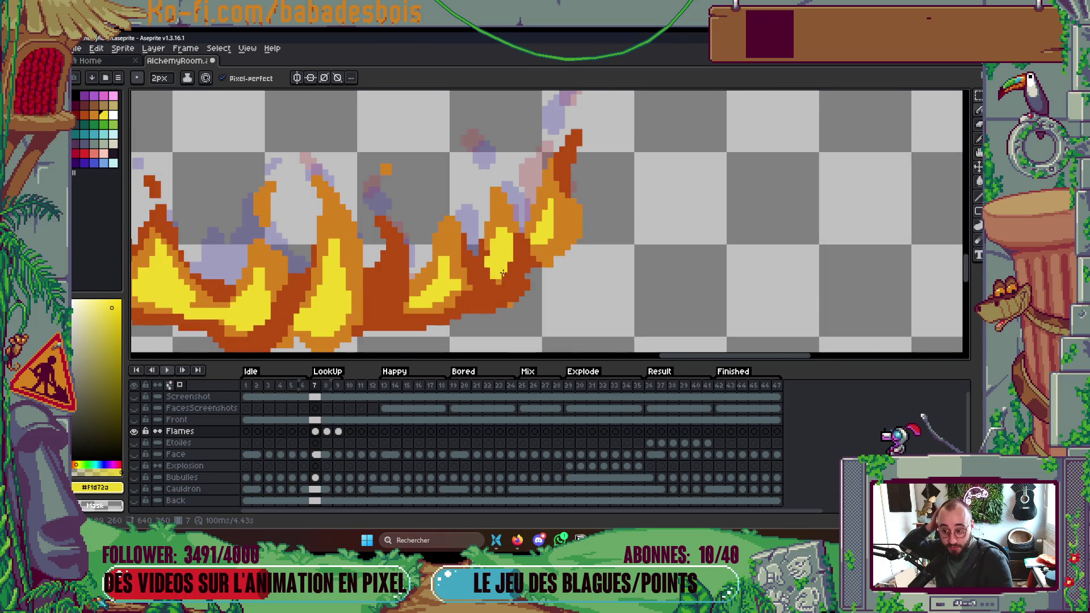
pyautogui.hotkey('ctrl', 'z')
pyautogui.scroll(2, 499, 293)
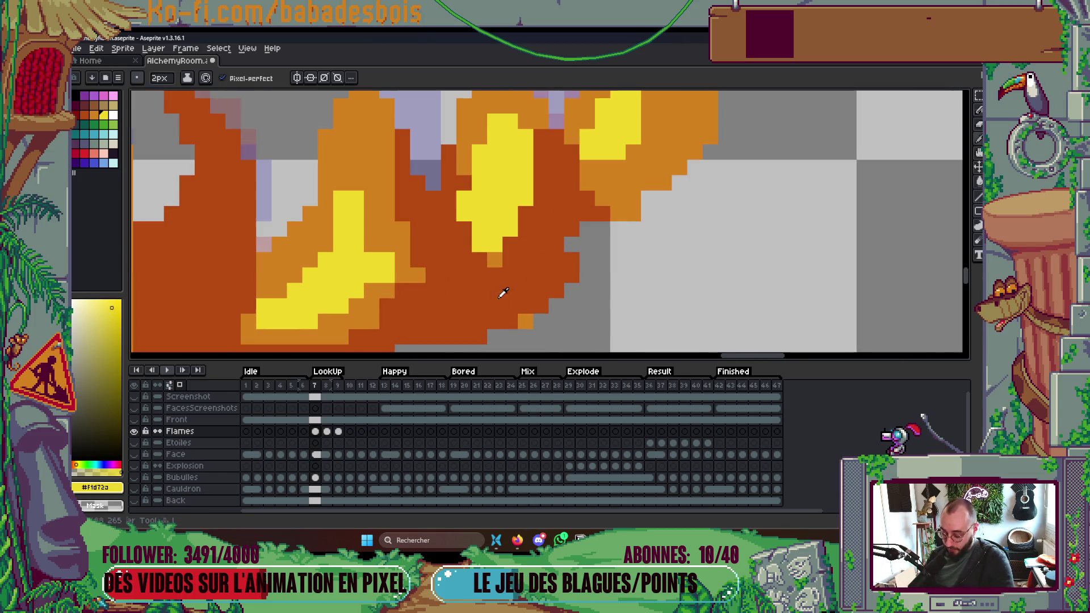
# Darken three orange pixels along the flame's lower edge with dark orange.
pyautogui.keyDown('alt'); pyautogui.click(506, 309); pyautogui.keyUp('alt')
pyautogui.click(518, 315)
pyautogui.click(491, 256)
pyautogui.click(414, 272)
pyautogui.scroll(-5, 466, 263)
# Darken the orange rim beside the left flame's yellow core.
pyautogui.moveTo(466, 263); pyautogui.dragTo(507, 274)
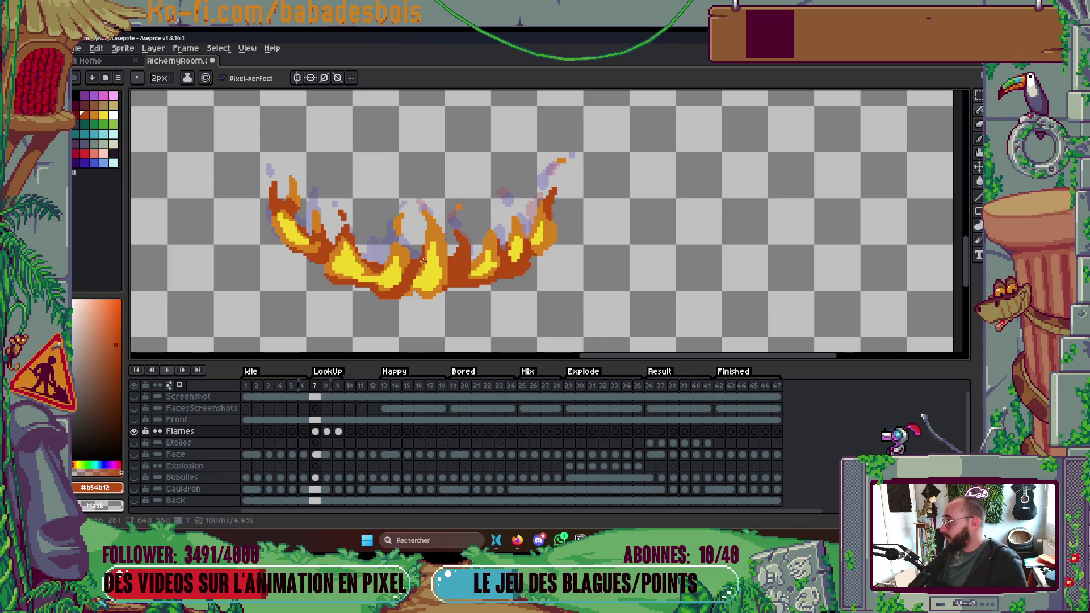
pyautogui.scroll(2, 267, 231)
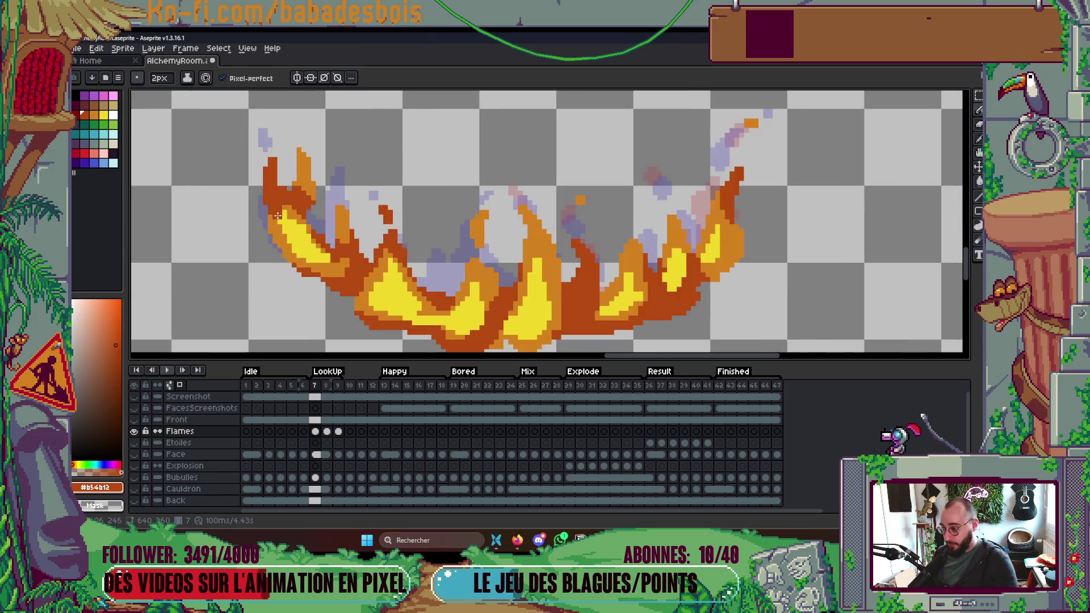
pyautogui.moveTo(280, 250); pyautogui.dragTo(291, 276)
pyautogui.scroll(-3, 292, 276)
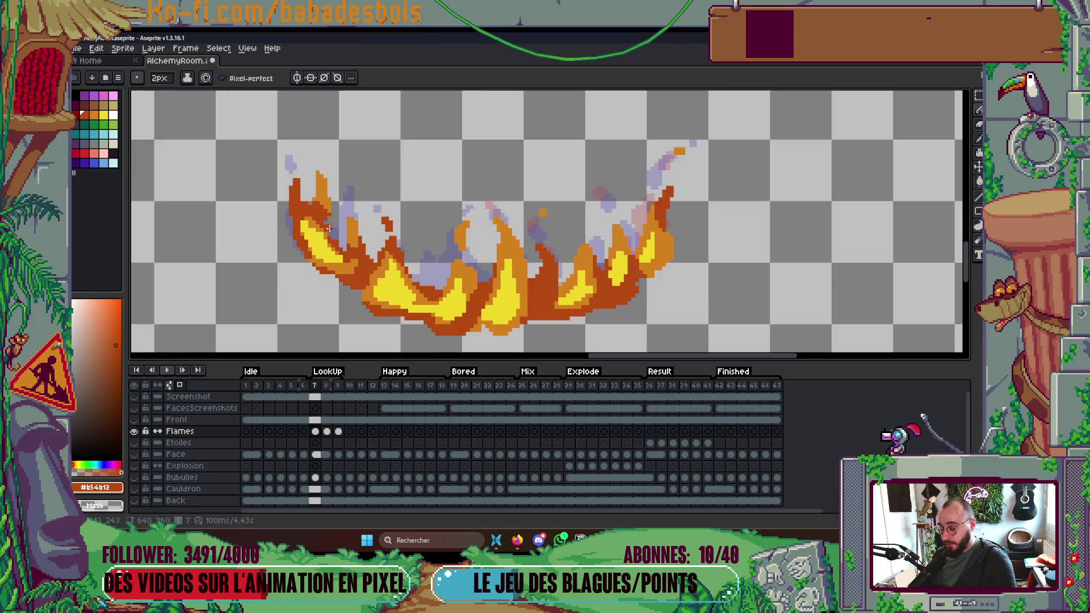
pyautogui.scroll(3, 306, 272)
pyautogui.scroll(-4, 313, 271)
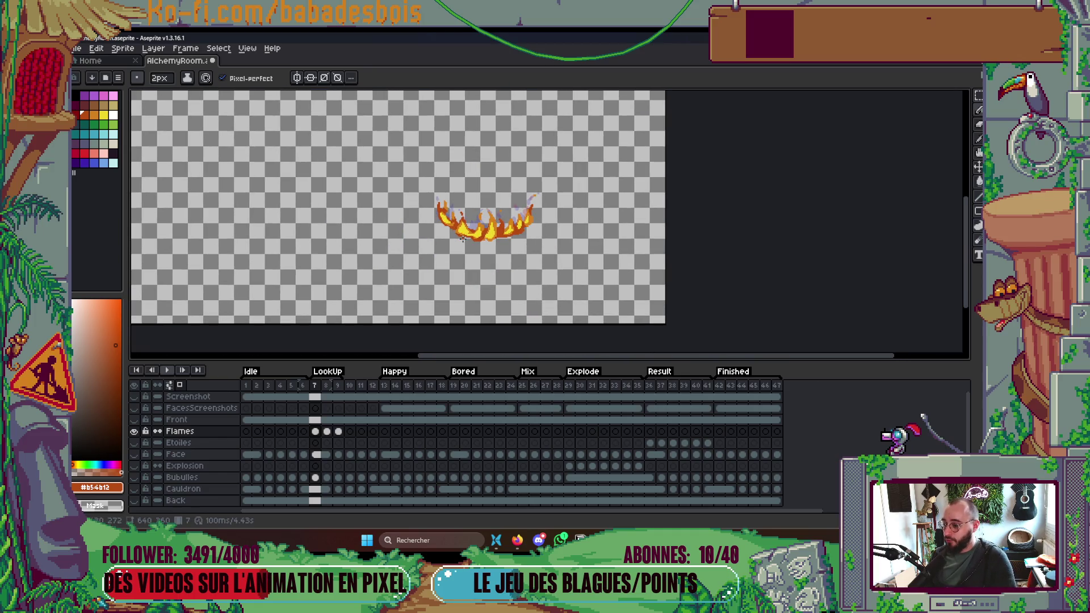
# Preview the loop, save AlchemyRoom.aseprite, pick the flames' orange and play the animation.
pyautogui.press('Return')
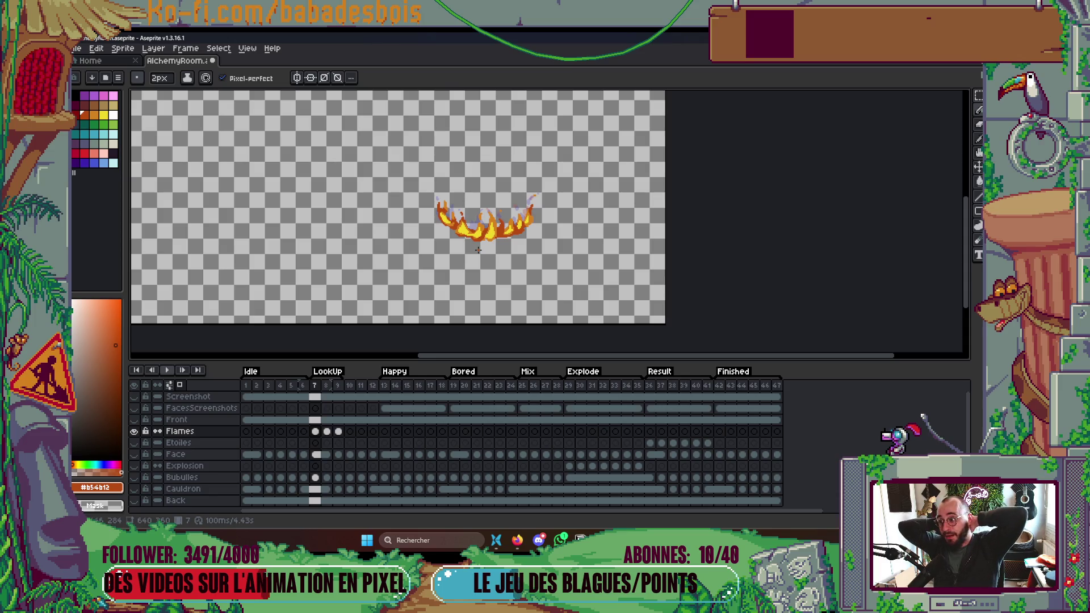
pyautogui.hotkey('ctrl', 's')
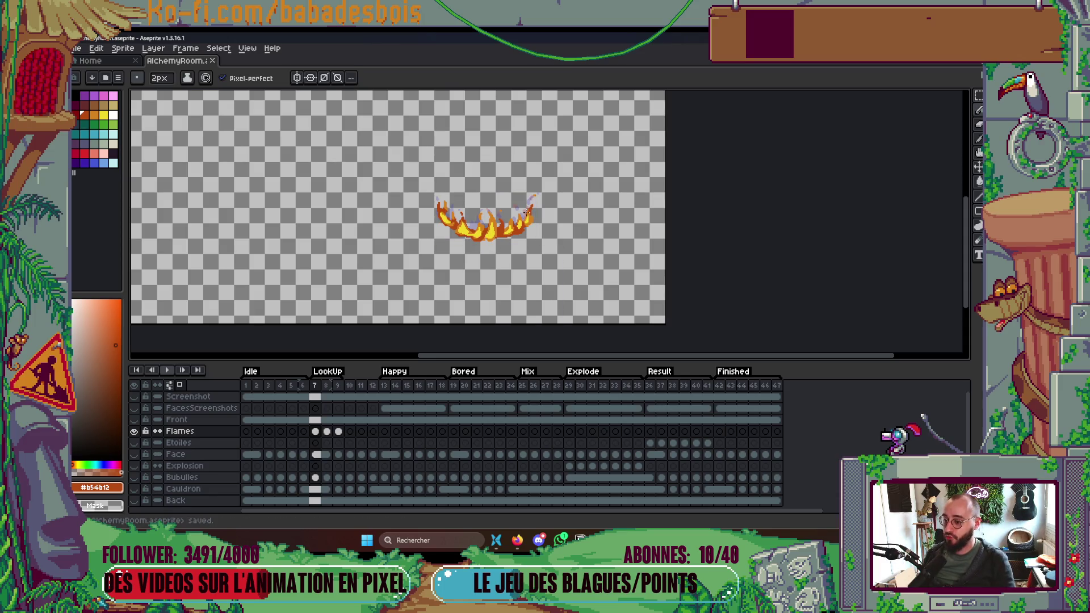
pyautogui.scroll(6, 506, 226)
pyautogui.keyDown('alt'); pyautogui.click(532, 238); pyautogui.keyUp('alt')
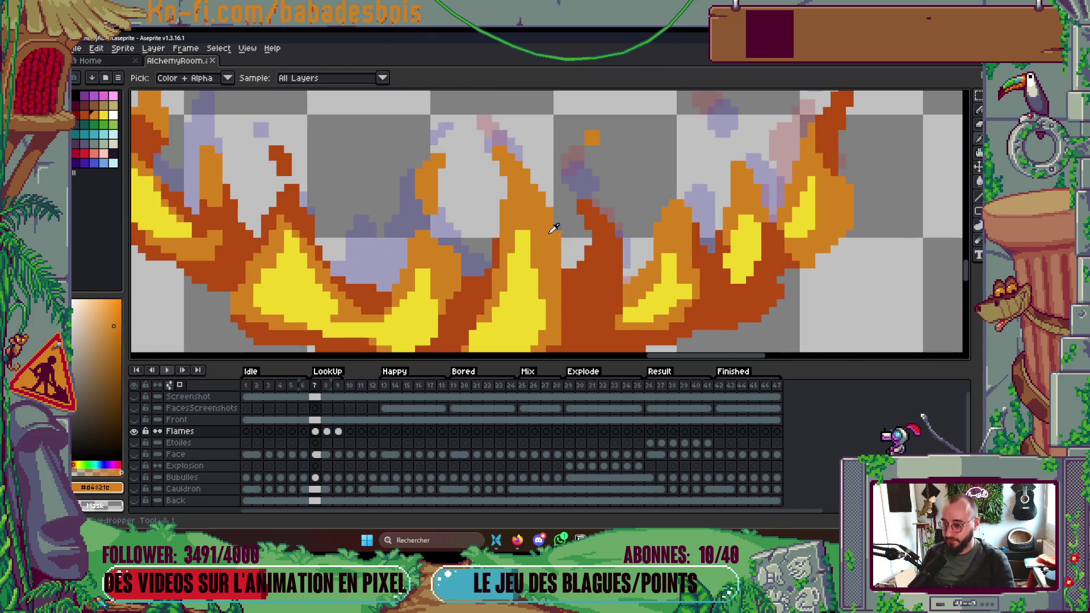
pyautogui.scroll(-4, 533, 237)
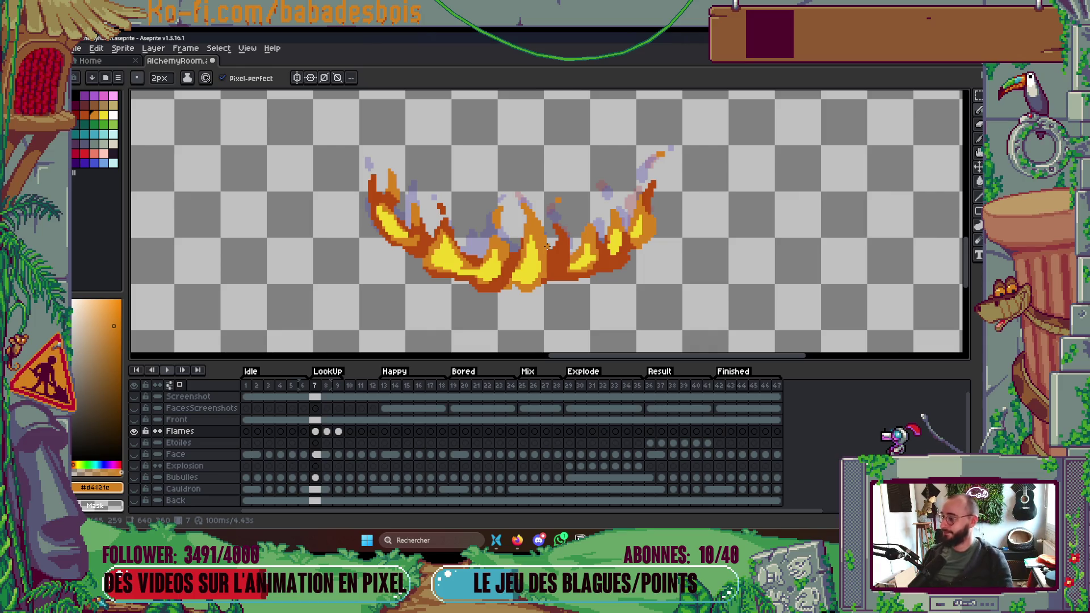
pyautogui.press('Return')
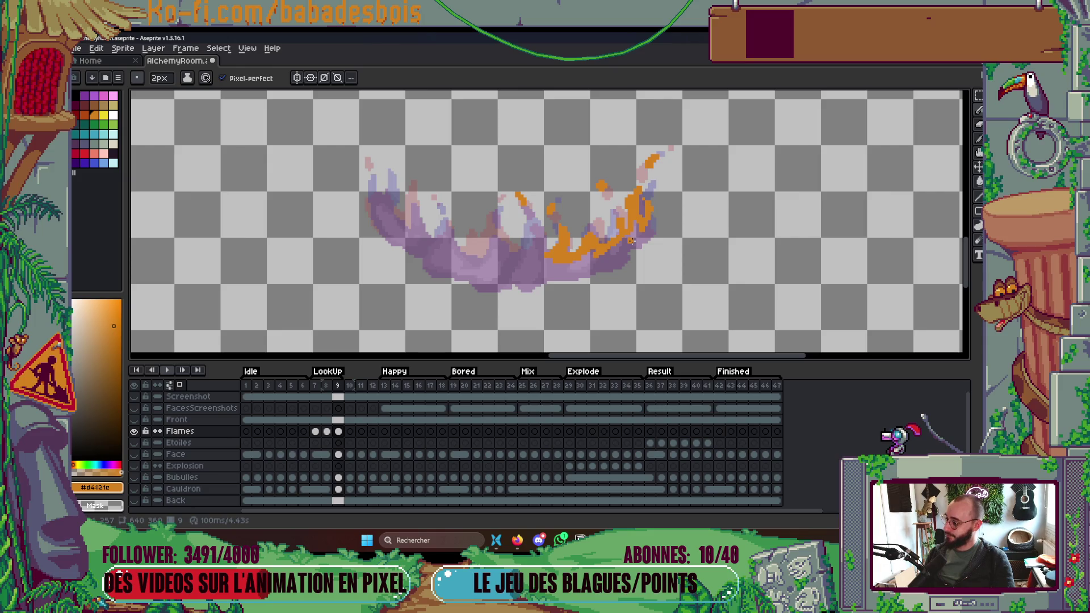
# Trace the flame's right edge in orange on frame 9, then preview the loop.
pyautogui.moveTo(632, 240); pyautogui.dragTo(637, 230)
pyautogui.scroll(2, 637, 230)
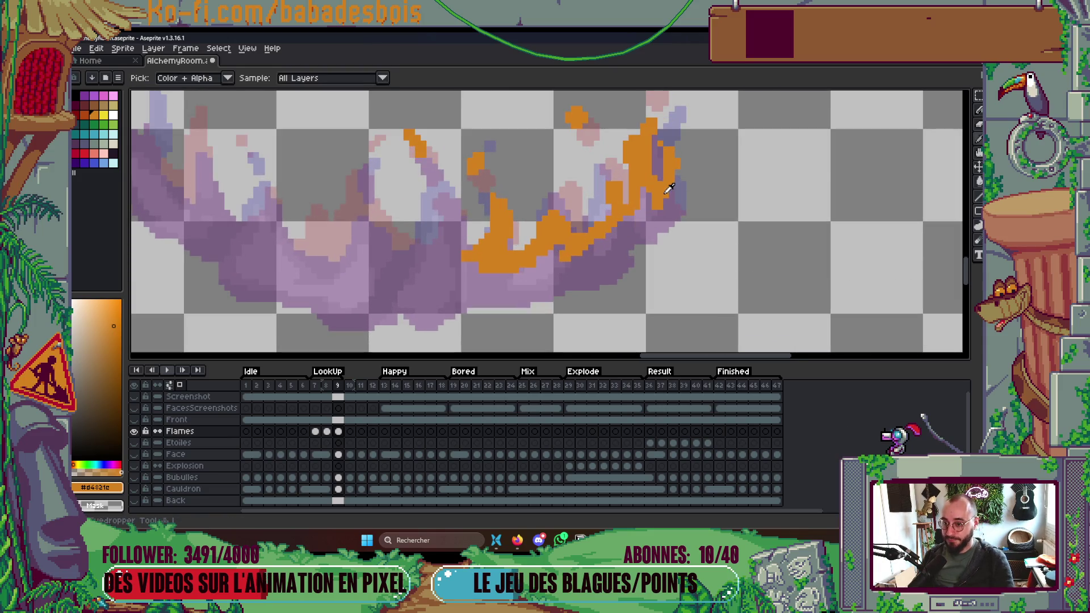
pyautogui.moveTo(679, 171)
pyautogui.mouseDown()
pyautogui.moveTo(641, 241)
pyautogui.moveTo(625, 250)
pyautogui.moveTo(656, 209)
pyautogui.moveTo(542, 278)
pyautogui.moveTo(570, 267)
pyautogui.moveTo(489, 285)
pyautogui.moveTo(437, 276)
pyautogui.moveTo(465, 236)
pyautogui.mouseUp()
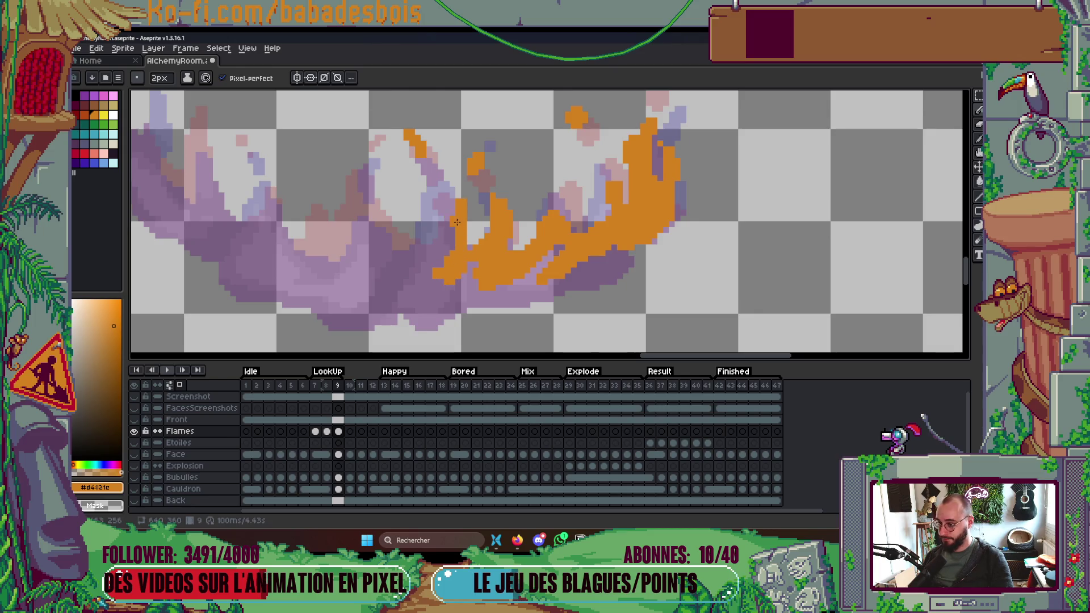
pyautogui.scroll(-3, 424, 246)
pyautogui.scroll(3, 449, 232)
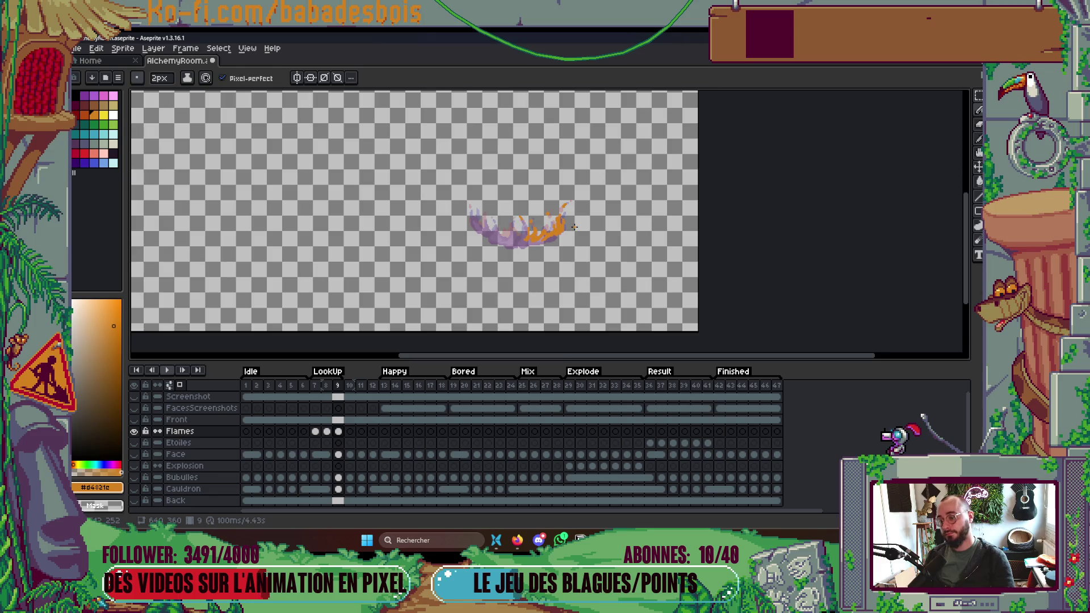
pyautogui.scroll(4, 449, 231)
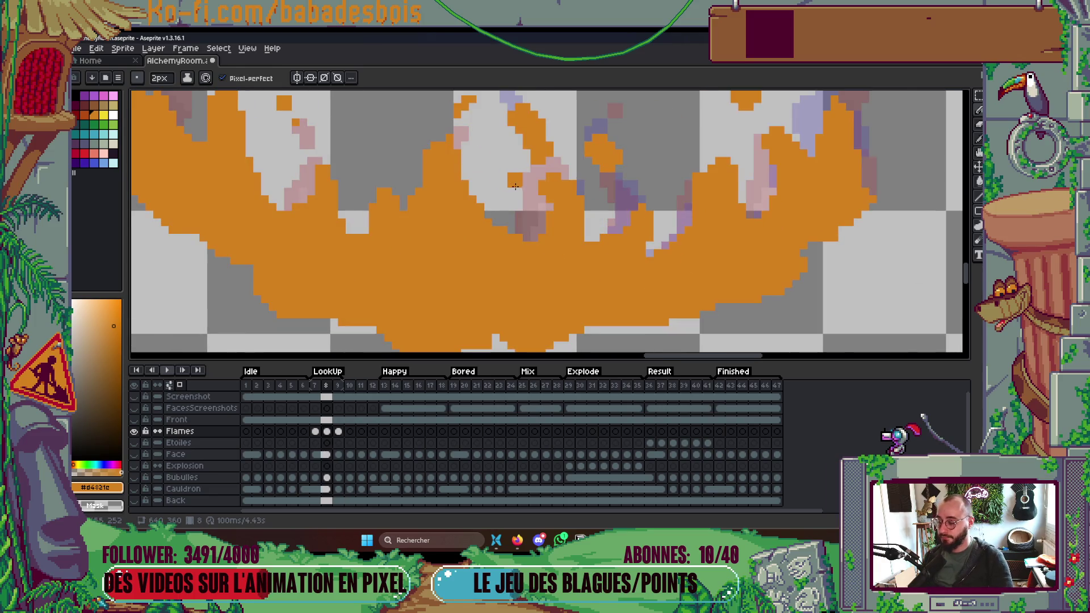
pyautogui.press('Return')
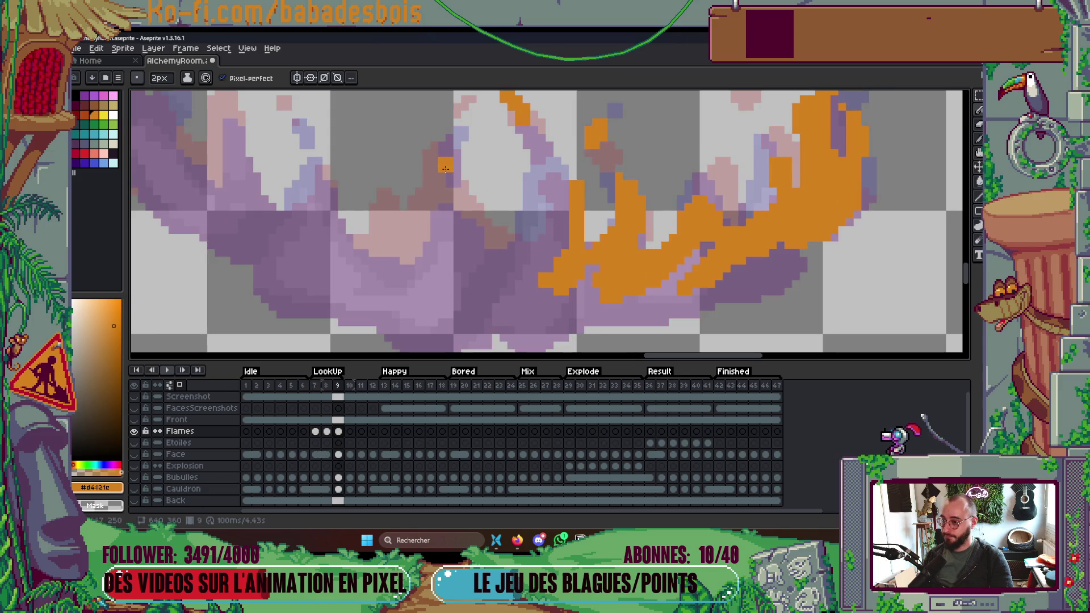
# Outline the curving flame tongues and the lower-left edge in orange.
pyautogui.moveTo(461, 194)
pyautogui.mouseDown()
pyautogui.moveTo(449, 168)
pyautogui.moveTo(499, 262)
pyautogui.moveTo(536, 204)
pyautogui.moveTo(541, 163)
pyautogui.mouseUp()
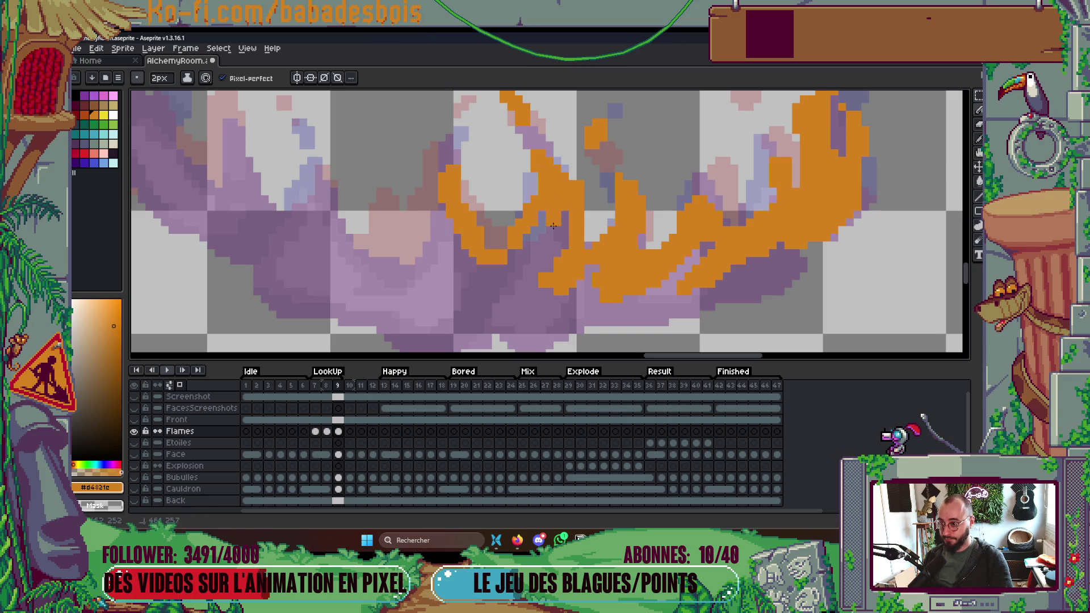
pyautogui.moveTo(461, 262)
pyautogui.mouseDown()
pyautogui.moveTo(566, 216)
pyautogui.moveTo(545, 227)
pyautogui.moveTo(541, 247)
pyautogui.moveTo(493, 244)
pyautogui.moveTo(500, 258)
pyautogui.moveTo(484, 242)
pyautogui.moveTo(491, 265)
pyautogui.moveTo(434, 239)
pyautogui.moveTo(408, 191)
pyautogui.moveTo(392, 241)
pyautogui.moveTo(345, 205)
pyautogui.moveTo(373, 251)
pyautogui.mouseUp()
pyautogui.moveTo(373, 250)
pyautogui.mouseDown()
pyautogui.moveTo(359, 167)
pyautogui.moveTo(329, 230)
pyautogui.moveTo(307, 187)
pyautogui.moveTo(312, 173)
pyautogui.mouseUp()
pyautogui.moveTo(338, 255)
pyautogui.mouseDown()
pyautogui.moveTo(326, 193)
pyautogui.moveTo(289, 250)
pyautogui.moveTo(265, 200)
pyautogui.moveTo(265, 226)
pyautogui.mouseUp()
pyautogui.scroll(-3, 295, 284)
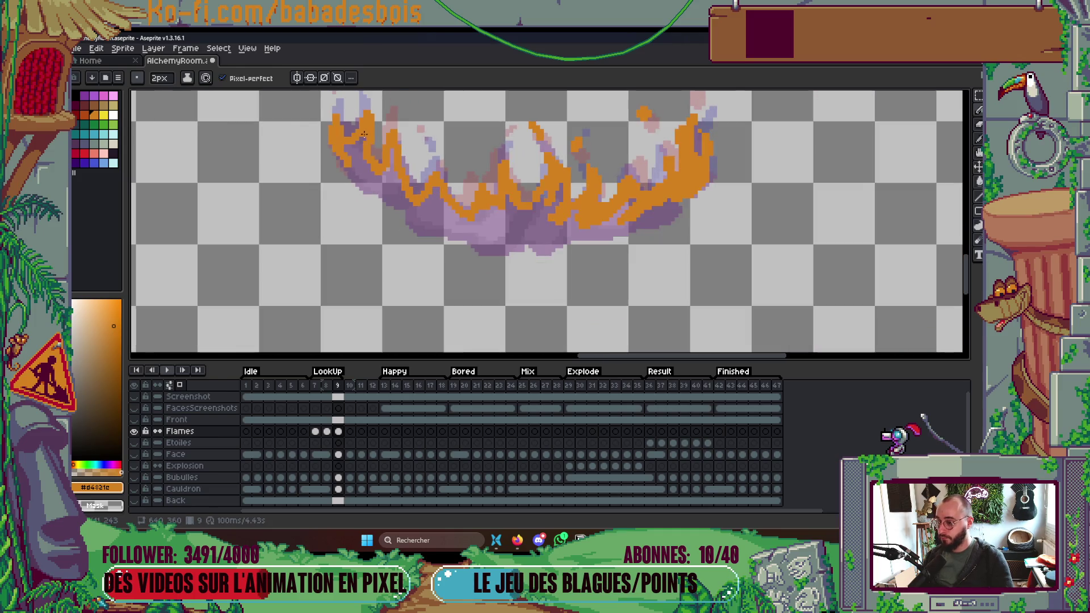
pyautogui.moveTo(359, 181)
pyautogui.mouseDown()
pyautogui.moveTo(427, 228)
pyautogui.moveTo(508, 254)
pyautogui.moveTo(623, 236)
pyautogui.moveTo(684, 199)
pyautogui.mouseUp()
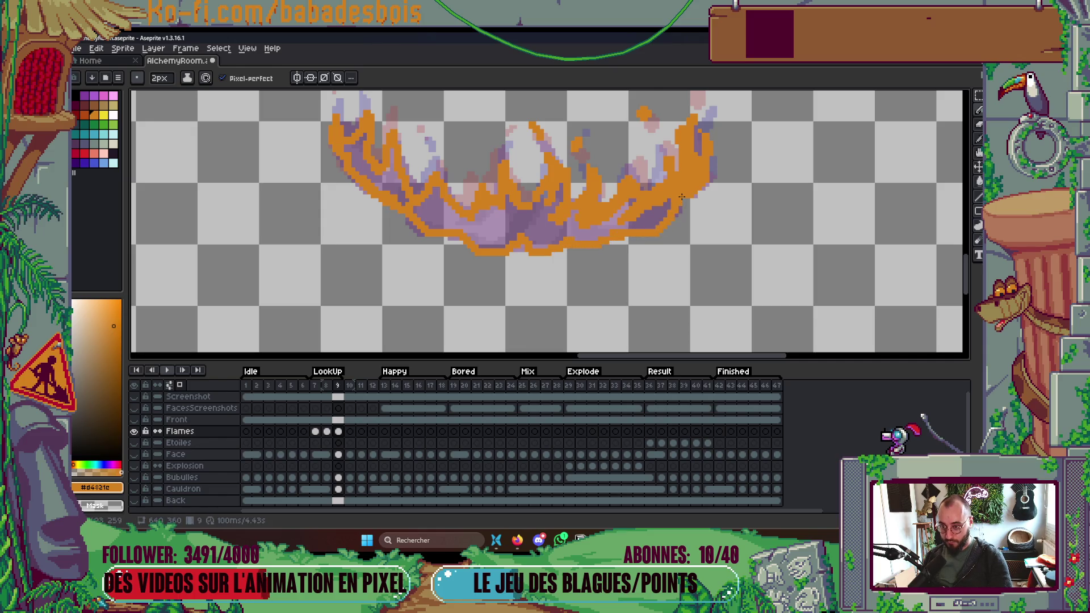
pyautogui.scroll(1, 578, 257)
# Try an orange Paint Bucket fill and undo it when it floods the whole canvas.
pyautogui.press('g')
pyautogui.click(531, 250)
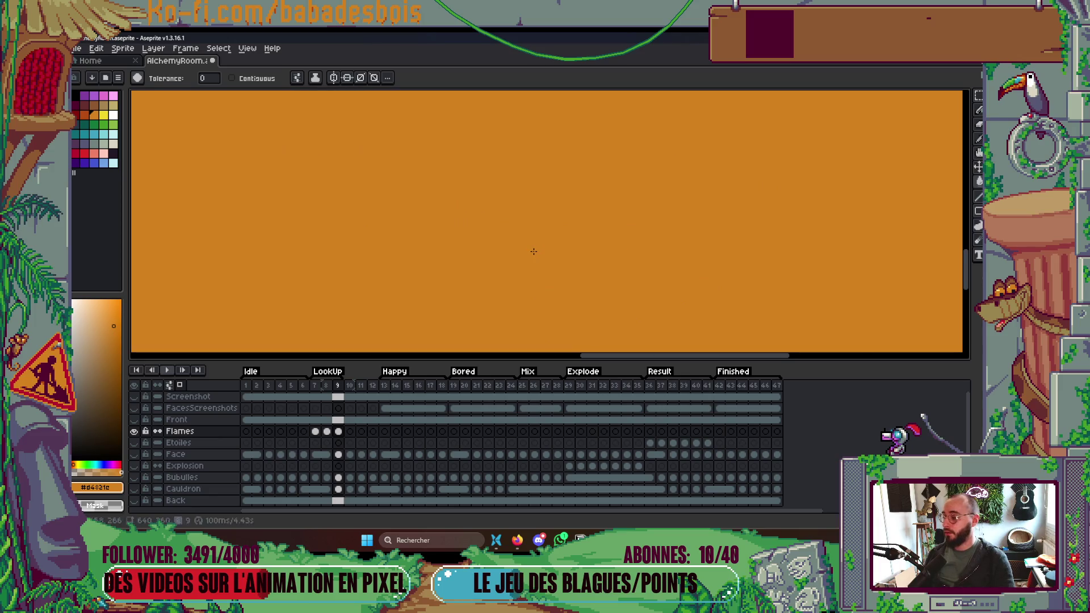
pyautogui.press('z')
pyautogui.hotkey('ctrl', 'z')
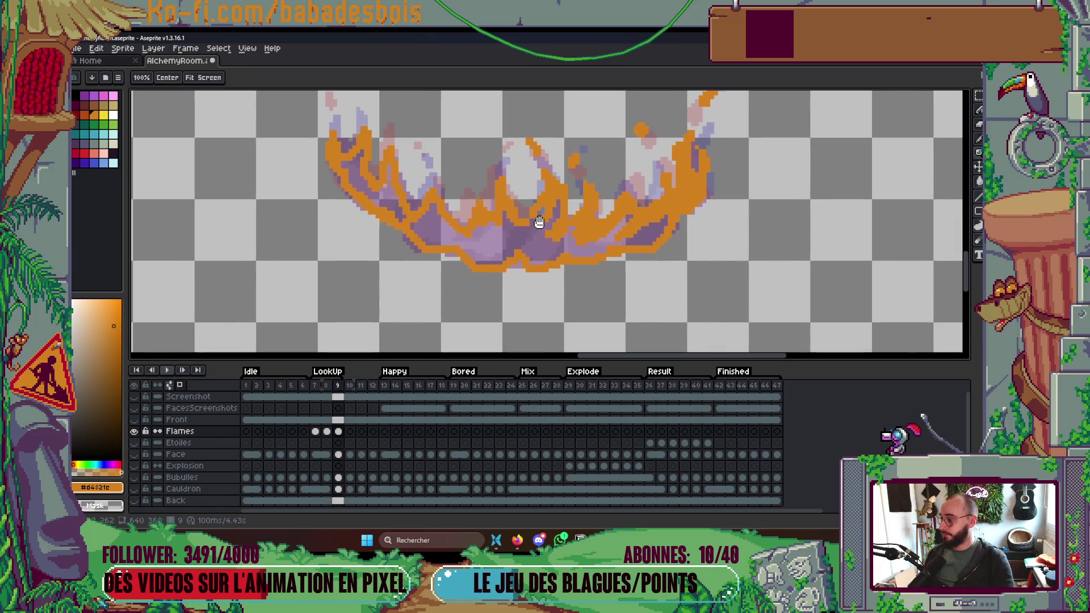
# Enable Contiguous, fill the flame interior orange, then return to frame 7.
pyautogui.press('g')
pyautogui.click(231, 77)
pyautogui.click(499, 233)
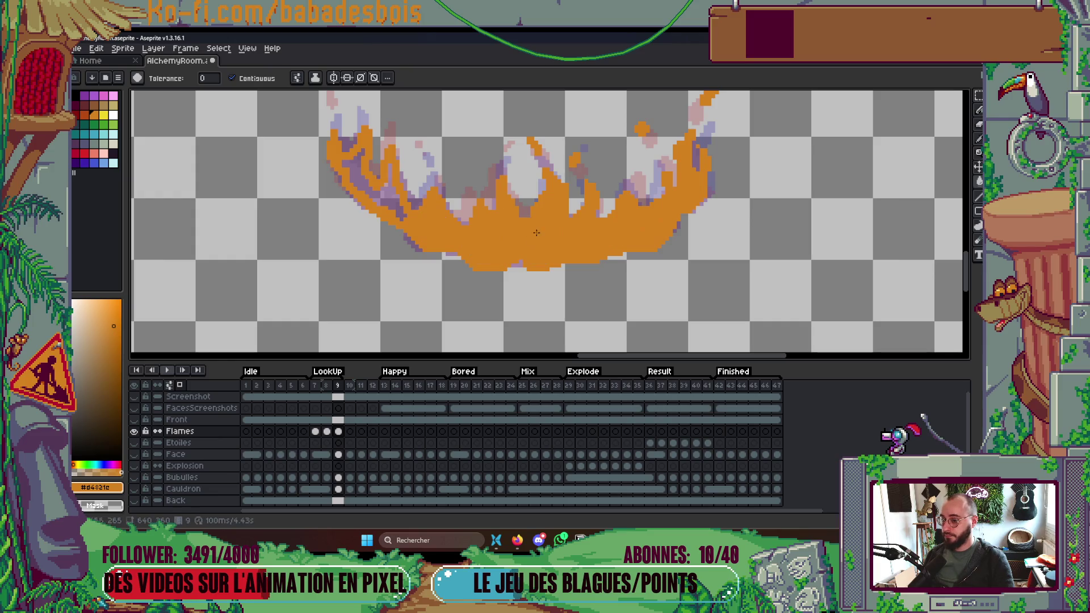
pyautogui.scroll(-2, 423, 171)
pyautogui.scroll(-2, 421, 171)
pyautogui.scroll(1, 432, 170)
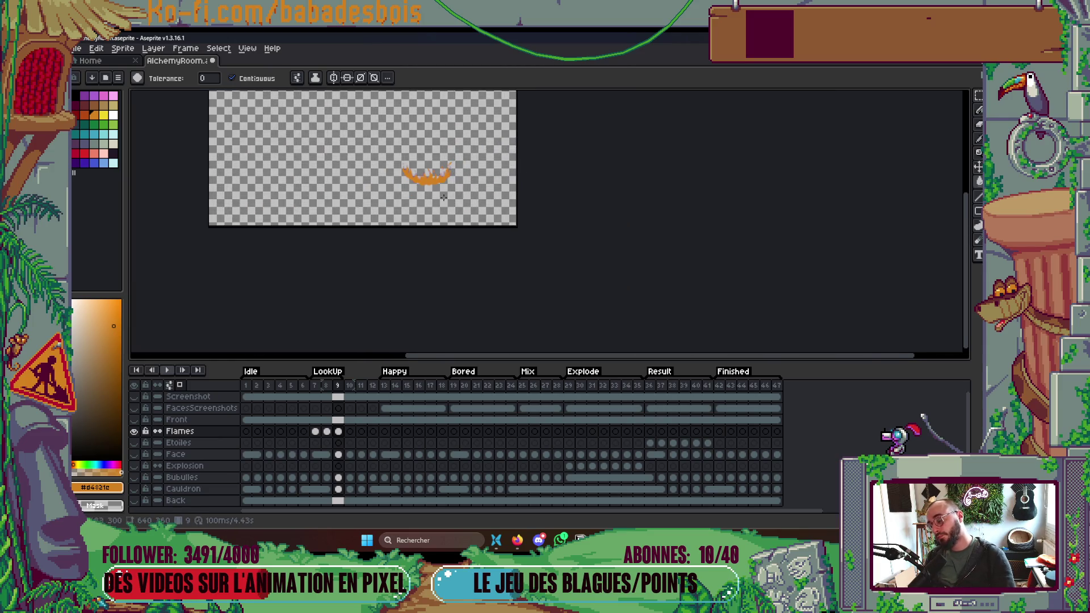
pyautogui.hscroll(-3, 510, 171)
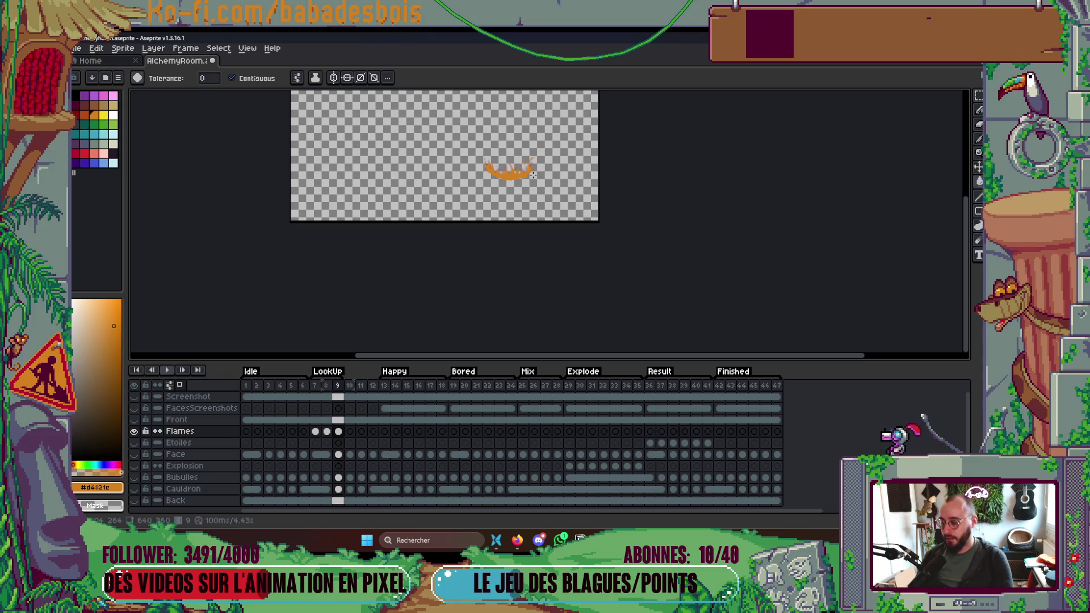
pyautogui.click(315, 385)
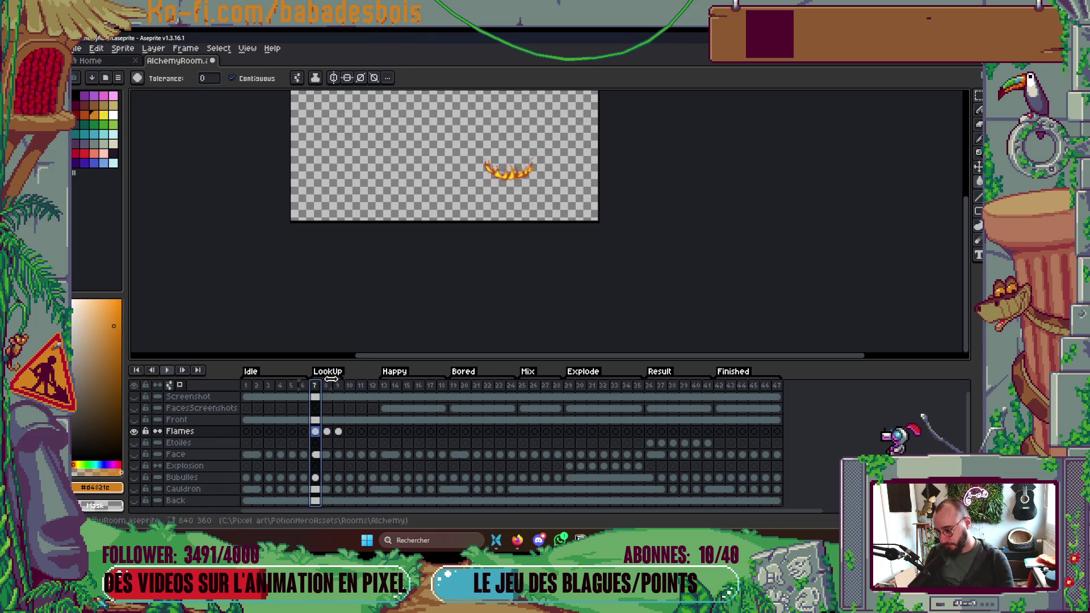
pyautogui.scroll(2, 516, 152)
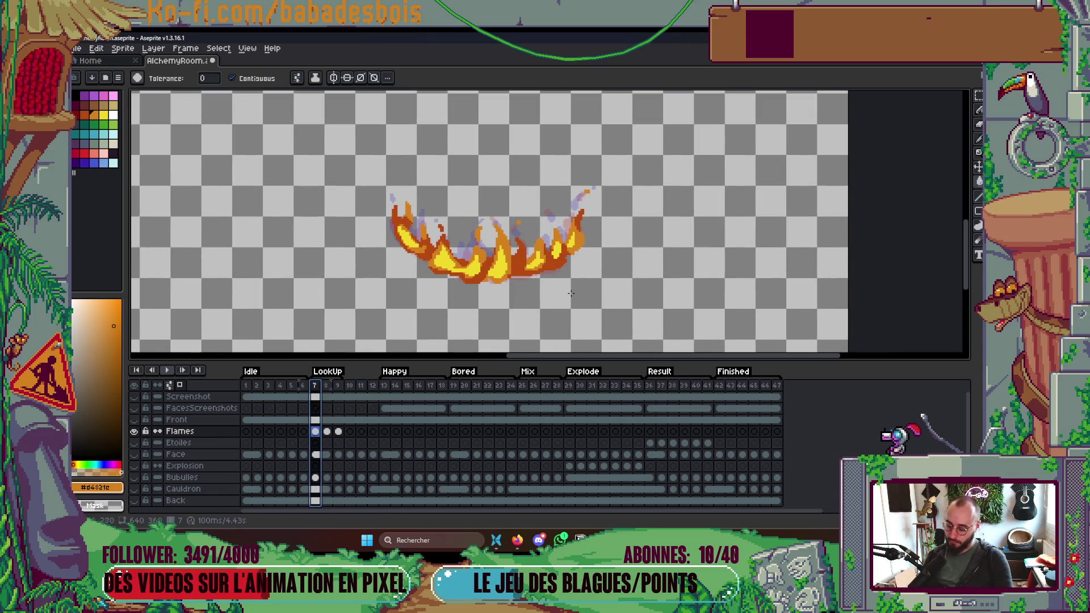
pyautogui.press('Right')
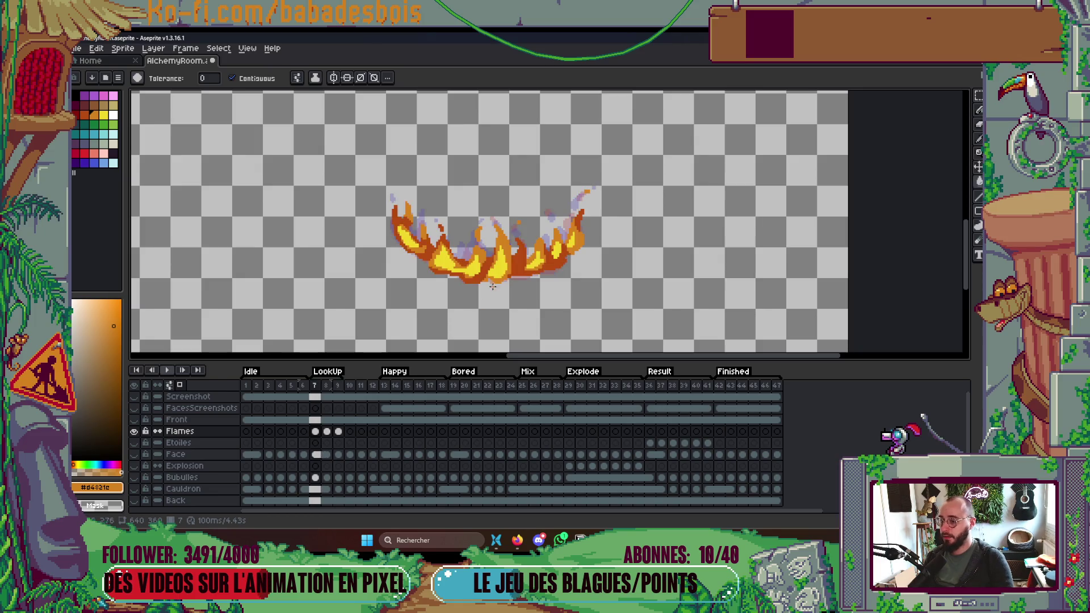
pyautogui.scroll(2, 514, 237)
pyautogui.press('Right')
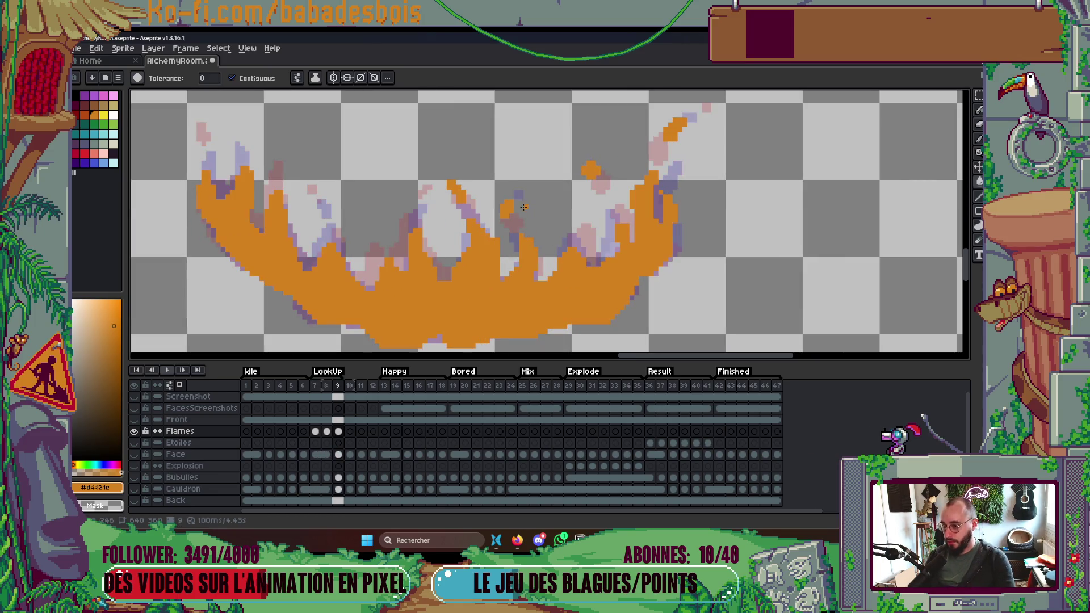
pyautogui.press('Right')
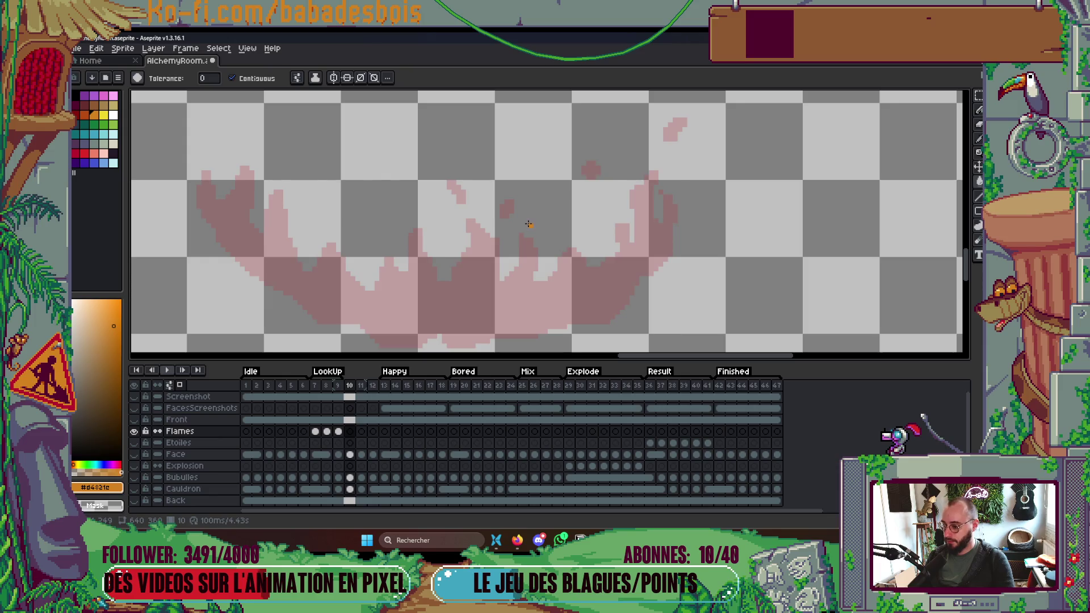
pyautogui.press('Left')
pyautogui.press('Left')
pyautogui.press('Left')
pyautogui.press('Right')
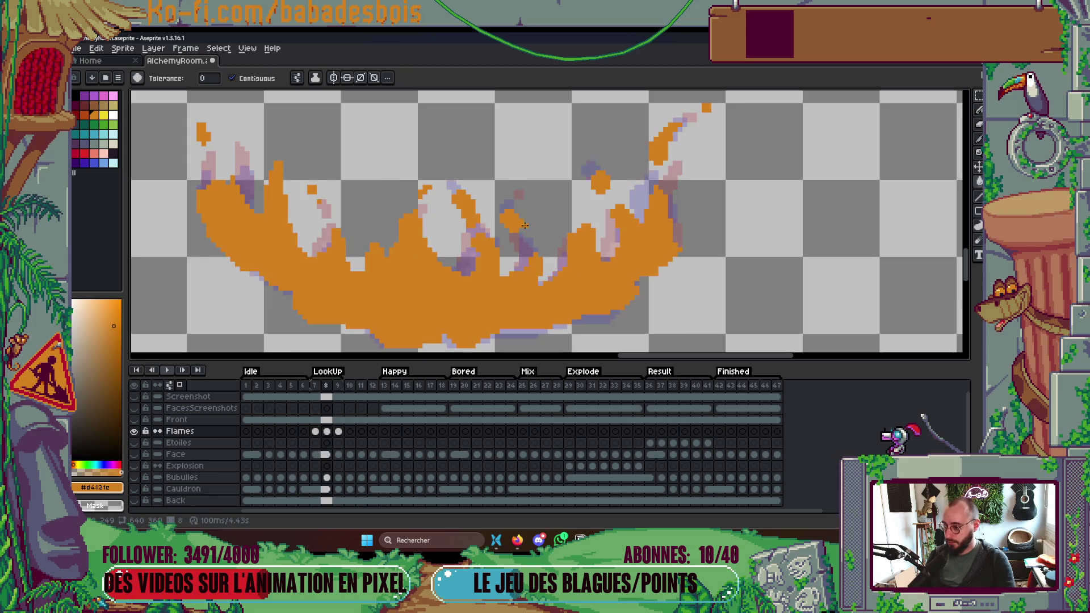
pyautogui.click(525, 188)
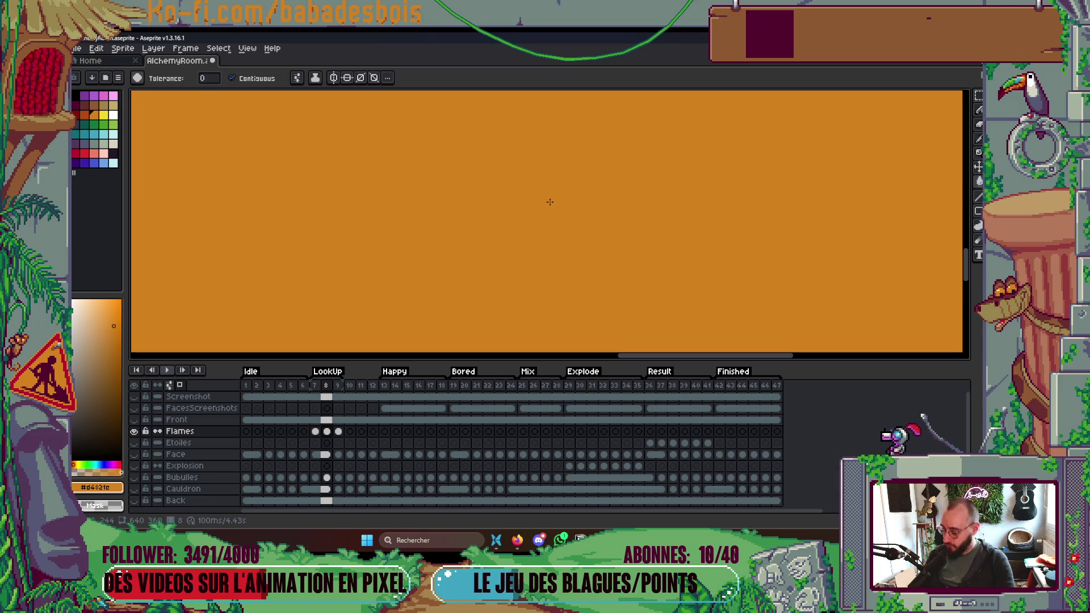
pyautogui.hotkey('ctrl', 'z')
pyautogui.press('b')
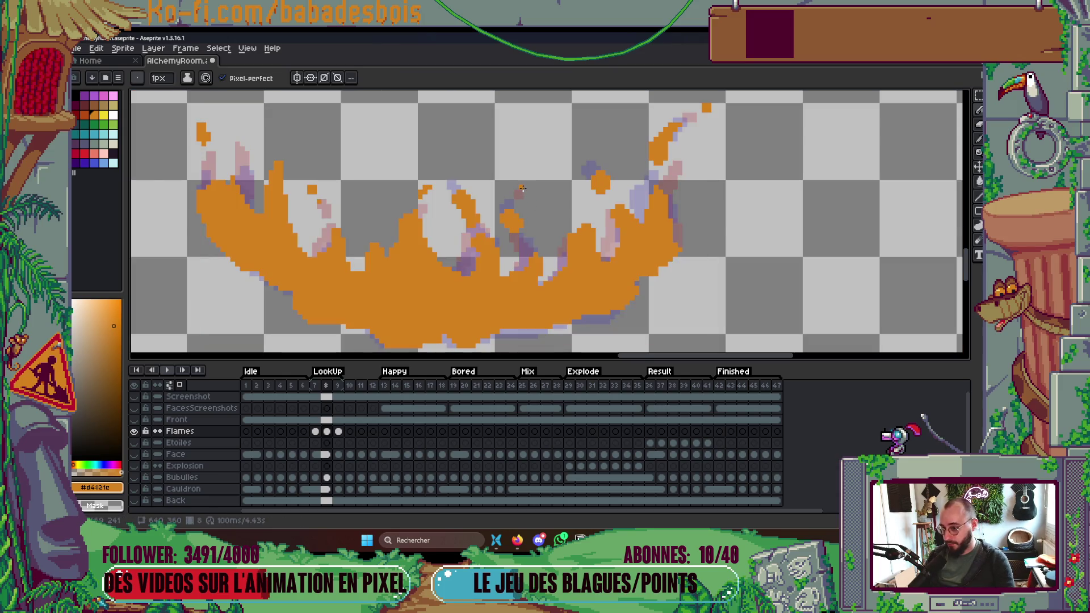
pyautogui.press('Left')
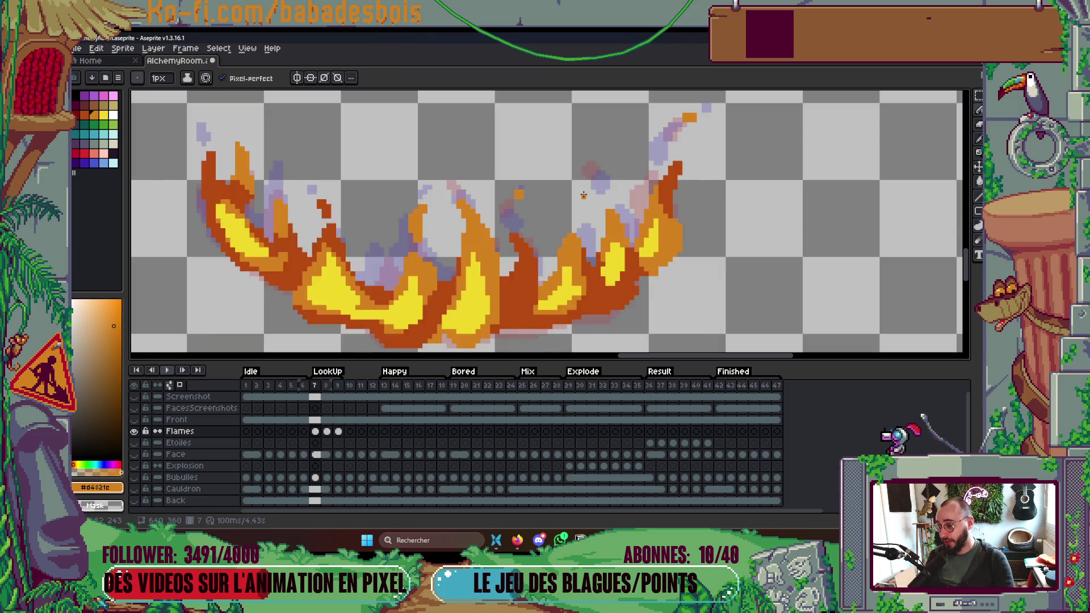
pyautogui.press('Right')
pyautogui.press('Right')
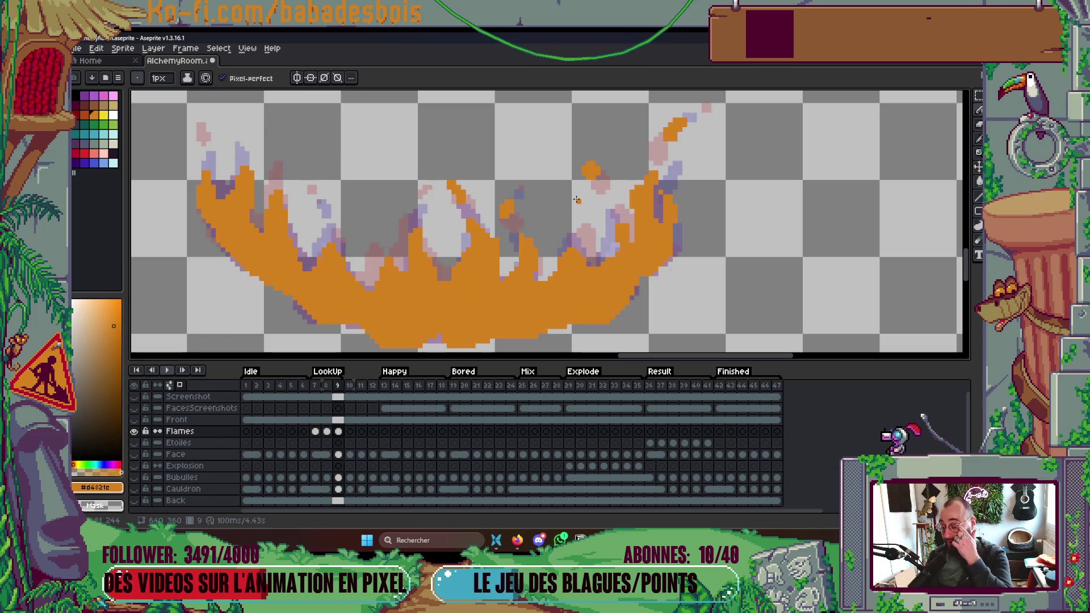
pyautogui.press('Left')
pyautogui.press('Right')
pyautogui.press('Right')
pyautogui.press('Left')
pyautogui.press('Left')
pyautogui.press('Right')
pyautogui.press('Left')
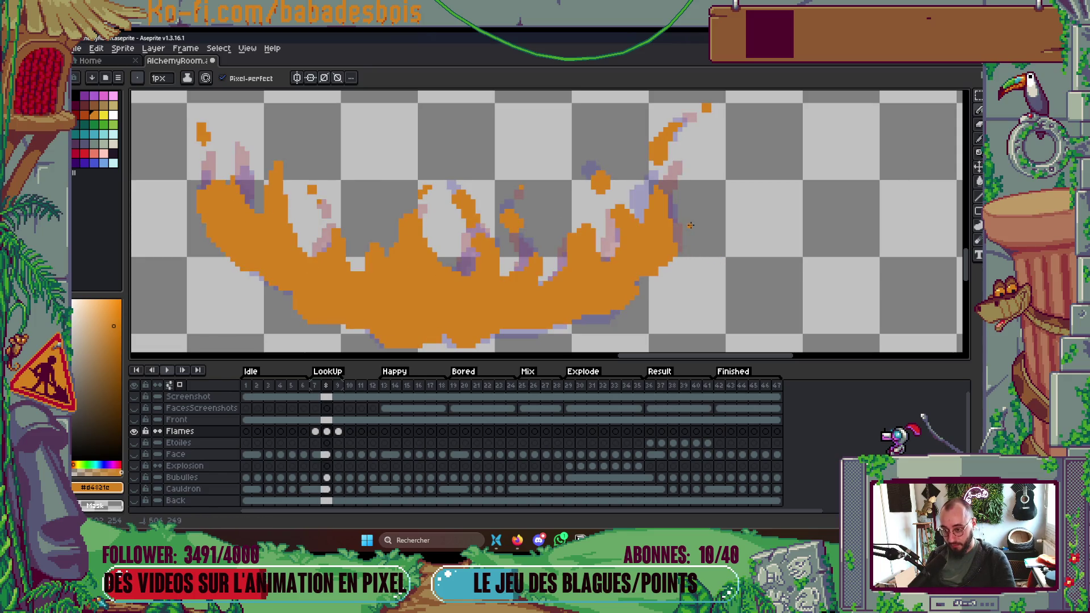
pyautogui.scroll(-3, 692, 224)
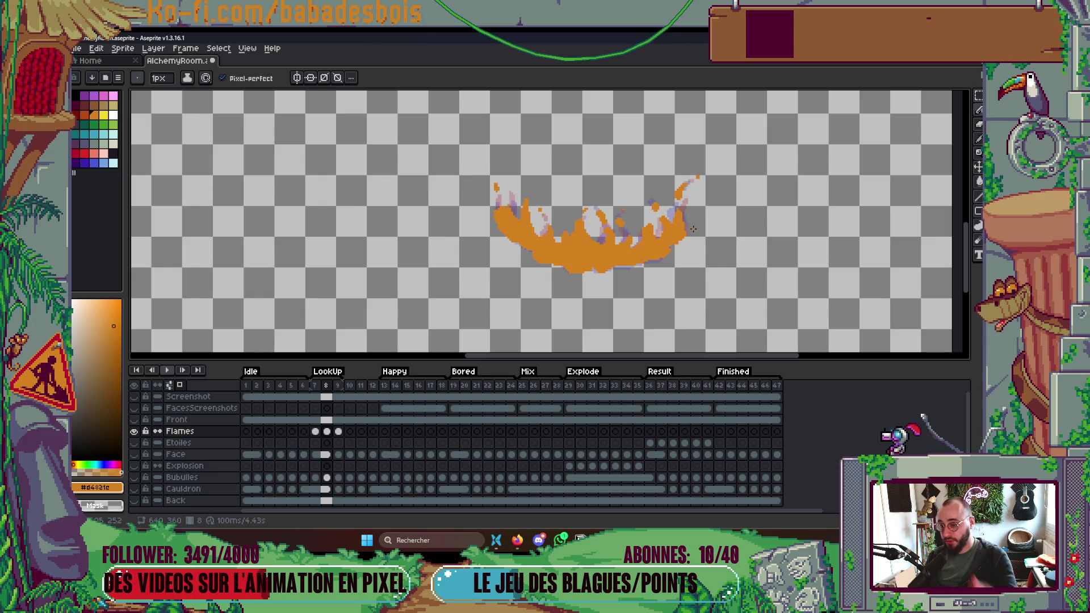
pyautogui.scroll(3, 519, 226)
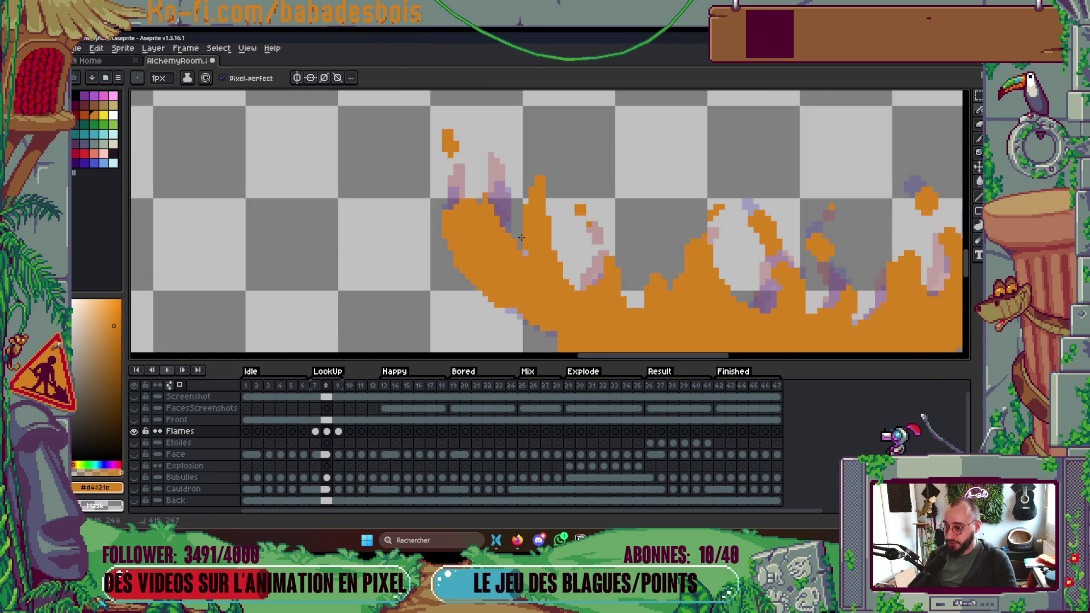
pyautogui.scroll(-3, 559, 218)
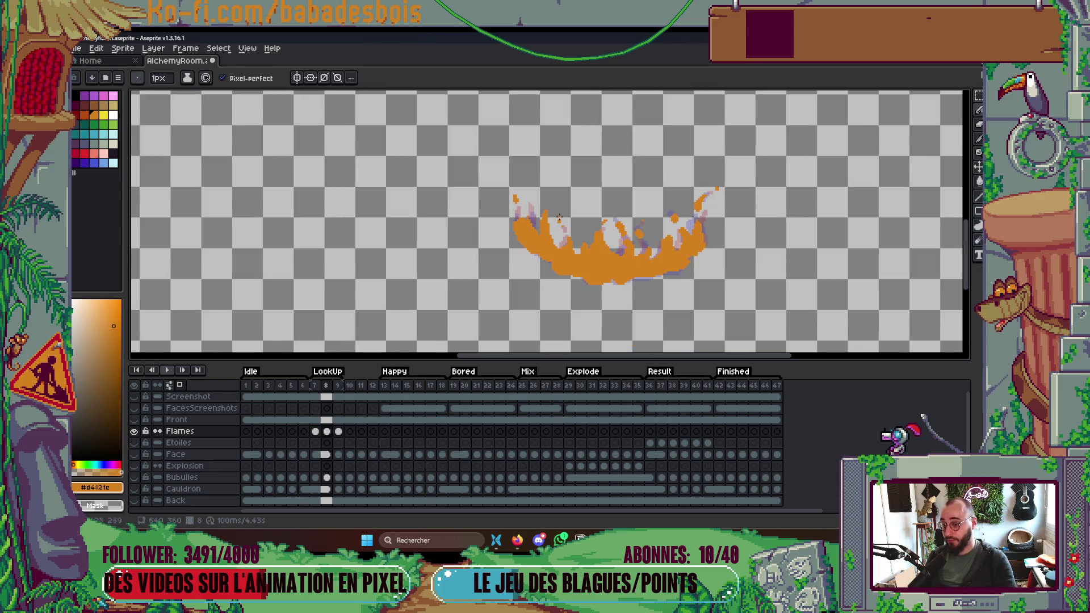
pyautogui.scroll(3, 638, 244)
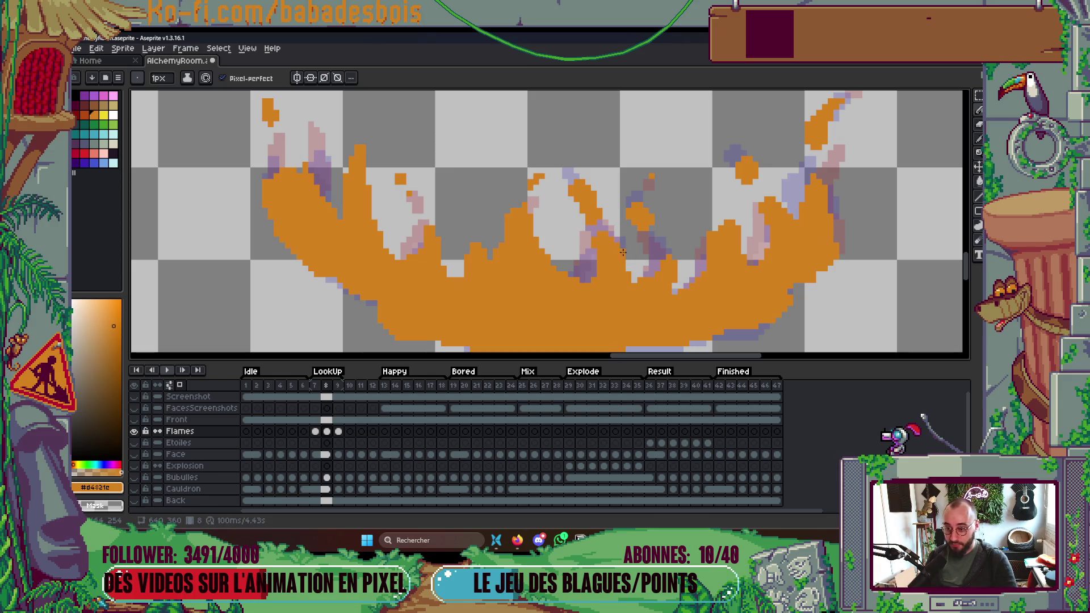
pyautogui.scroll(1, 653, 241)
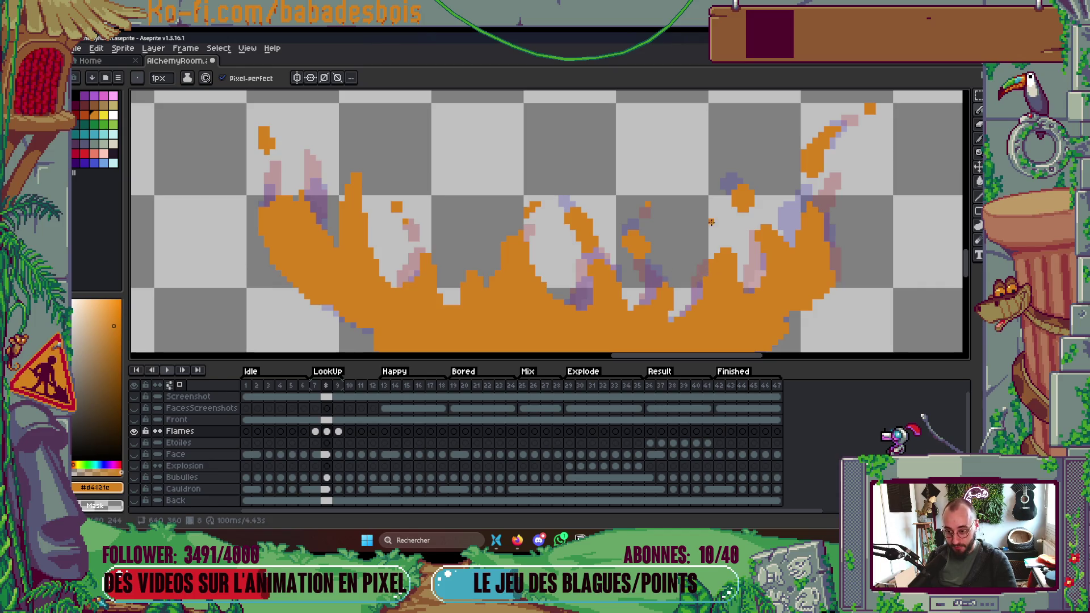
pyautogui.scroll(-2, 711, 221)
pyautogui.press('Return')
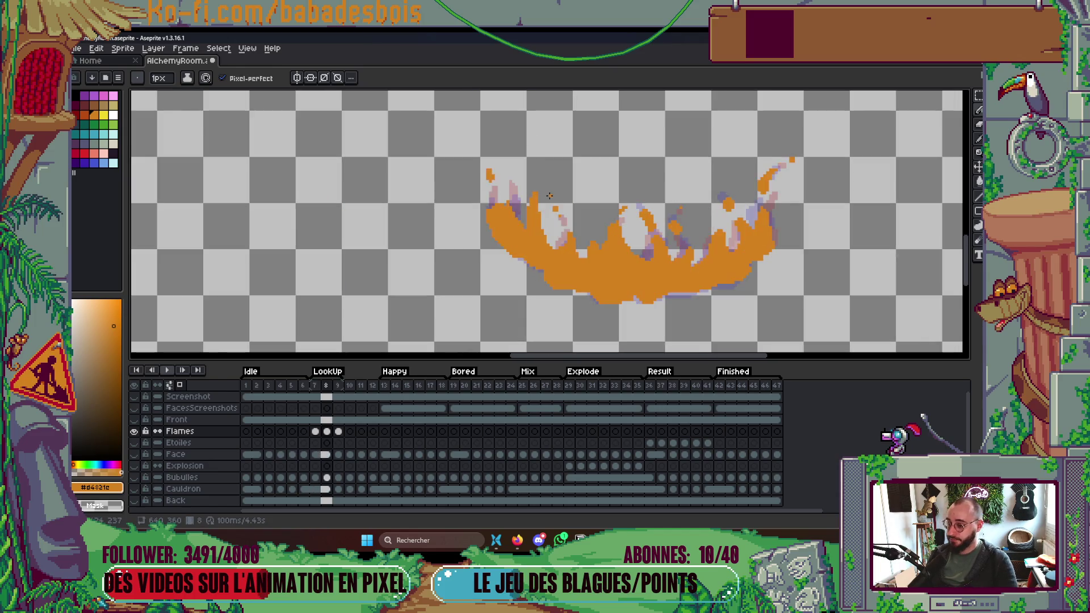
pyautogui.scroll(-1, 628, 196)
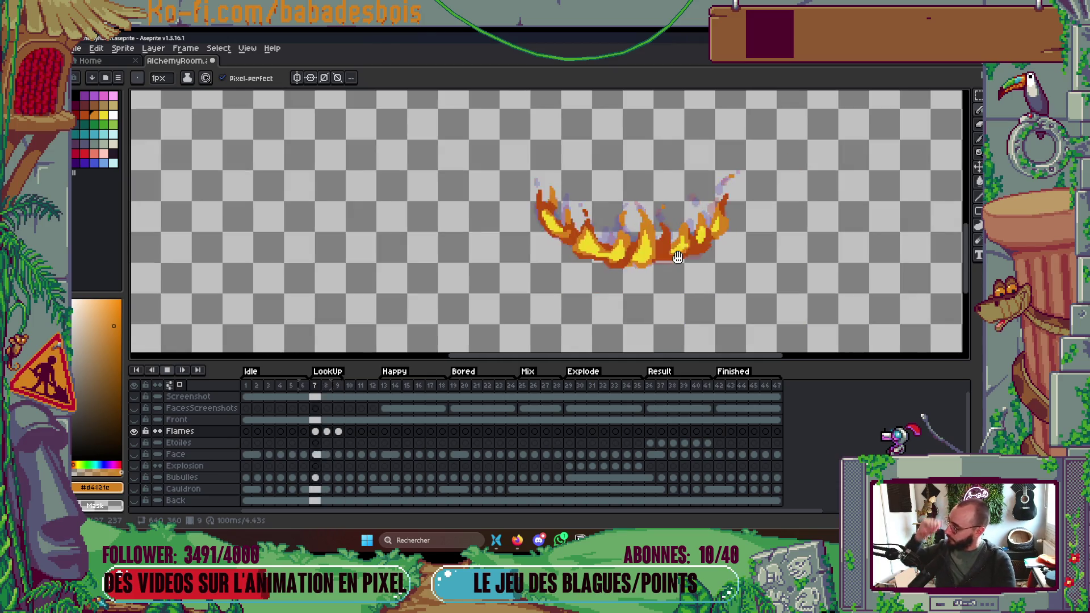
# Stop playback and repaint parts of the dark red flame and yellow core light orange.
pyautogui.press('Return')
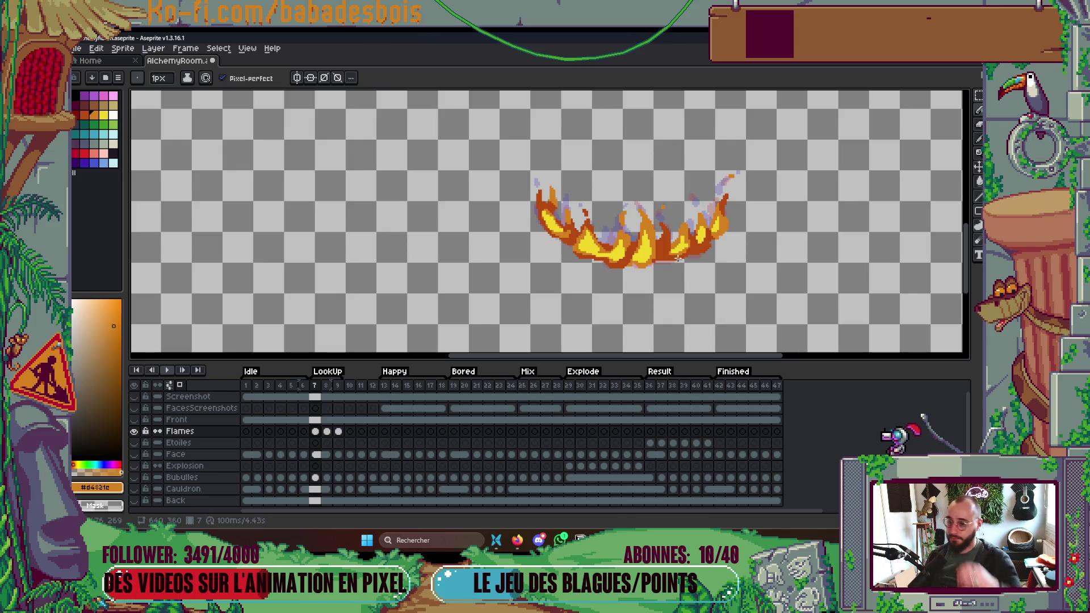
pyautogui.scroll(3, 677, 258)
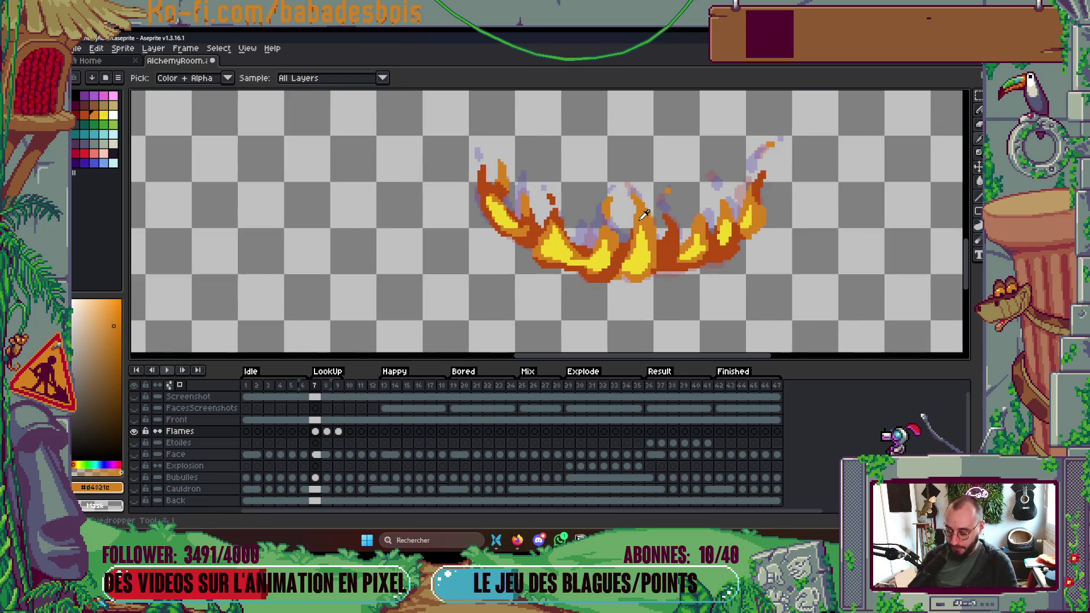
pyautogui.moveTo(692, 281)
pyautogui.mouseDown()
pyautogui.moveTo(710, 246)
pyautogui.moveTo(695, 290)
pyautogui.moveTo(704, 269)
pyautogui.mouseUp()
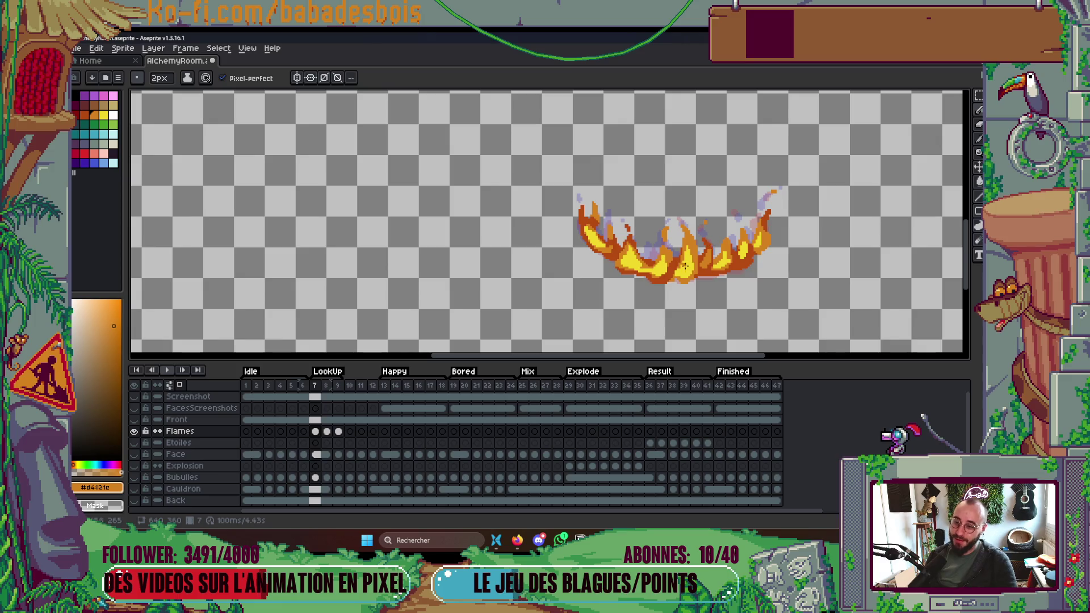
pyautogui.scroll(6, 685, 266)
pyautogui.moveTo(655, 273); pyautogui.dragTo(573, 276)
pyautogui.press('-')
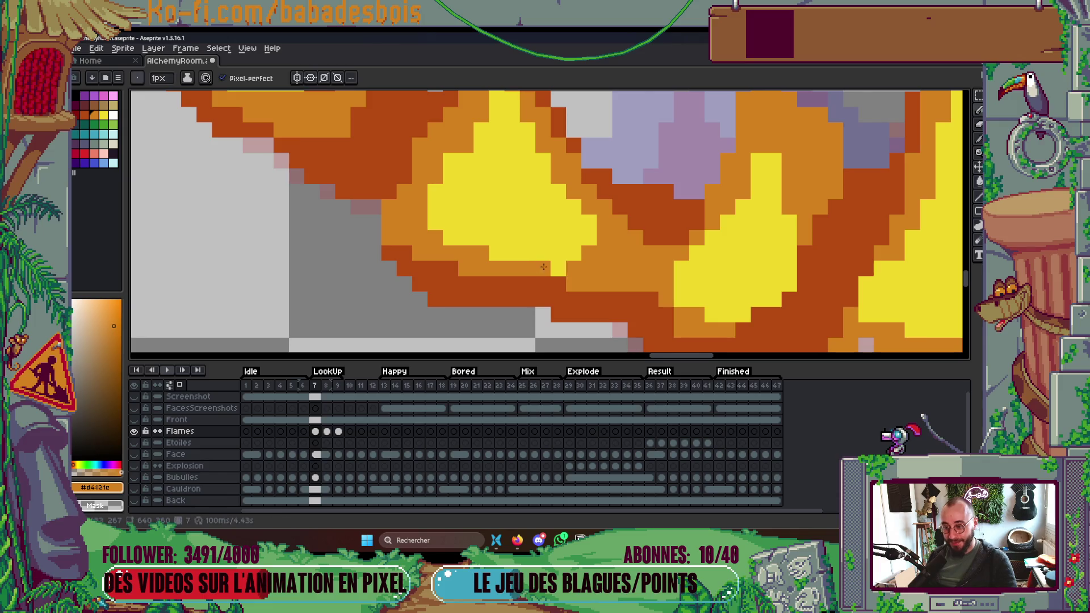
pyautogui.scroll(-6, 682, 270)
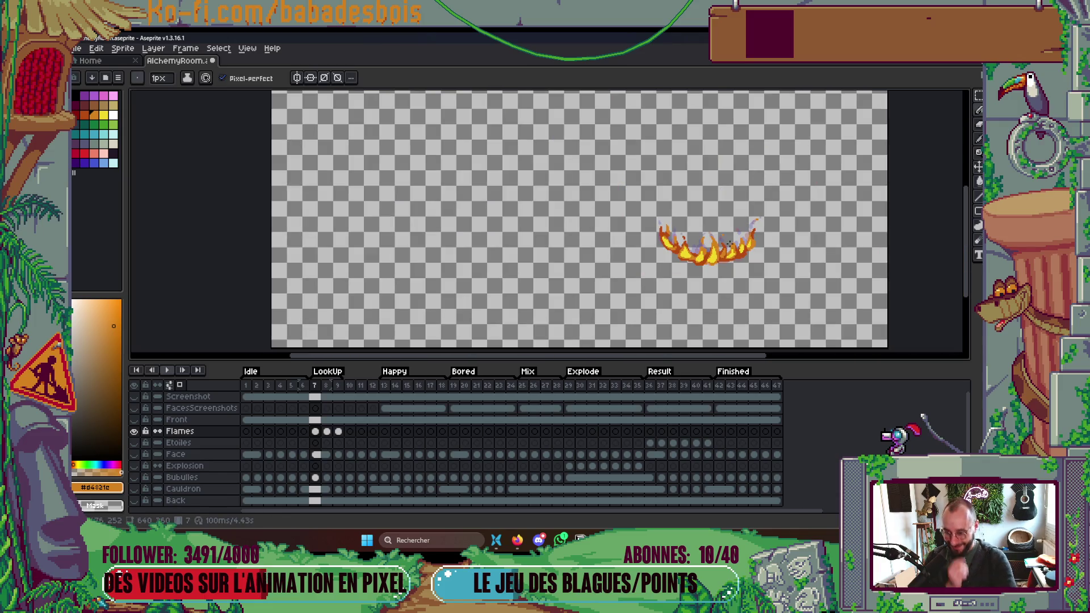
pyautogui.scroll(6, 718, 248)
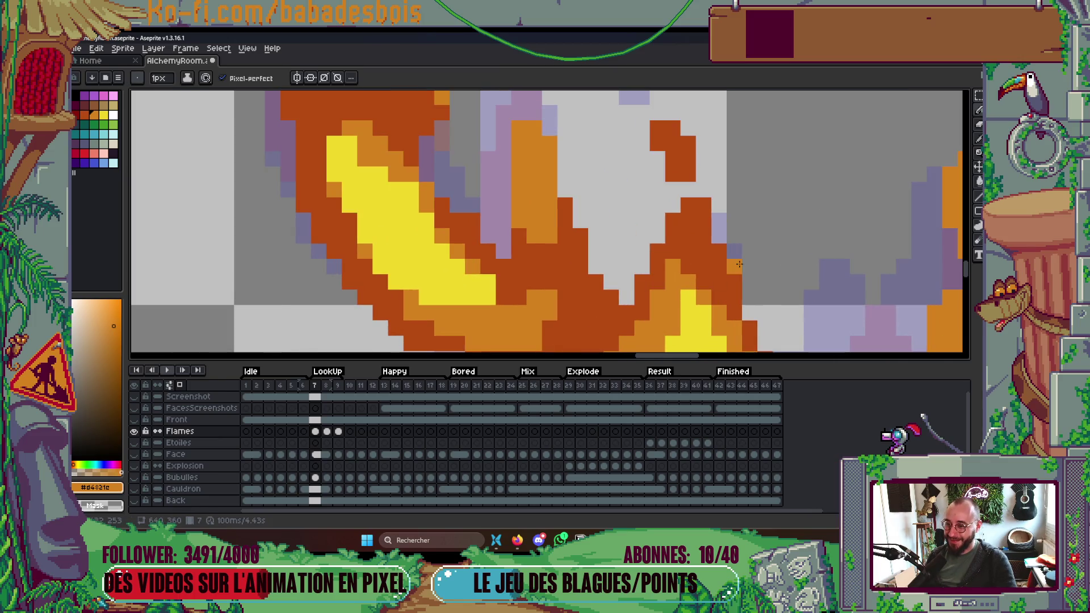
pyautogui.scroll(-4, 675, 276)
pyautogui.scroll(-2, 677, 275)
# Save AlchemyRoom, paint light orange over the flame top with a 2px brush, and play.
pyautogui.hotkey('ctrl', 's')
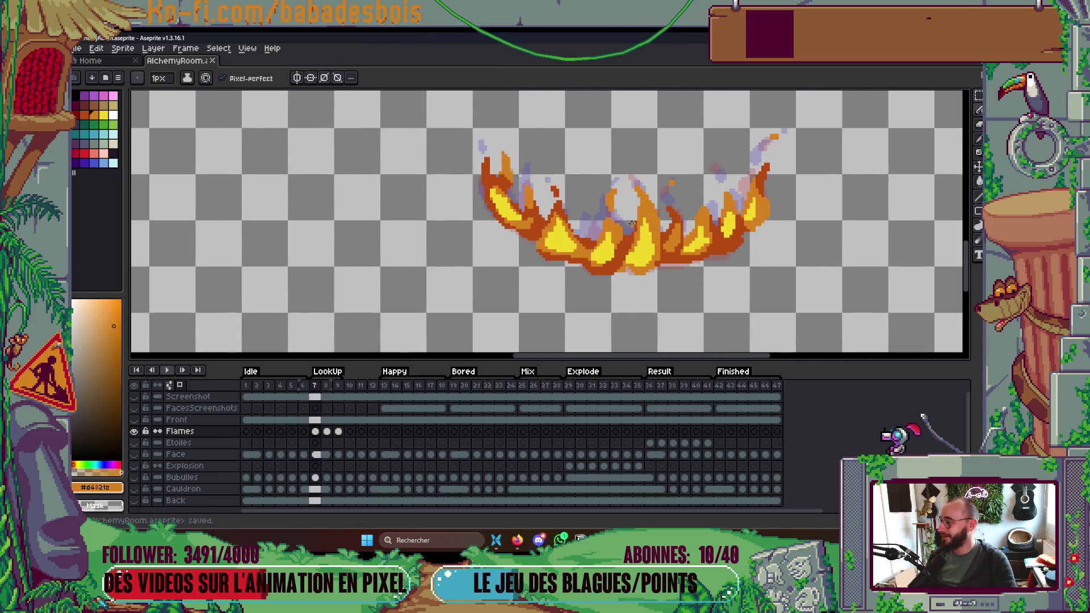
pyautogui.scroll(-2, 645, 218)
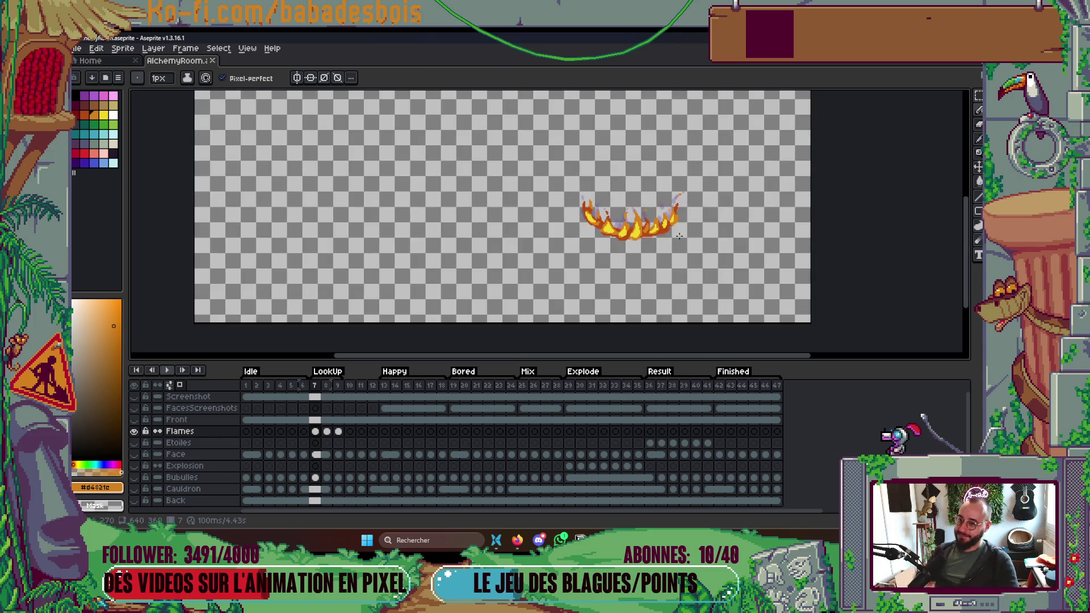
pyautogui.scroll(5, 598, 203)
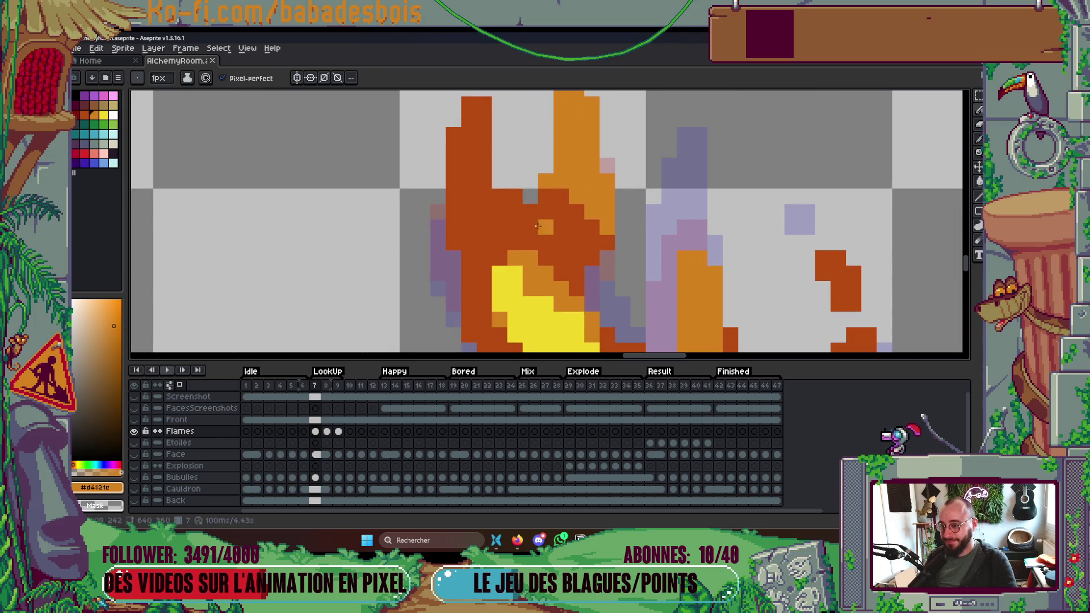
pyautogui.press('+')
pyautogui.moveTo(538, 204)
pyautogui.mouseDown()
pyautogui.moveTo(554, 251)
pyautogui.moveTo(595, 229)
pyautogui.moveTo(483, 193)
pyautogui.moveTo(454, 215)
pyautogui.moveTo(482, 170)
pyautogui.moveTo(477, 116)
pyautogui.mouseUp()
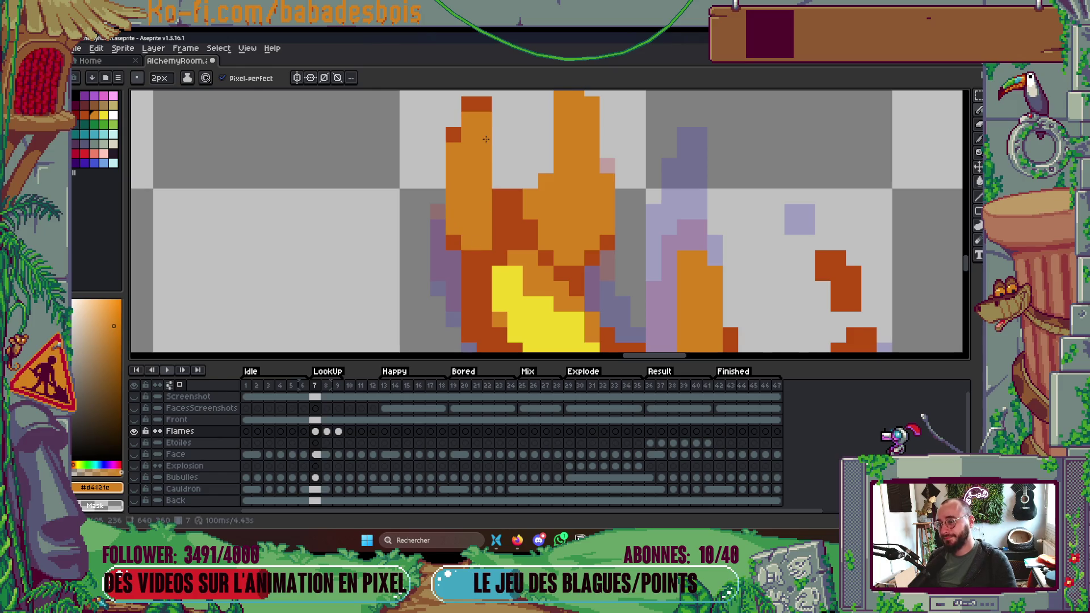
pyautogui.scroll(-5, 754, 211)
pyautogui.press('Return')
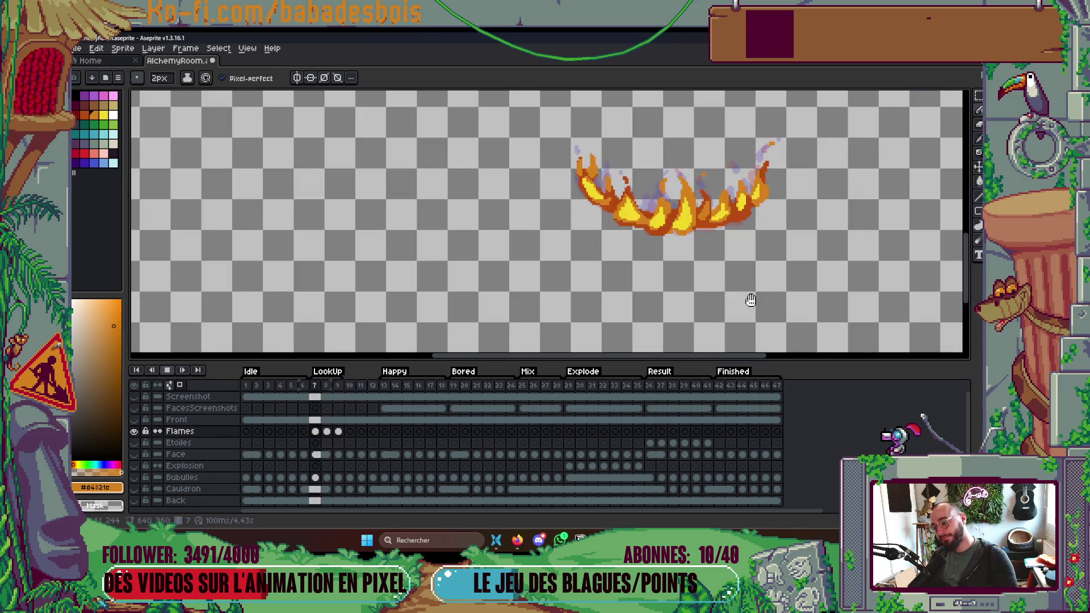
# Make all layers visible again and stop playback to view the full alchemy scene.
pyautogui.scroll(-2, 752, 281)
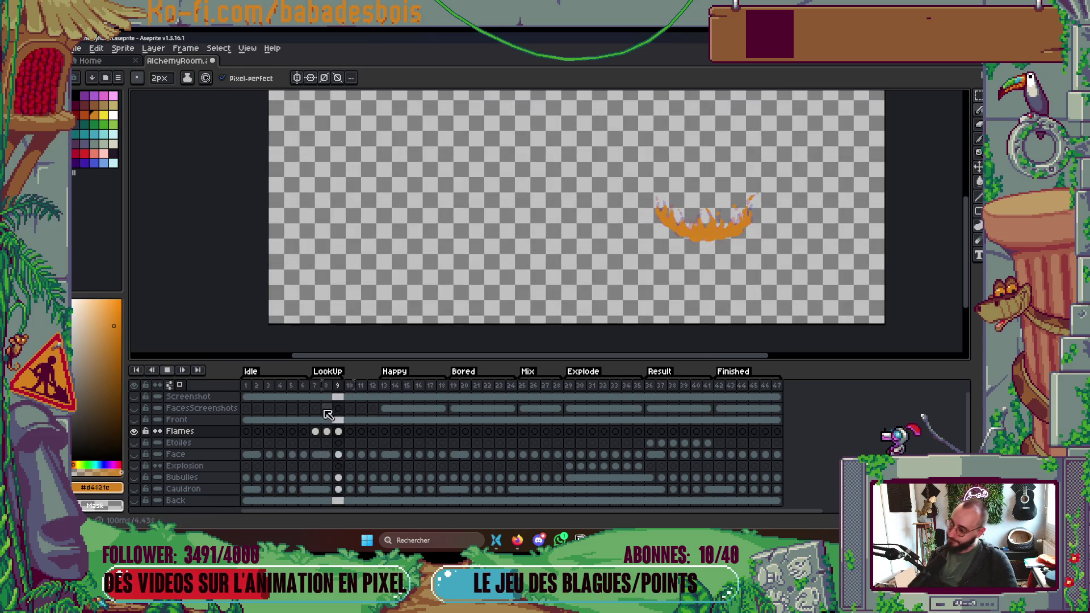
pyautogui.keyDown('alt'); pyautogui.click(135, 432); pyautogui.keyUp('alt')
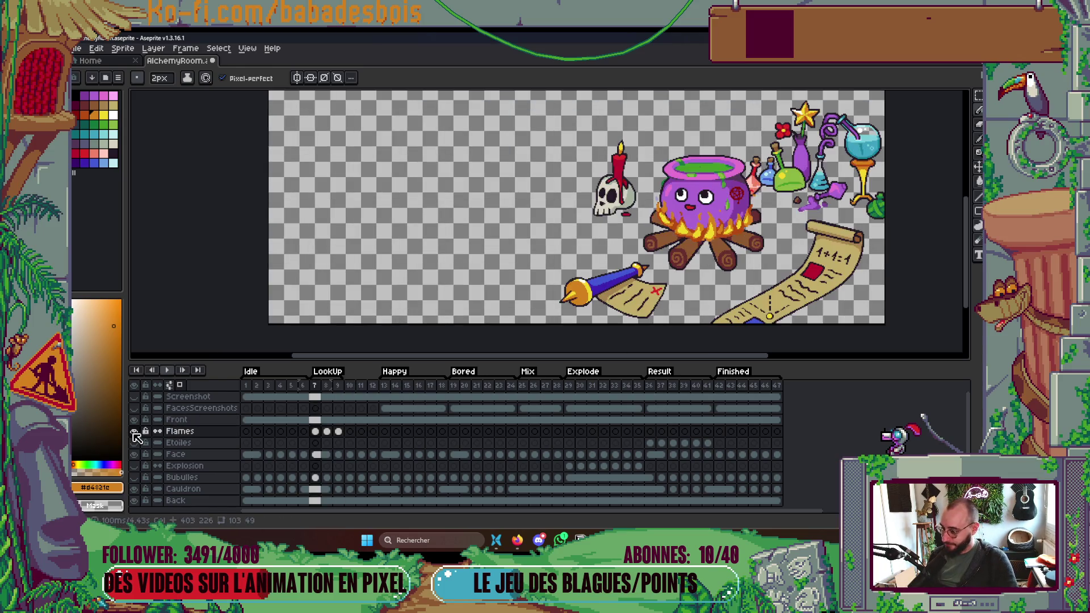
pyautogui.scroll(-2, 743, 229)
pyautogui.scroll(1, 743, 229)
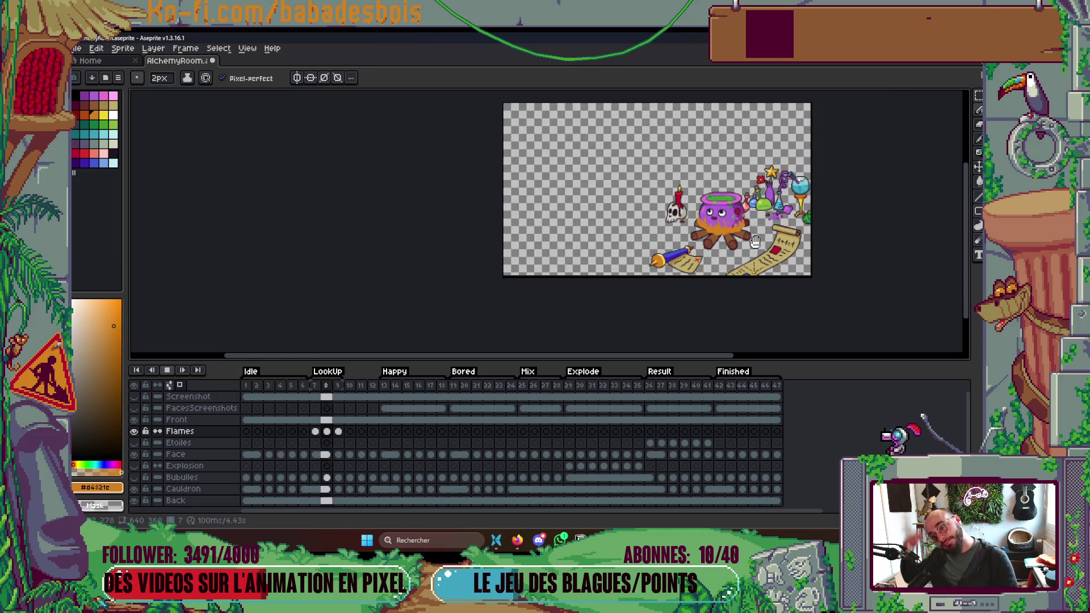
pyautogui.press('Return')
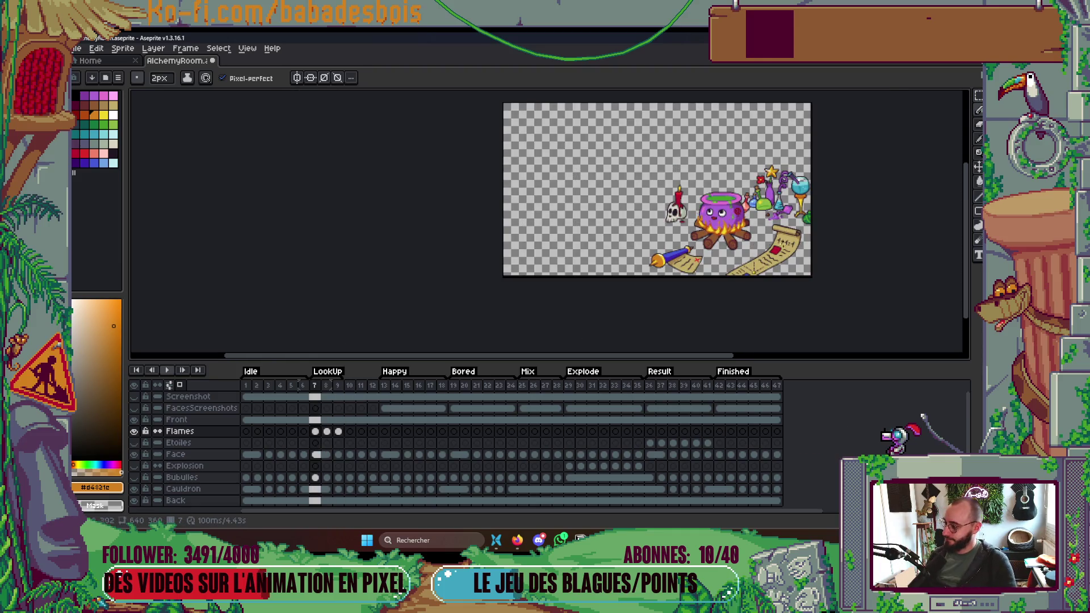
pyautogui.hscroll(1, 791, 227)
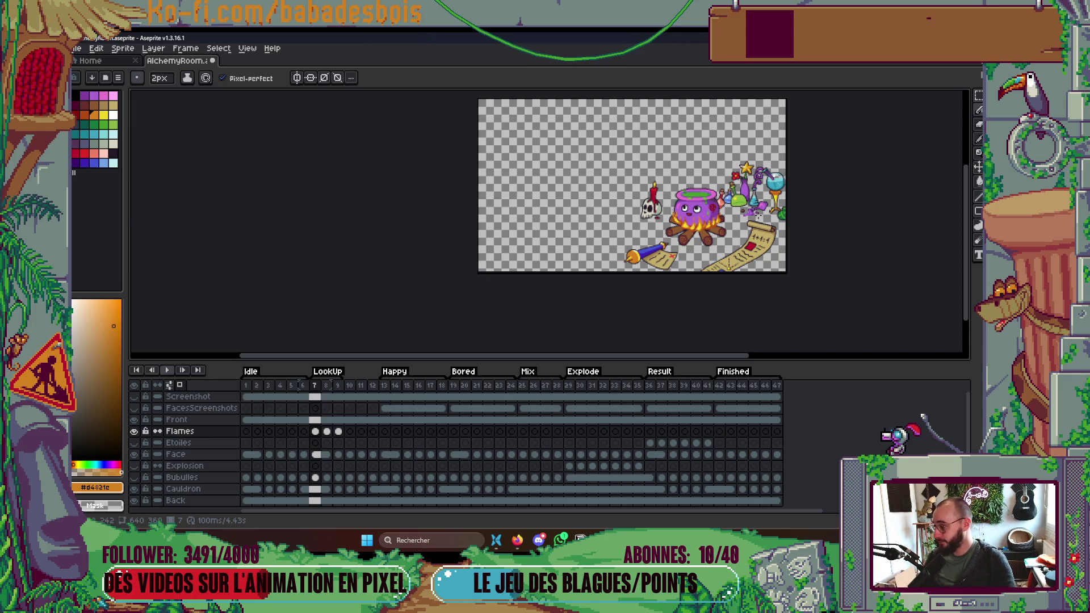
pyautogui.scroll(5, 783, 216)
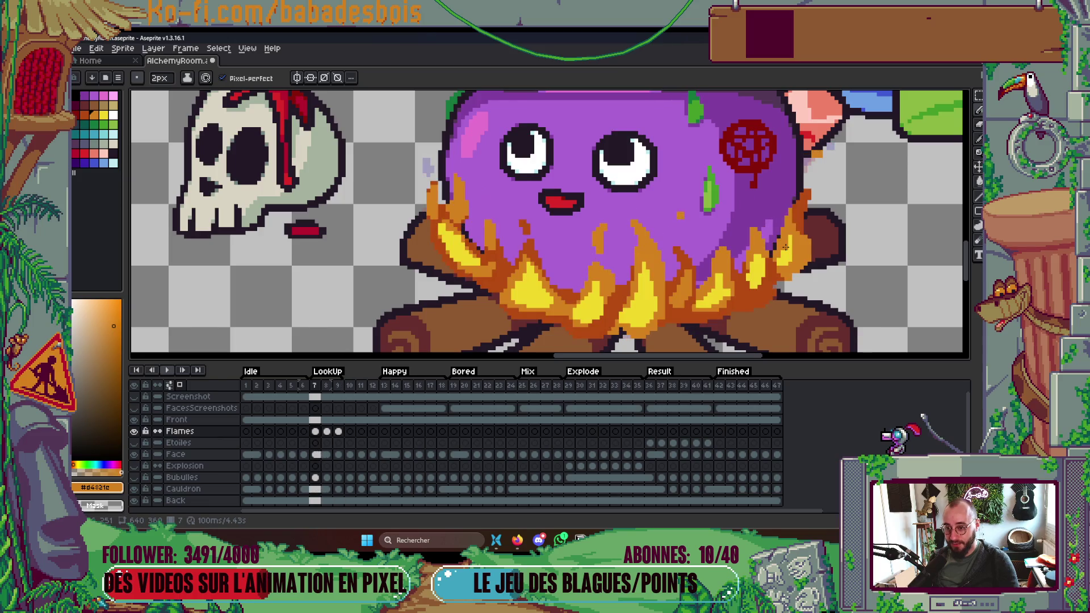
# Add an orange spark pixel on the cauldron body in frame 7.
pyautogui.scroll(2, 758, 230)
pyautogui.press('Left')
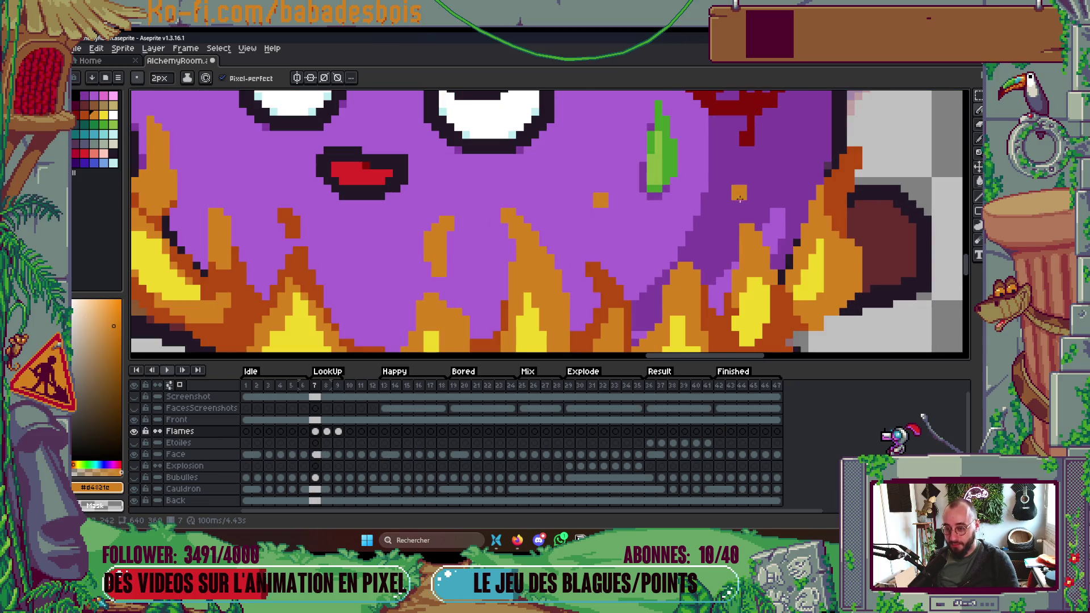
pyautogui.click(741, 203)
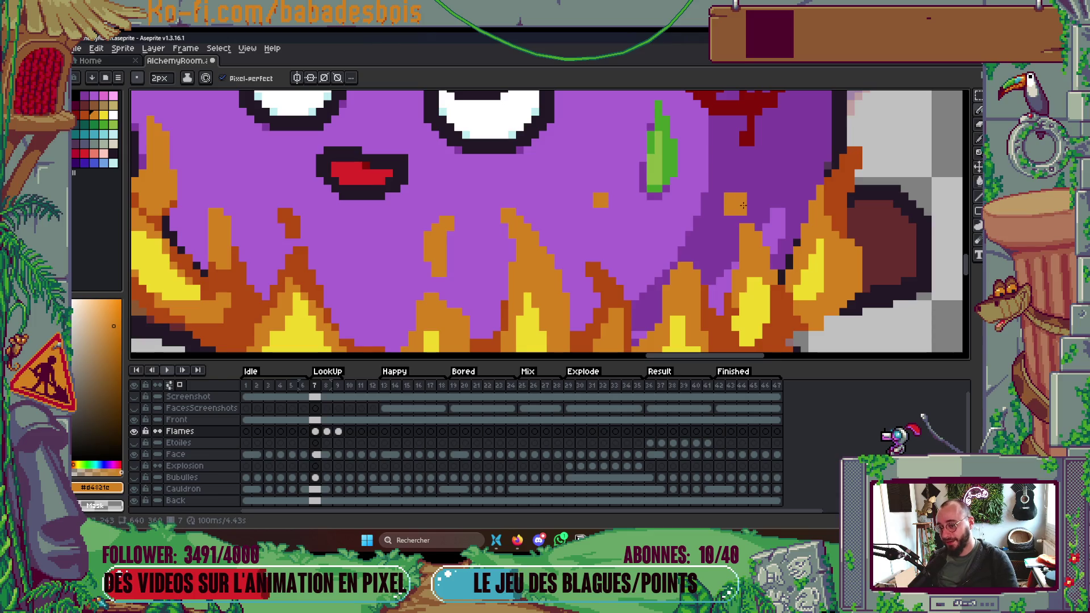
pyautogui.scroll(-4, 791, 190)
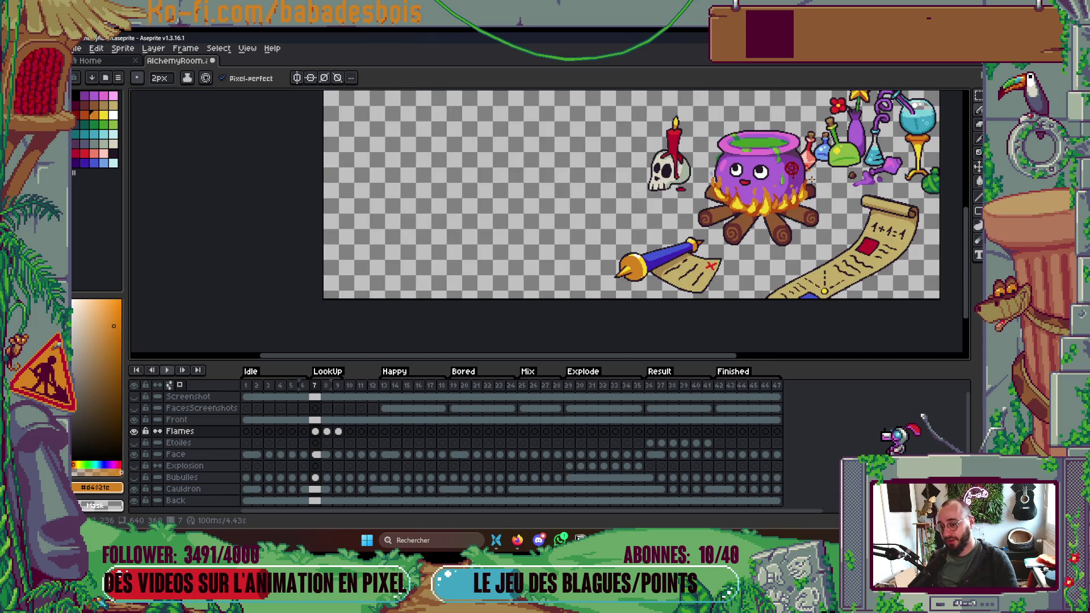
# Step through the frames, select frame 7's Flames cel, set a 1px brush and play.
pyautogui.press('Right')
pyautogui.press('Right')
pyautogui.press('Right')
pyautogui.press('Left')
pyautogui.press('Left')
pyautogui.press('Left')
pyautogui.press('Right')
pyautogui.press('Right')
pyautogui.scroll(4, 797, 180)
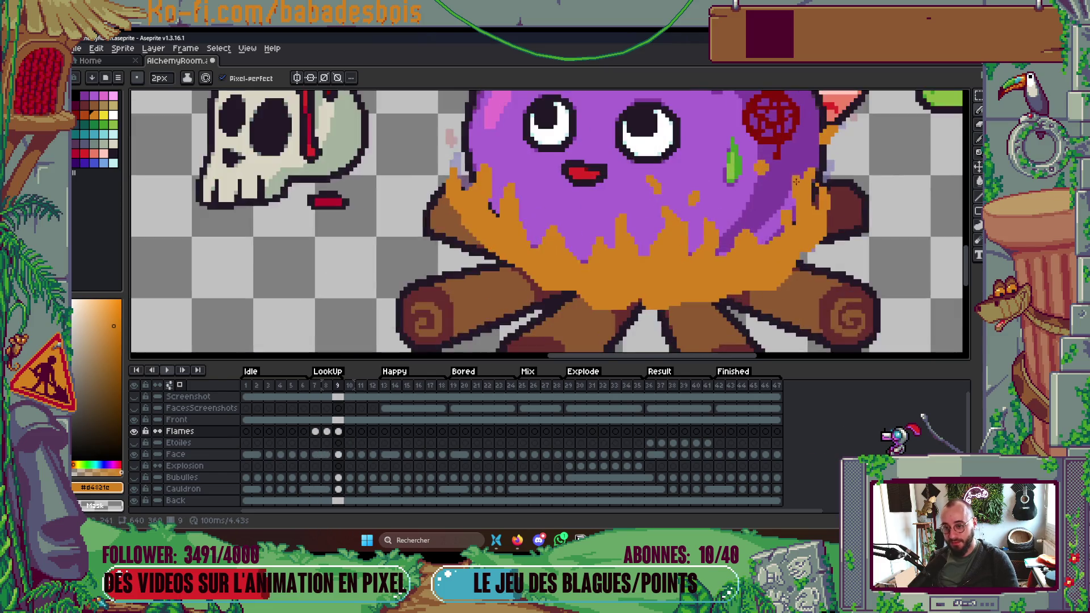
pyautogui.scroll(2, 794, 180)
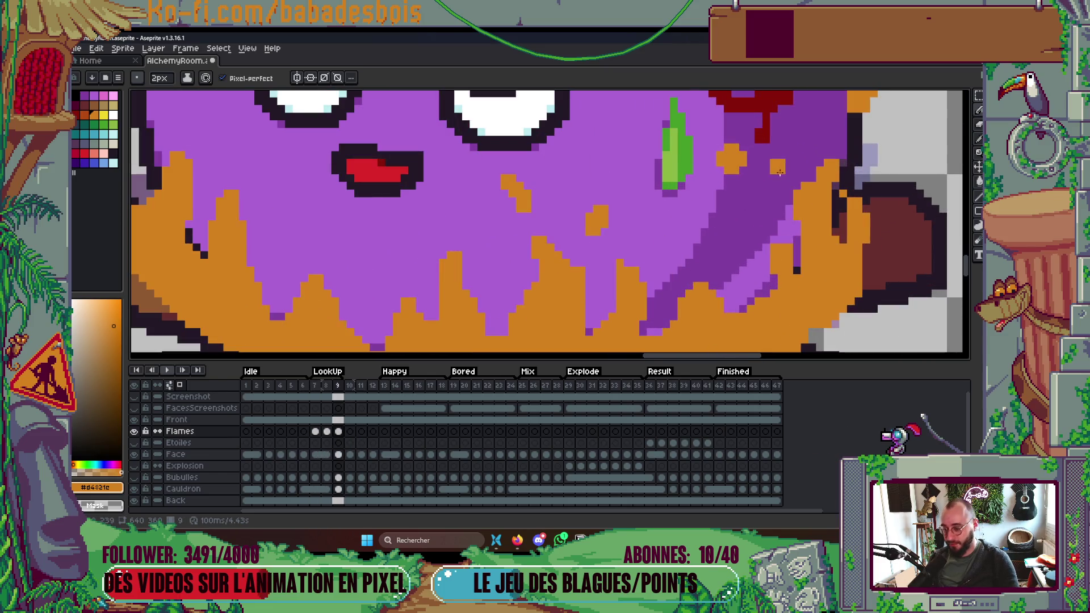
pyautogui.click(316, 430)
pyautogui.press('-')
pyautogui.scroll(-3, 713, 145)
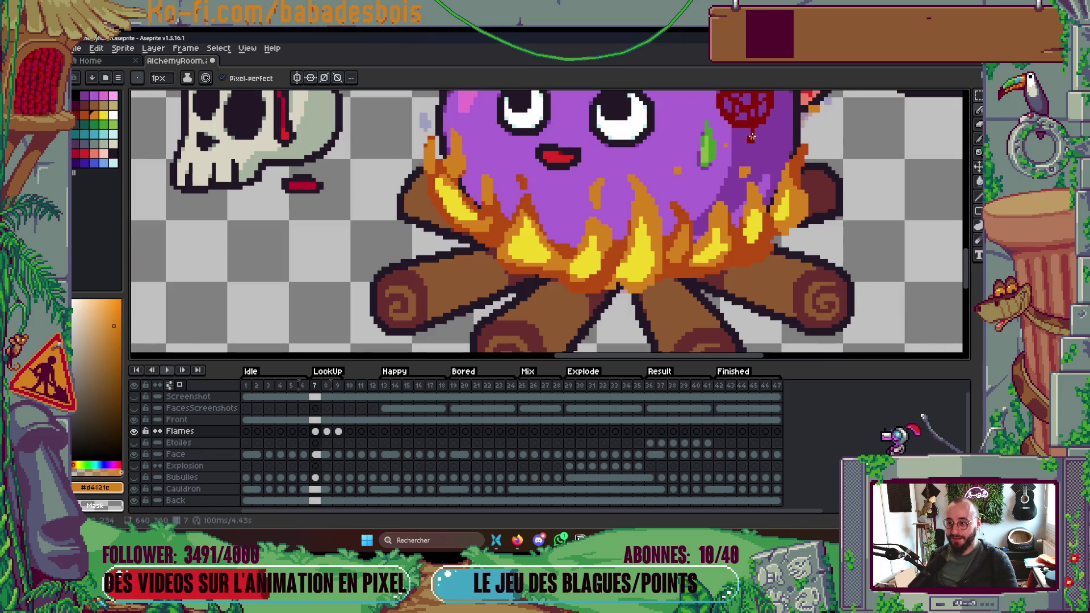
pyautogui.press('Return')
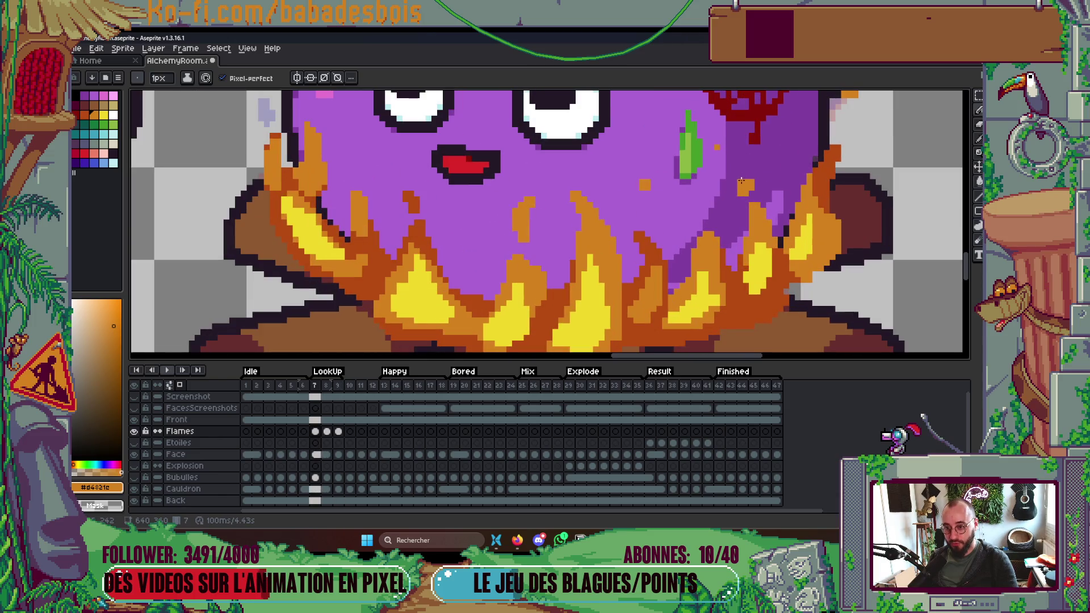
pyautogui.scroll(1, 755, 138)
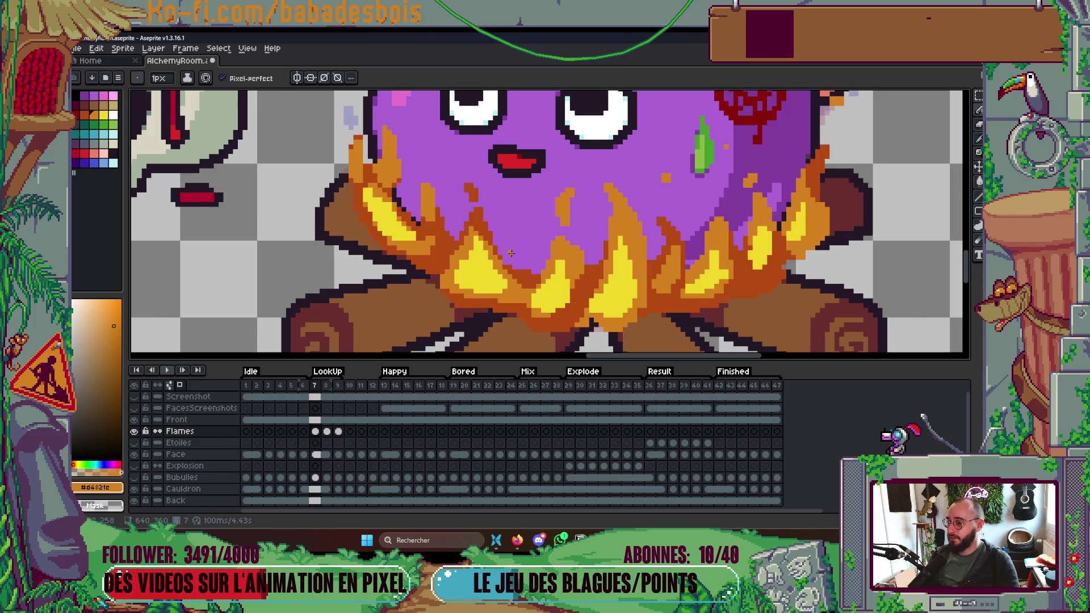
pyautogui.scroll(2, 445, 264)
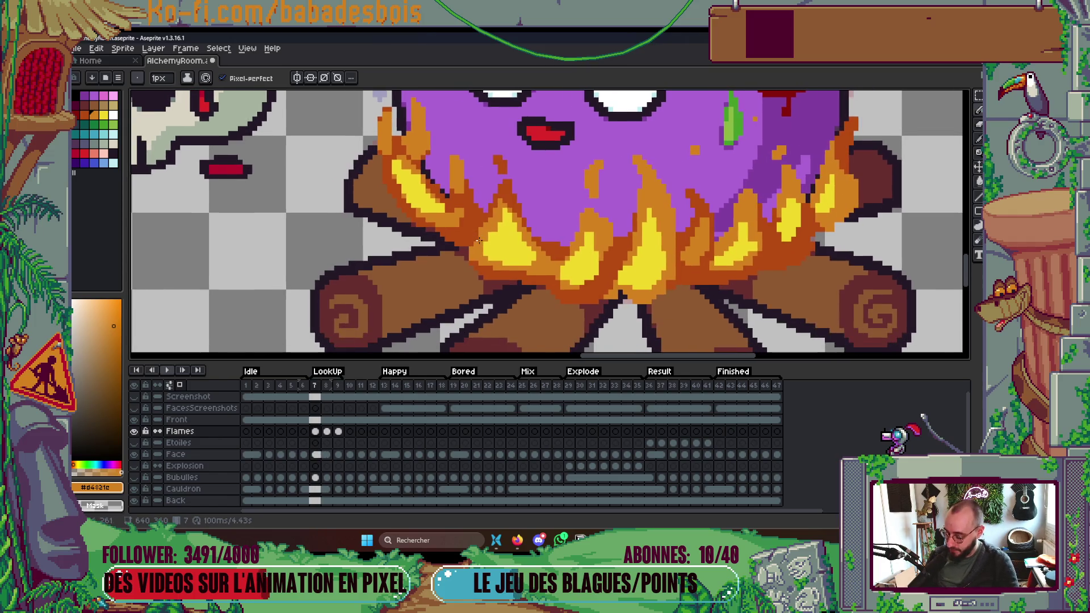
pyautogui.press('alt')
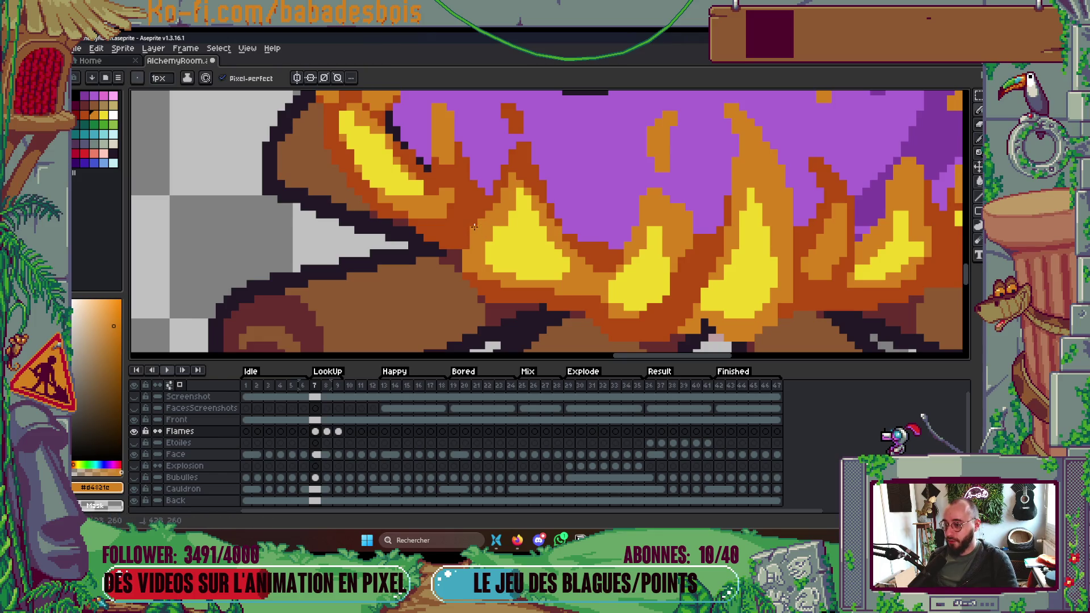
pyautogui.scroll(-5, 496, 201)
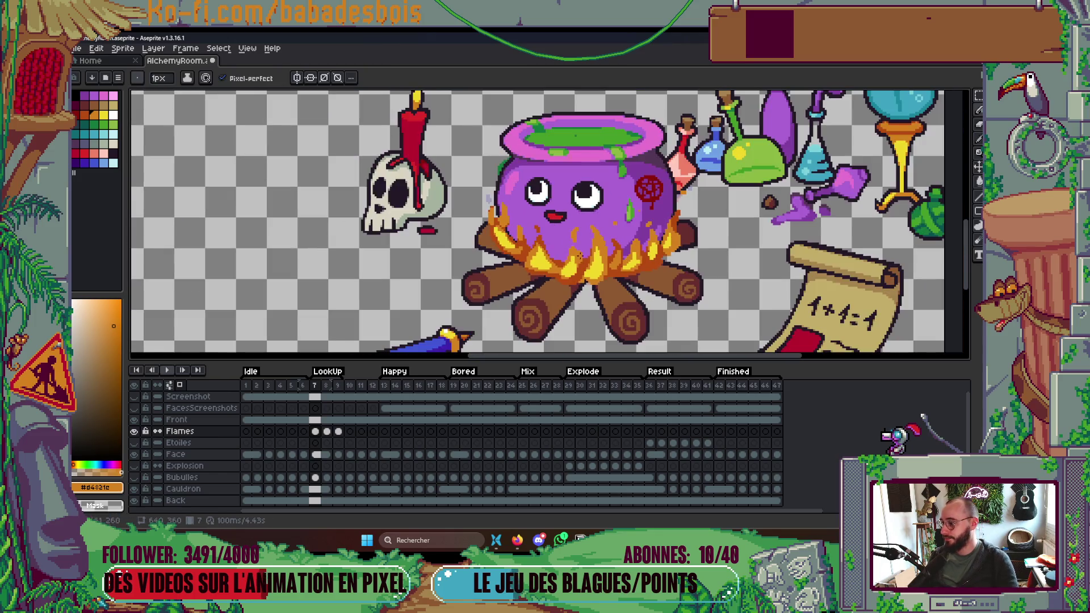
# Pick the dark orange flame colour from the canvas while the animation plays.
pyautogui.scroll(3, 500, 230)
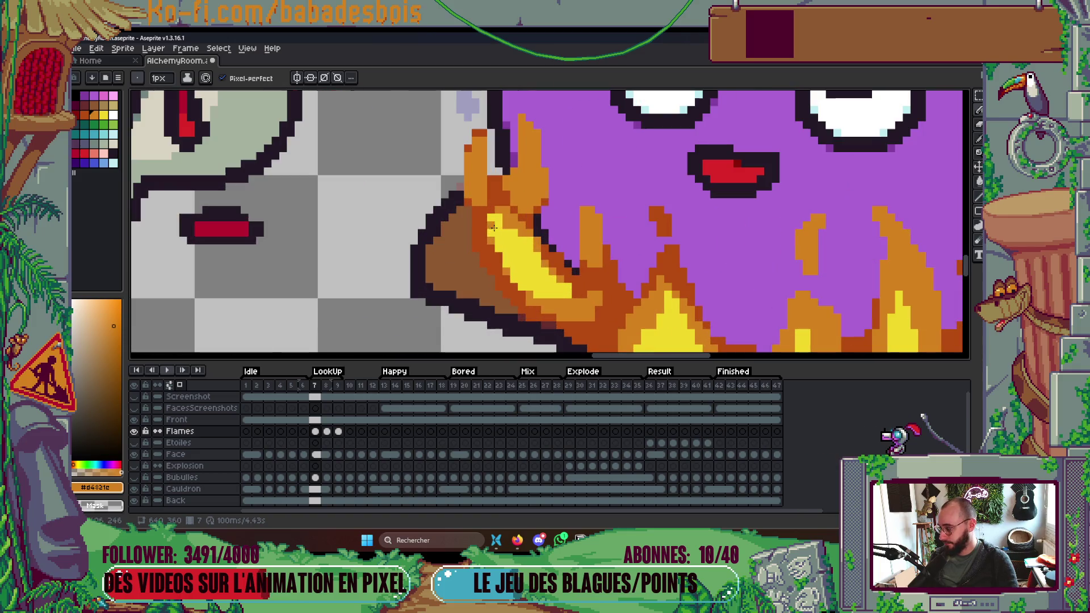
pyautogui.scroll(2, 518, 206)
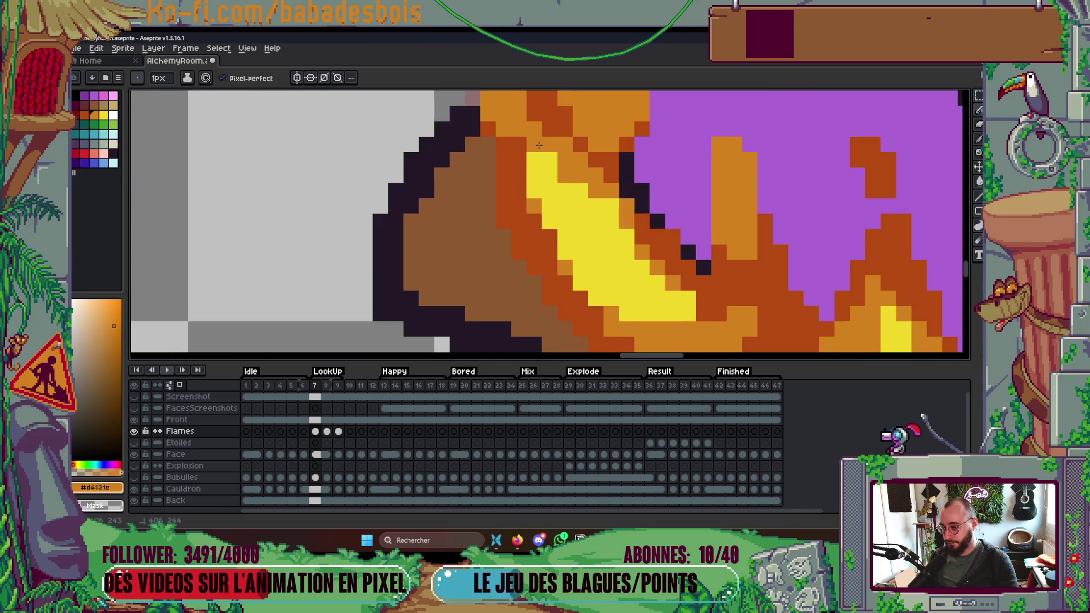
pyautogui.scroll(-1, 542, 212)
pyautogui.scroll(-2, 566, 235)
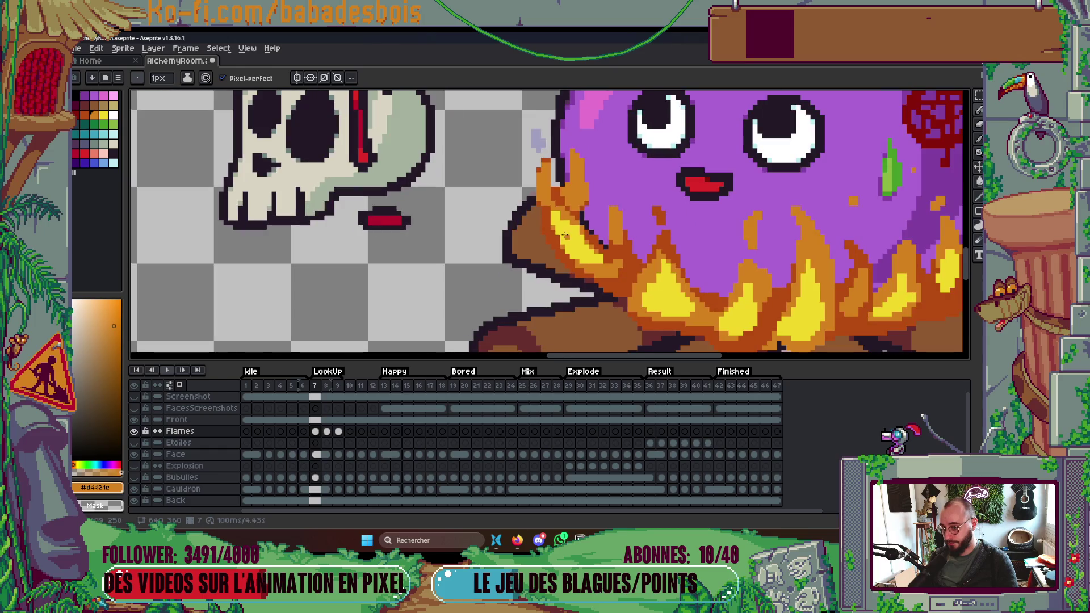
pyautogui.scroll(-3, 559, 235)
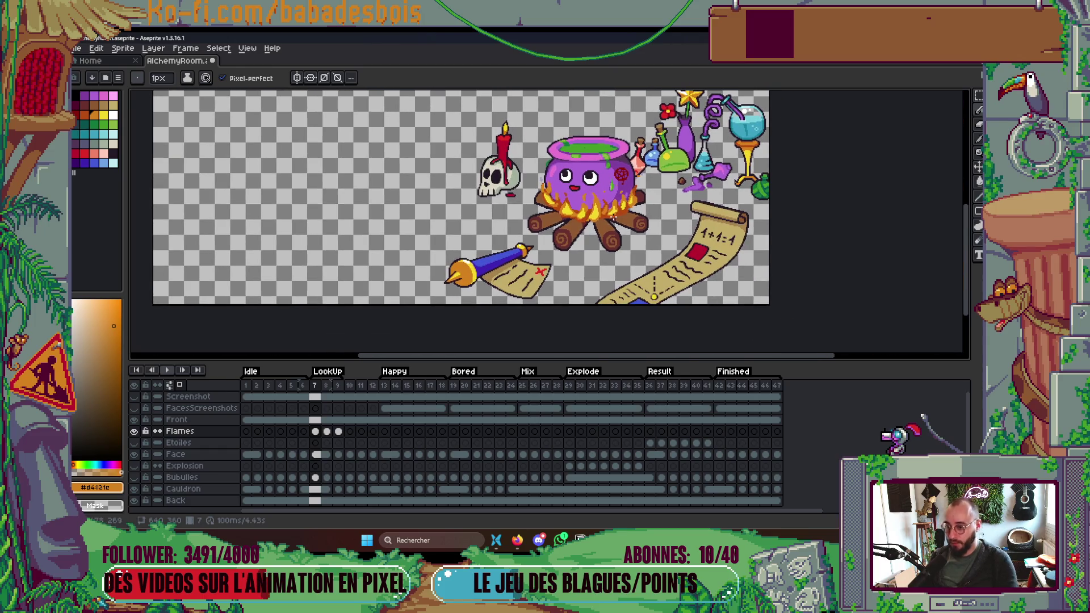
pyautogui.scroll(4, 614, 217)
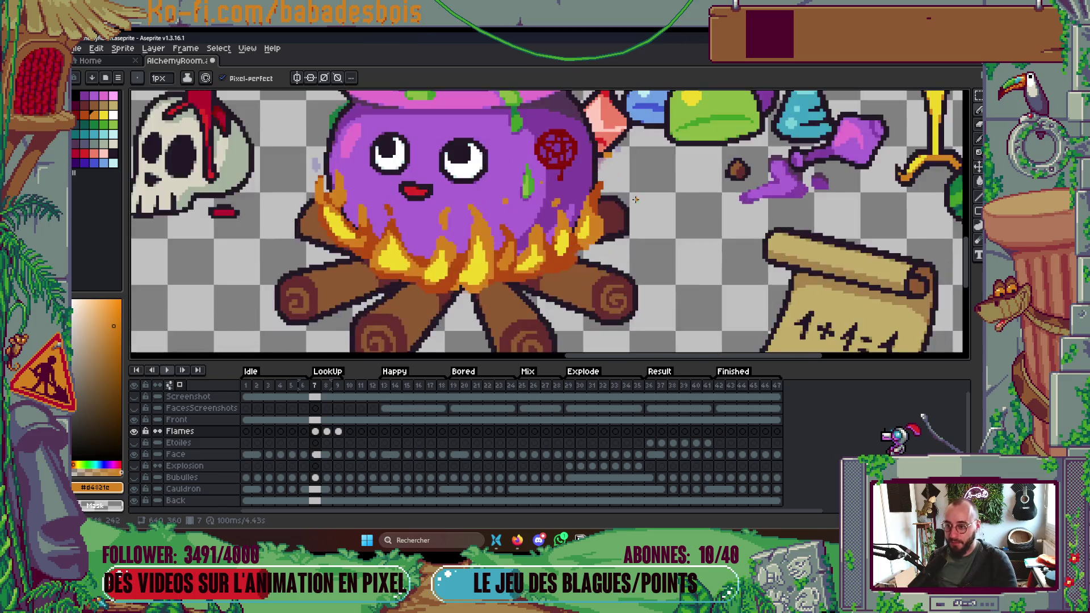
pyautogui.press('alt')
pyautogui.keyDown('alt'); pyautogui.click(621, 163); pyautogui.keyUp('alt')
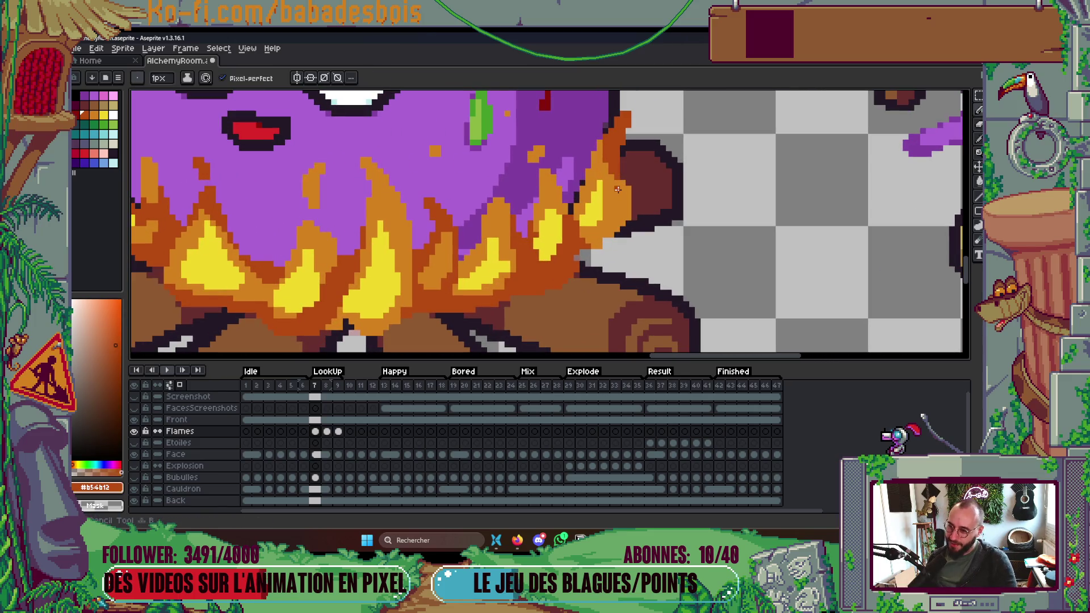
pyautogui.hscroll(-2, 624, 204)
pyautogui.press('ctrl')
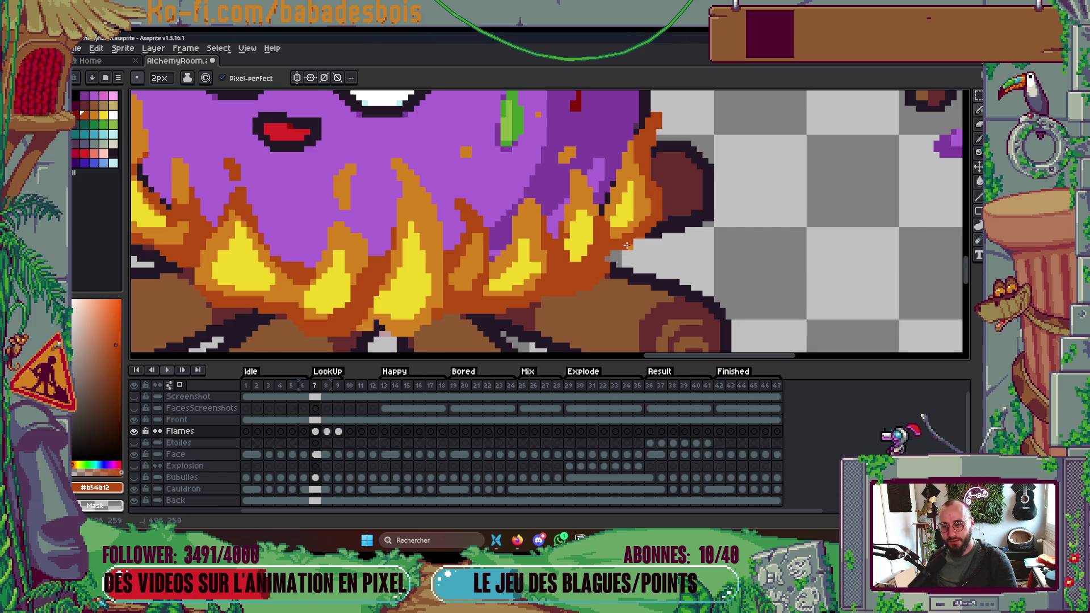
pyautogui.scroll(-4, 626, 245)
pyautogui.scroll(2, 655, 220)
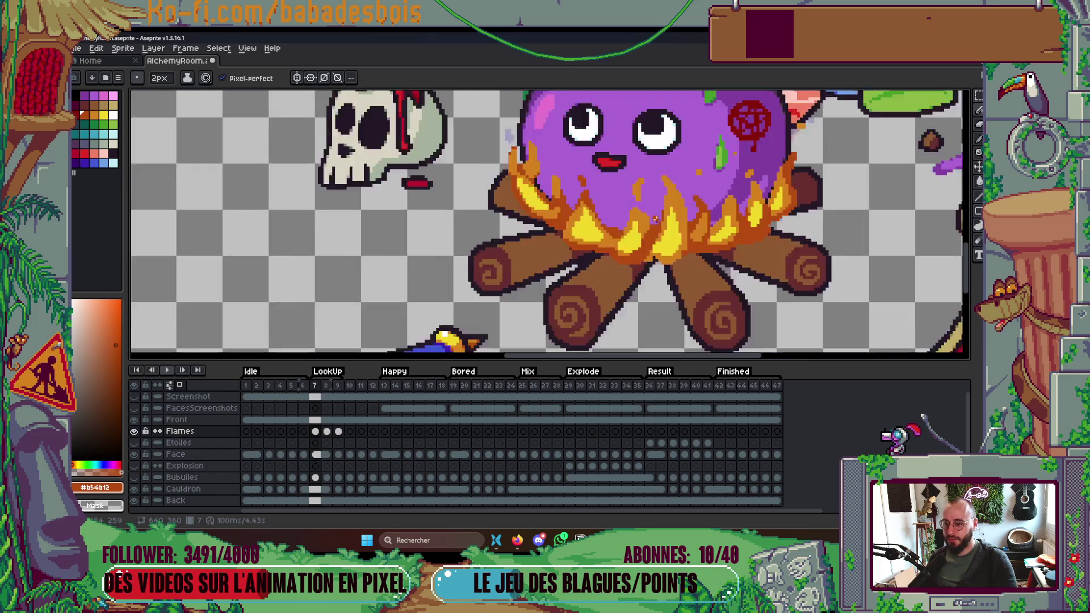
pyautogui.scroll(2, 655, 219)
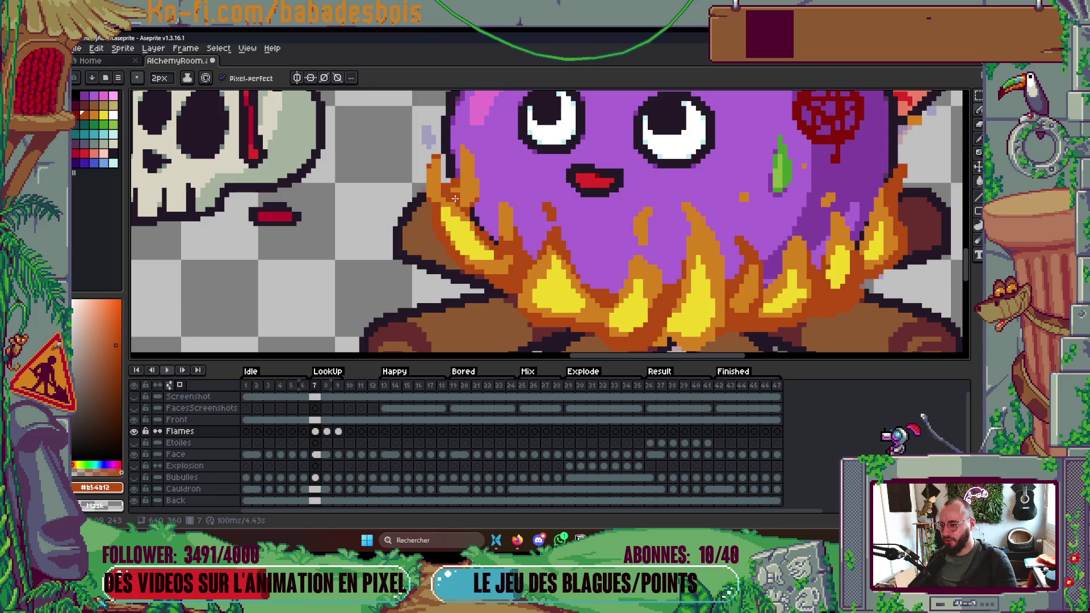
pyautogui.scroll(-2, 458, 192)
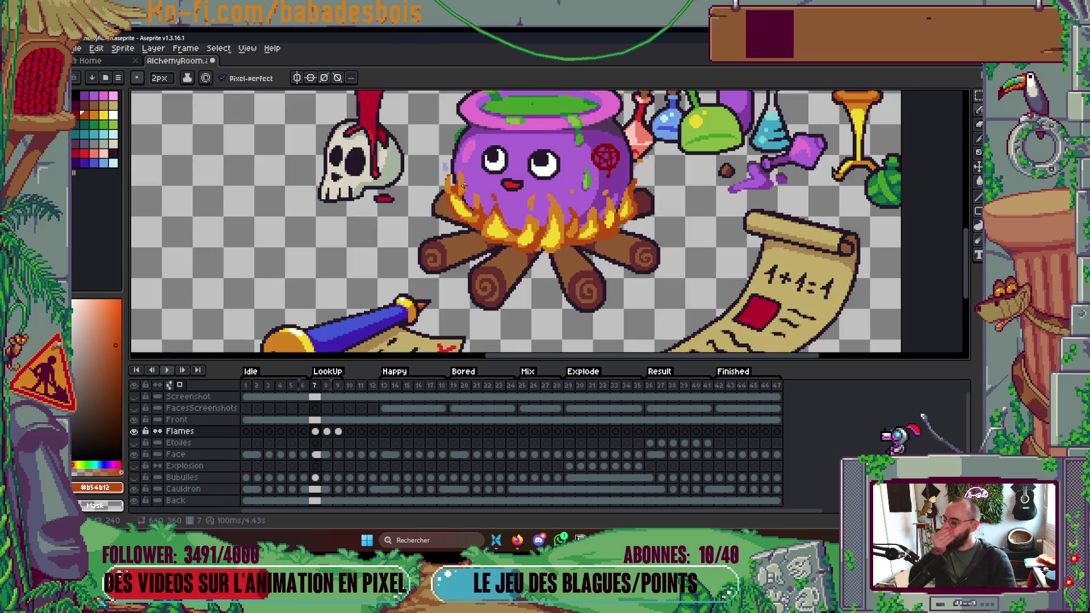
pyautogui.scroll(-3, 556, 236)
pyautogui.scroll(2, 590, 341)
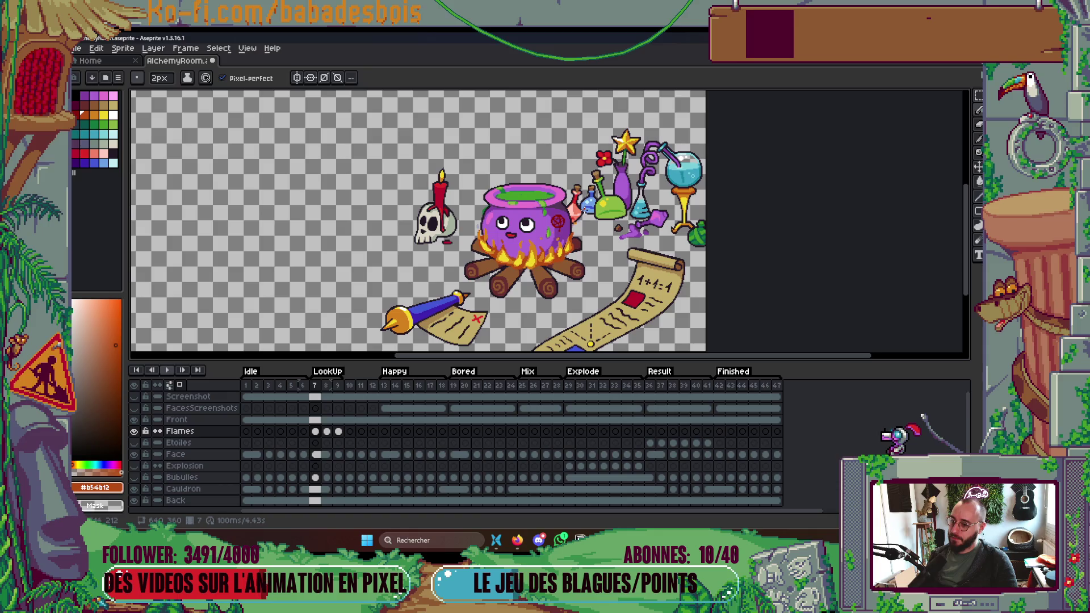
# Stop playback and compare frames 7 and 8, ending on frame 8.
pyautogui.press('Return')
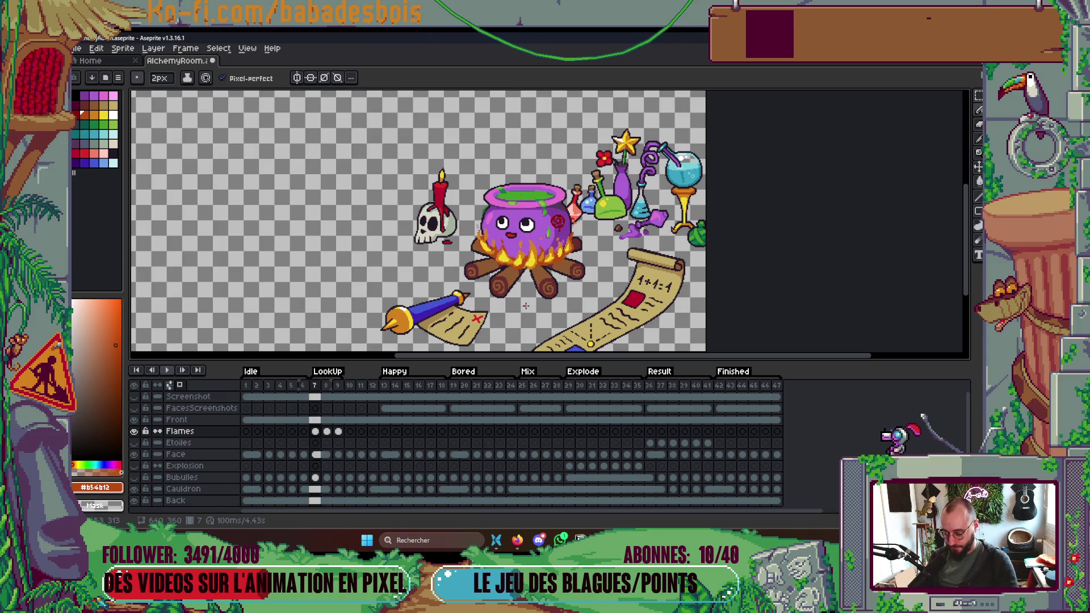
pyautogui.press('Right')
pyautogui.press('Left')
pyautogui.press('Right')
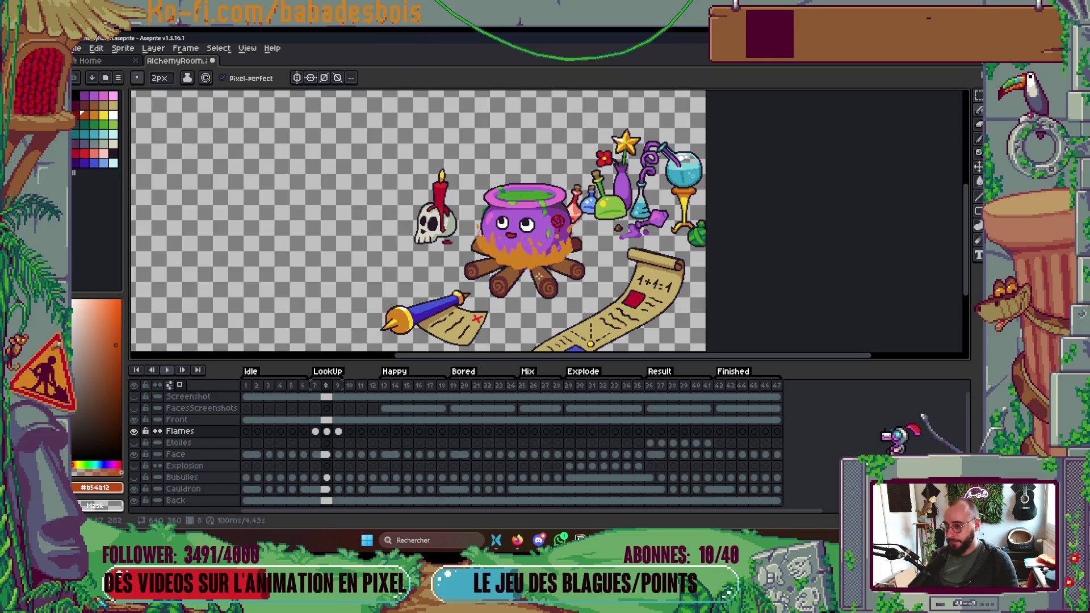
# Eyedrop the orange flame colour and add an orange fleck on the purple cauldron.
pyautogui.scroll(4, 478, 201)
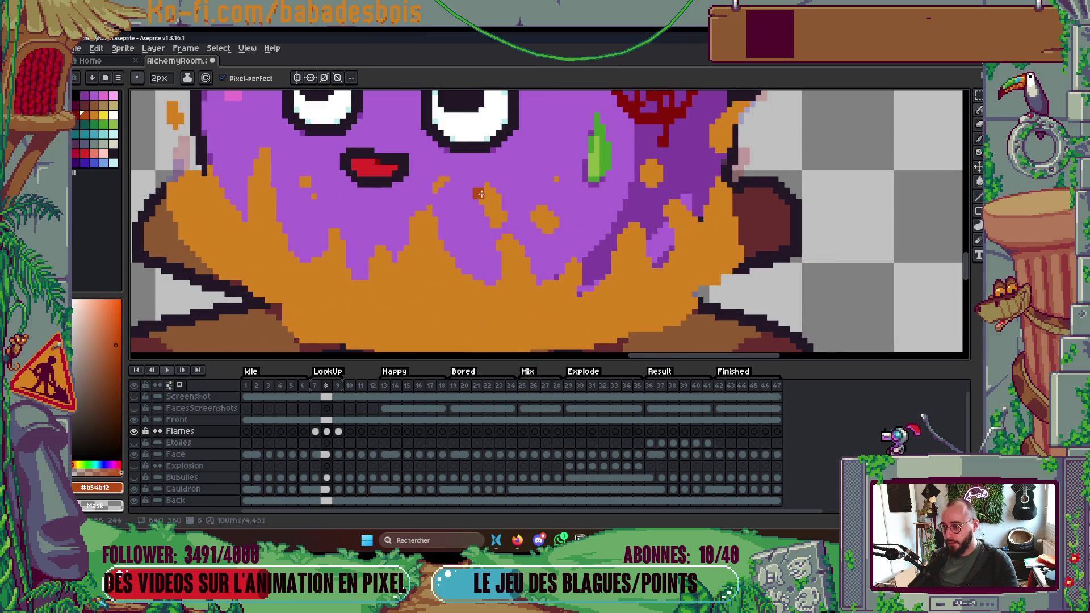
pyautogui.keyDown('alt'); pyautogui.click(485, 194); pyautogui.keyUp('alt')
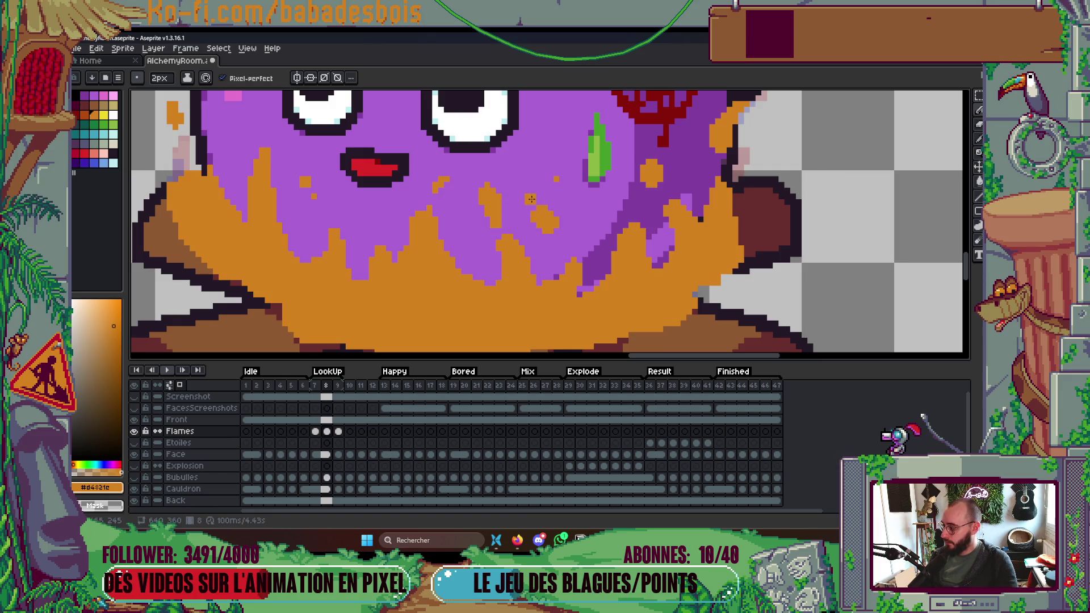
pyautogui.press('Left')
pyautogui.press('Right')
pyautogui.press('Right')
pyautogui.press('Left')
pyautogui.press('Right')
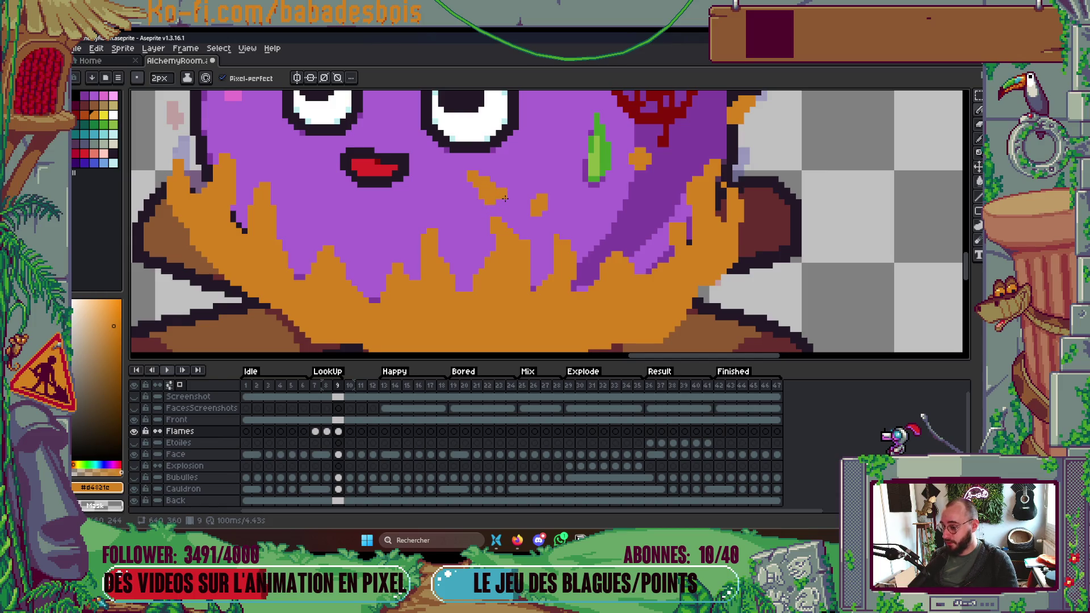
pyautogui.click(576, 223)
# Compare frame 9's flames against frames 7 and 8, switching the brush to 1px and back to 2px.
pyautogui.press('Left')
pyautogui.press('Left')
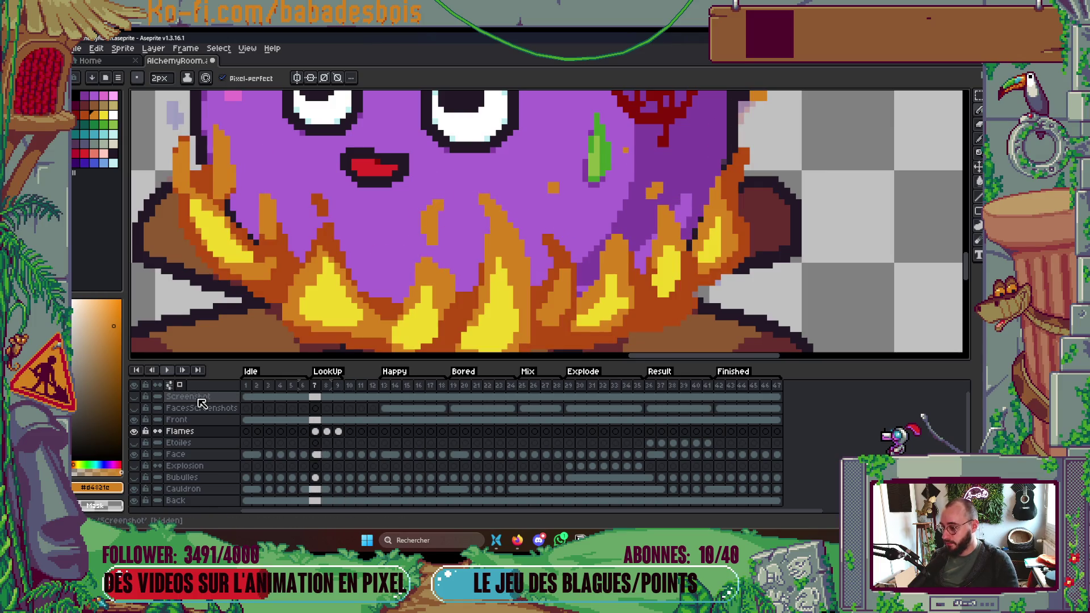
pyautogui.press('Right')
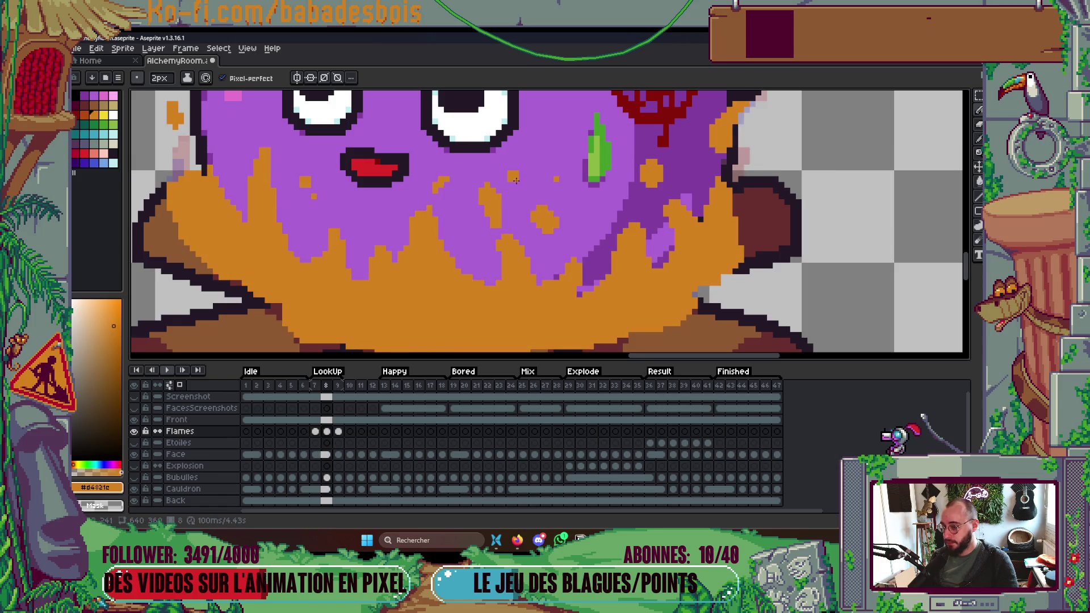
pyautogui.press('Left')
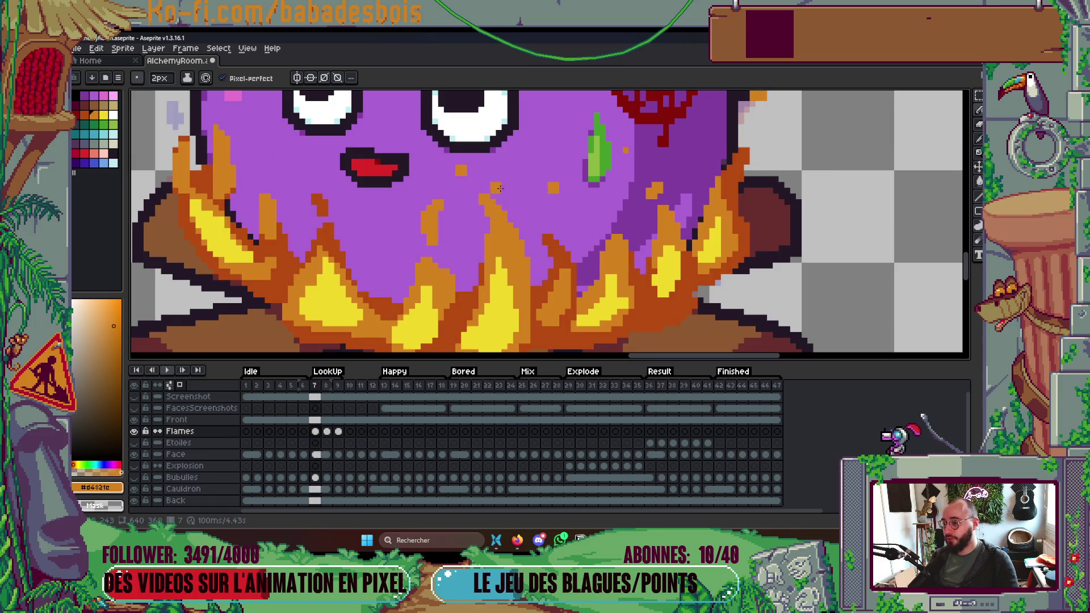
pyautogui.press('Right')
pyautogui.press('Right')
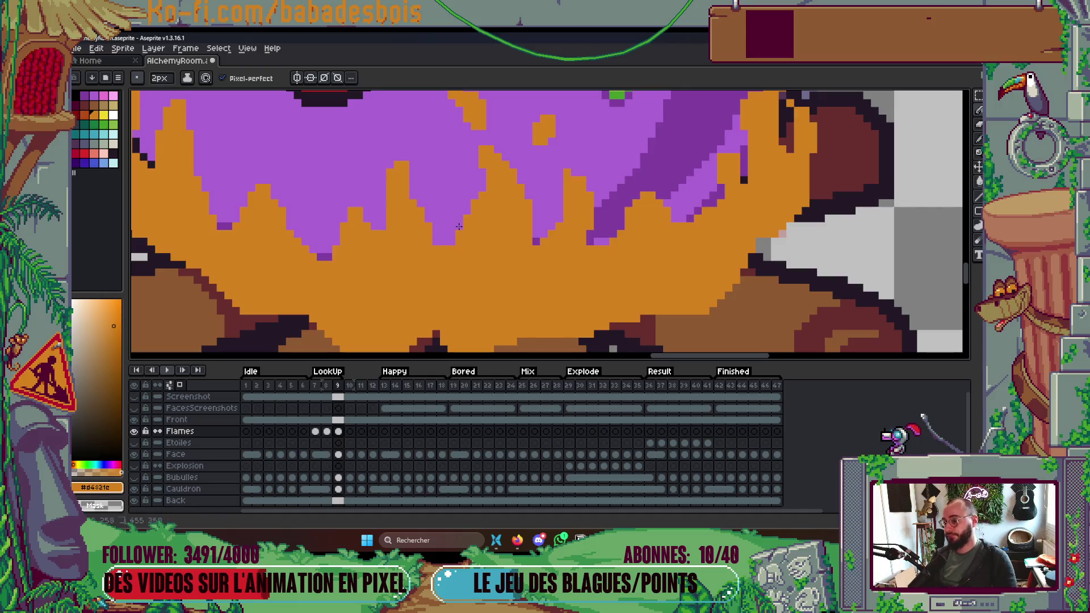
pyautogui.scroll(-3, 470, 195)
pyautogui.scroll(2, 446, 234)
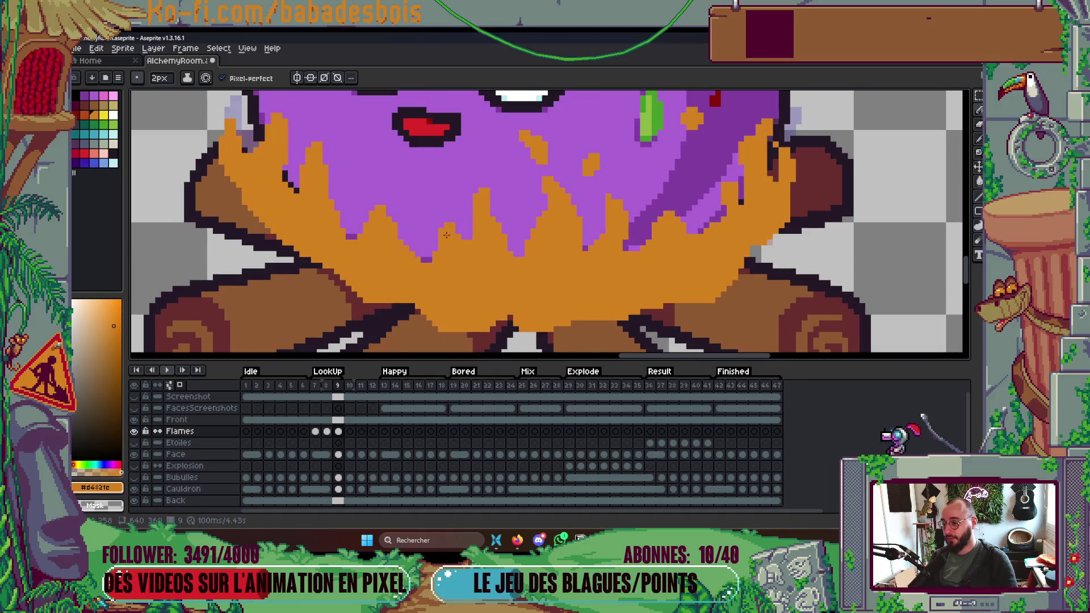
pyautogui.press('-')
pyautogui.scroll(-2, 447, 221)
pyautogui.scroll(2, 472, 205)
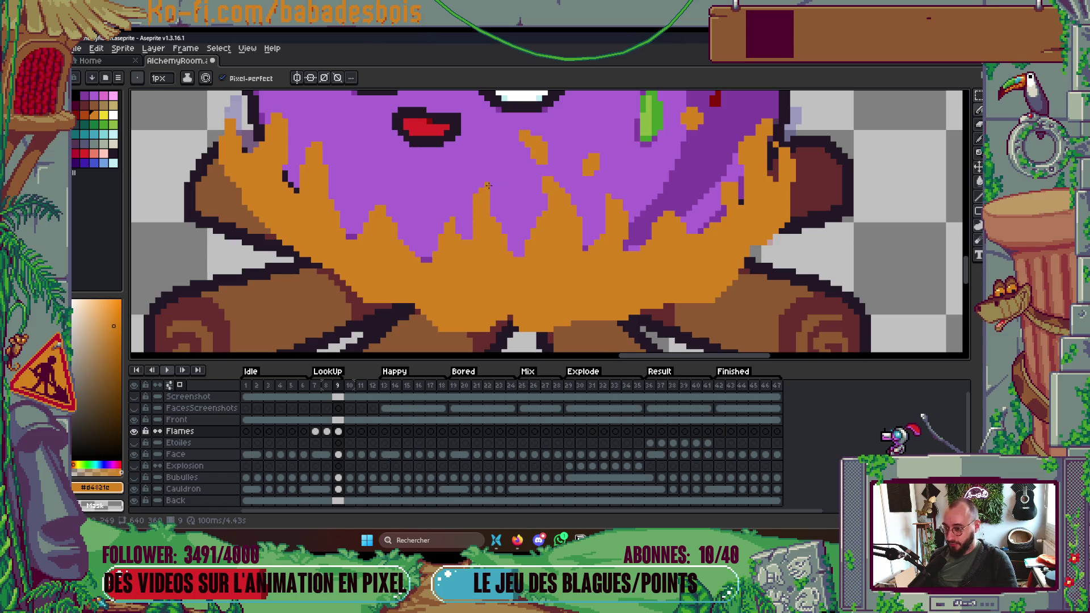
pyautogui.scroll(-1, 414, 283)
pyautogui.scroll(1, 384, 256)
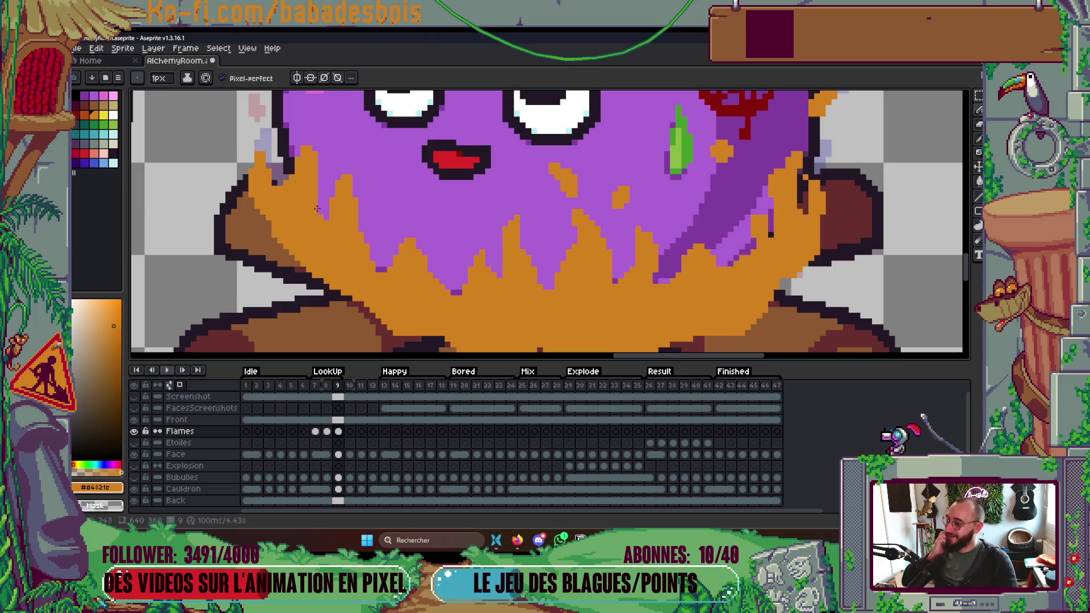
pyautogui.scroll(1, 353, 189)
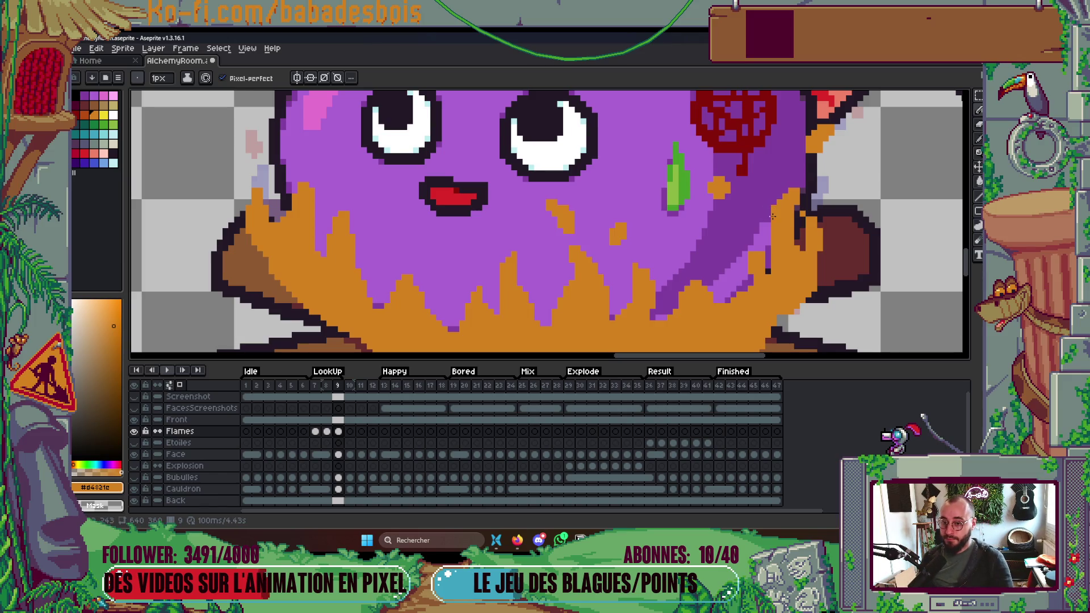
pyautogui.scroll(-2, 800, 193)
pyautogui.press('Left')
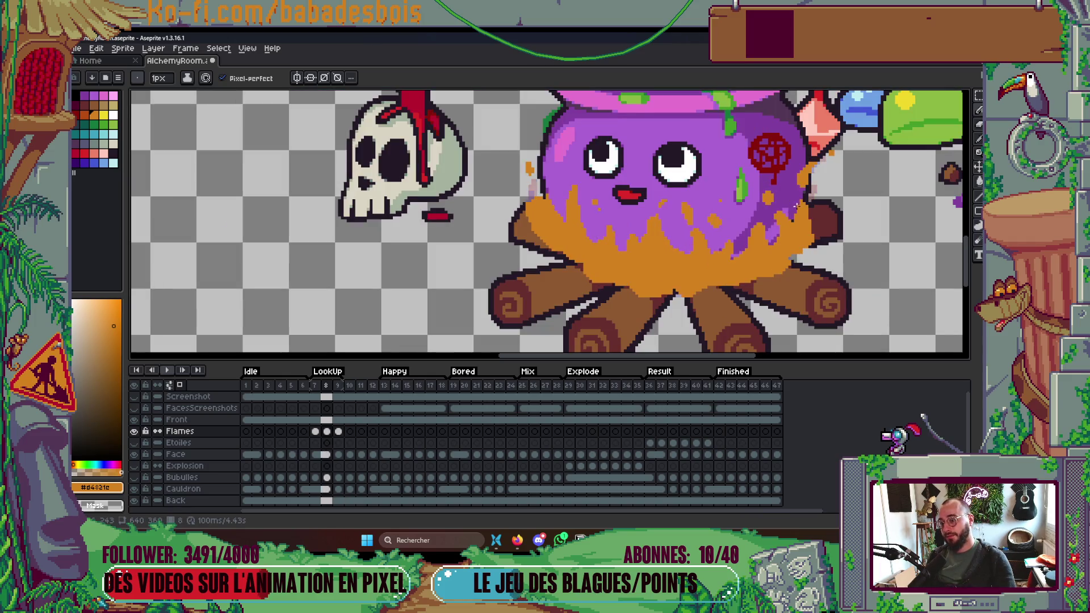
pyautogui.press('Right')
pyautogui.scroll(2, 555, 239)
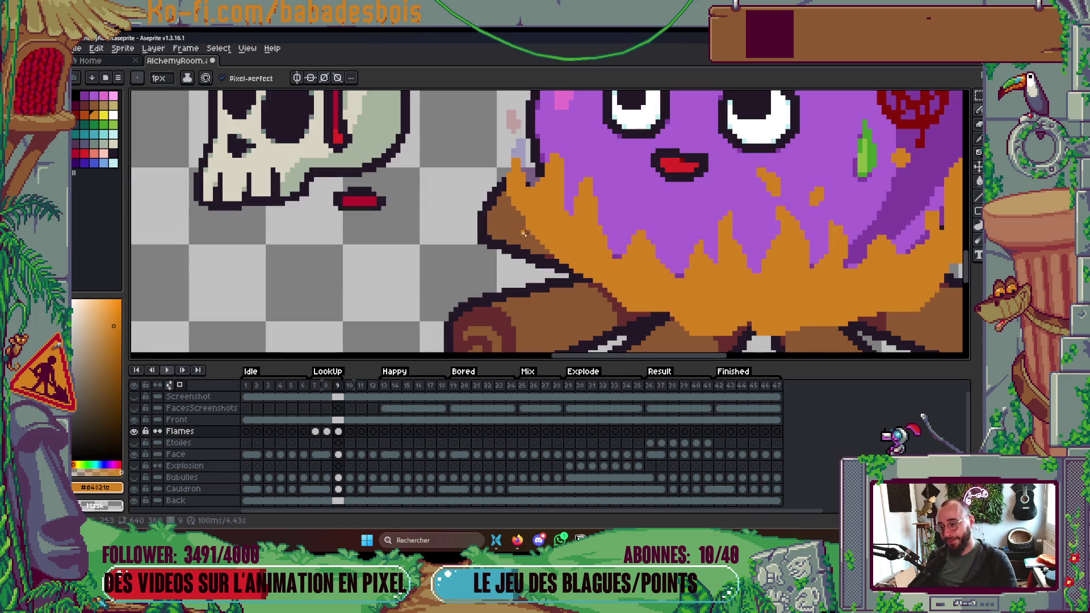
pyautogui.press('+')
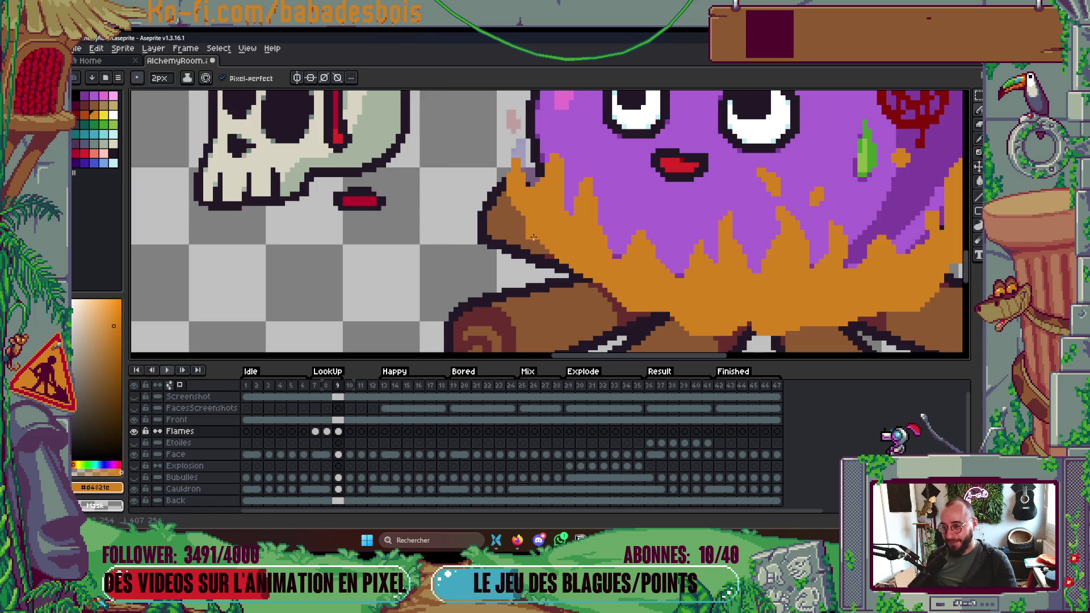
pyautogui.scroll(-3, 560, 254)
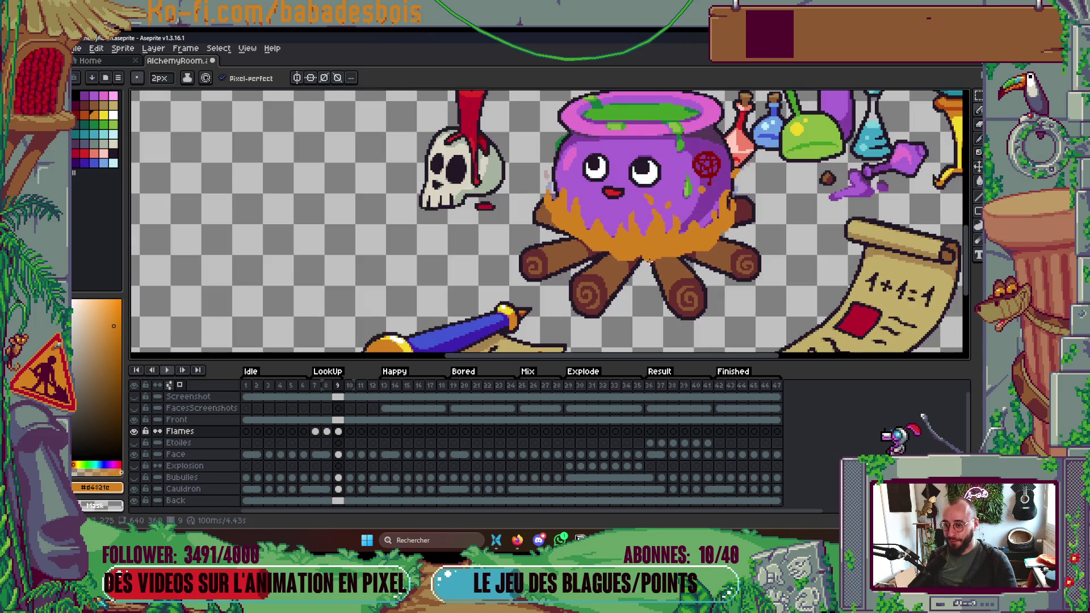
pyautogui.scroll(3, 571, 240)
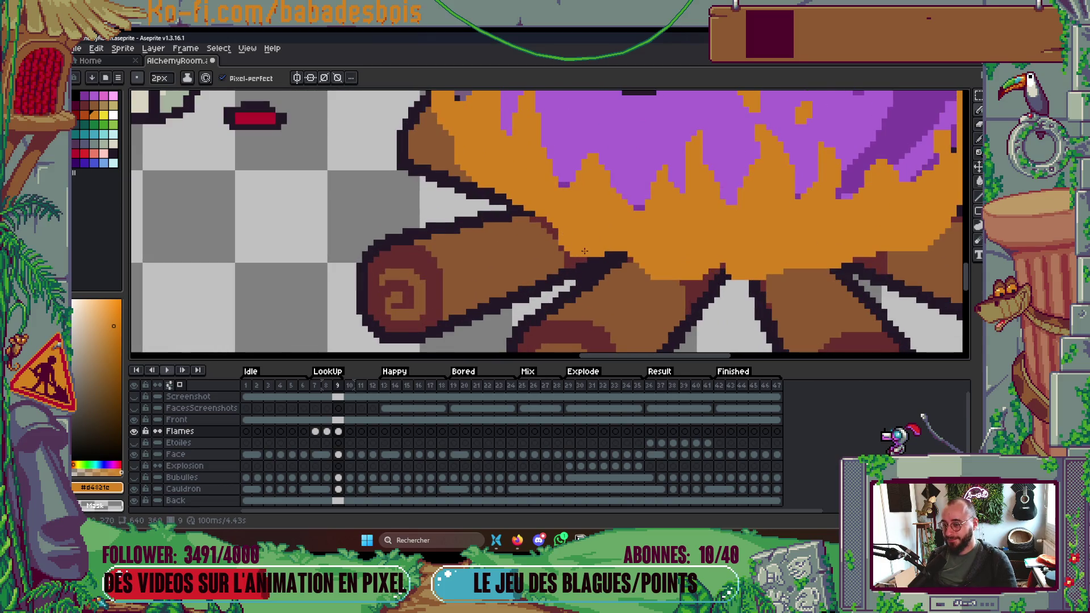
pyautogui.scroll(-2, 585, 251)
# Step through frames 7 to 13, settle on frame 8, and switch to the eyedropper.
pyautogui.press('Left')
pyautogui.press('Left')
pyautogui.press('Right')
pyautogui.press('Right')
pyautogui.press('Right')
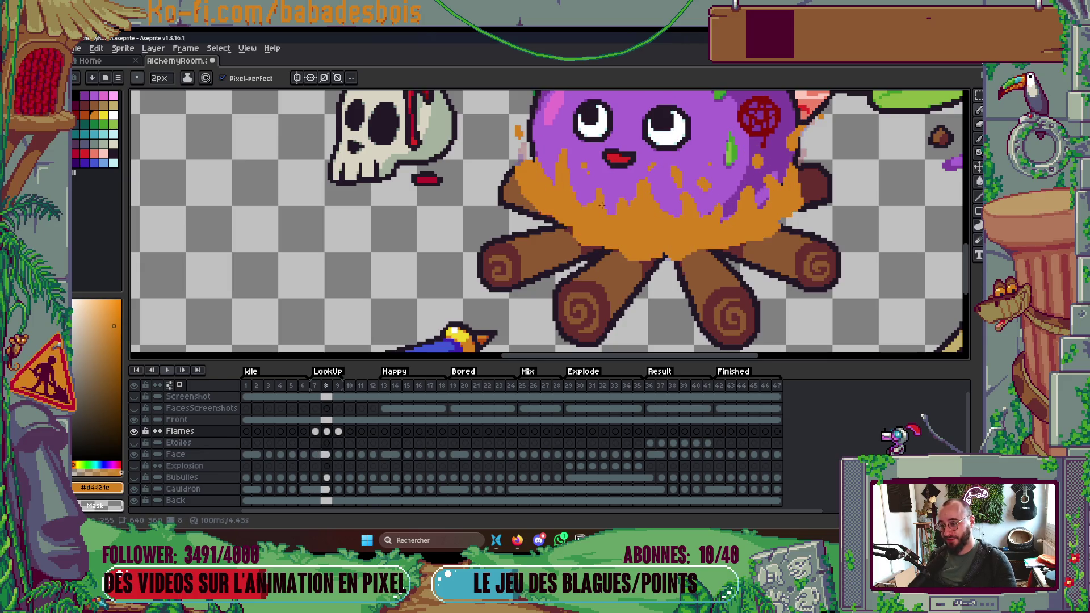
pyautogui.press('Left')
pyautogui.press('Left')
pyautogui.press('Left')
pyautogui.press('Left')
pyautogui.press('Right')
pyautogui.scroll(3, 571, 139)
pyautogui.scroll(-2, 570, 139)
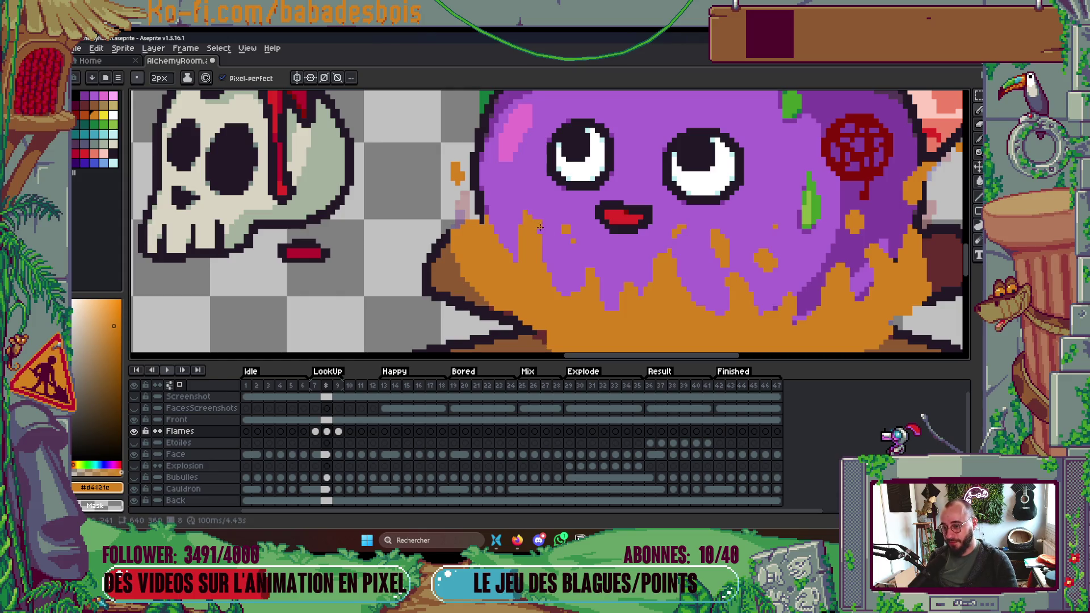
pyautogui.scroll(-1, 515, 221)
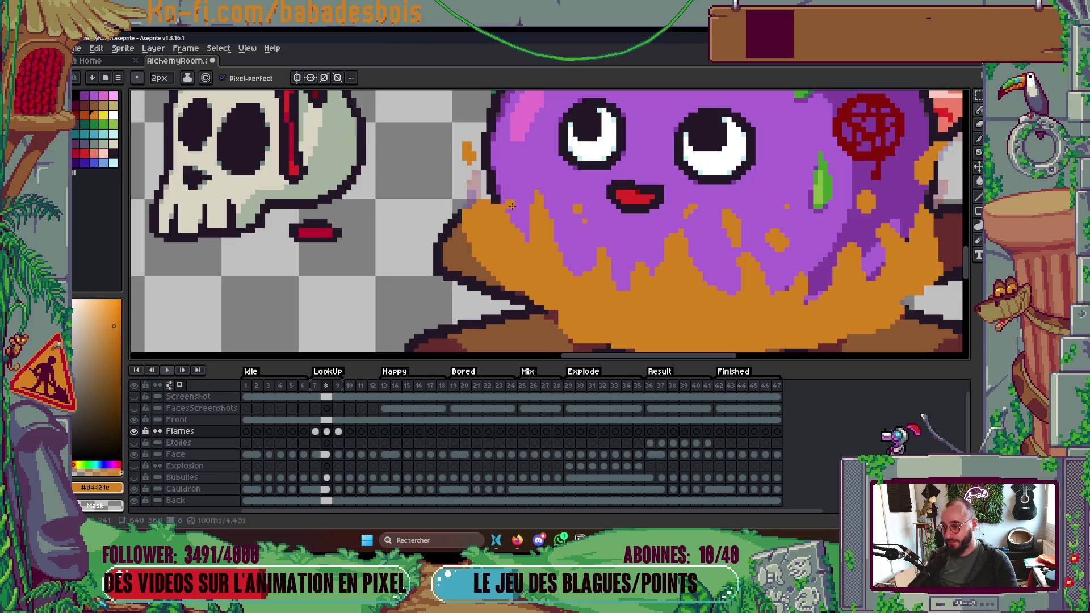
pyautogui.scroll(-1, 534, 208)
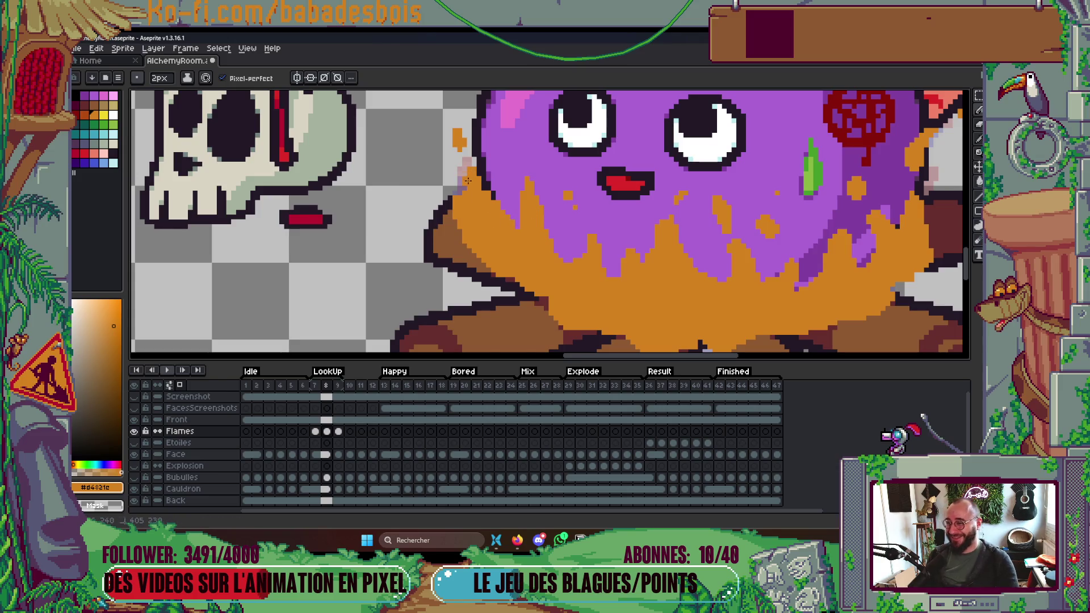
pyautogui.scroll(-4, 462, 185)
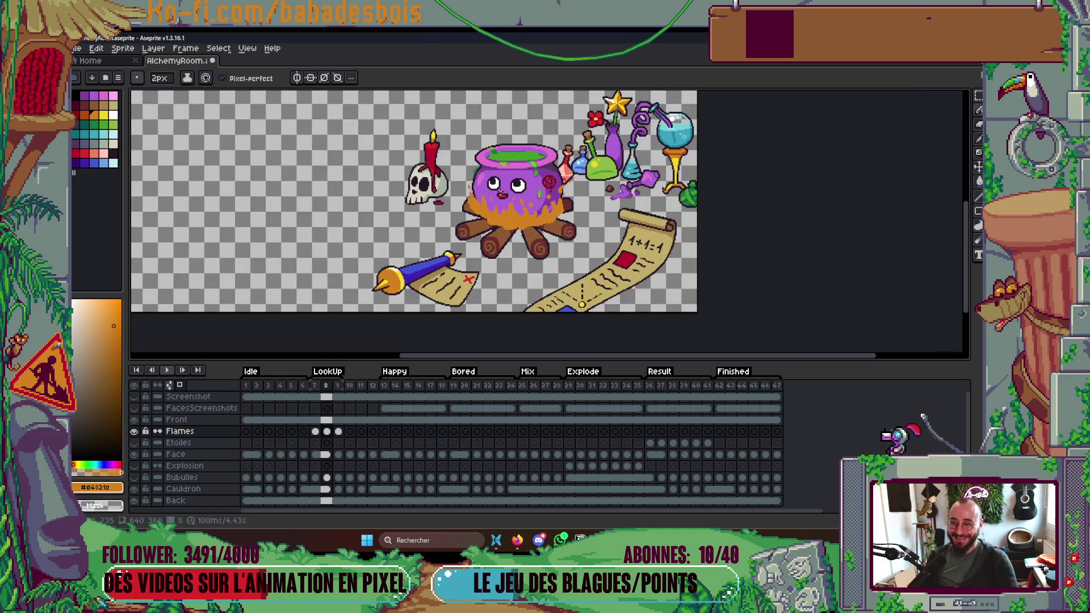
pyautogui.press(',')
pyautogui.scroll(3, 574, 196)
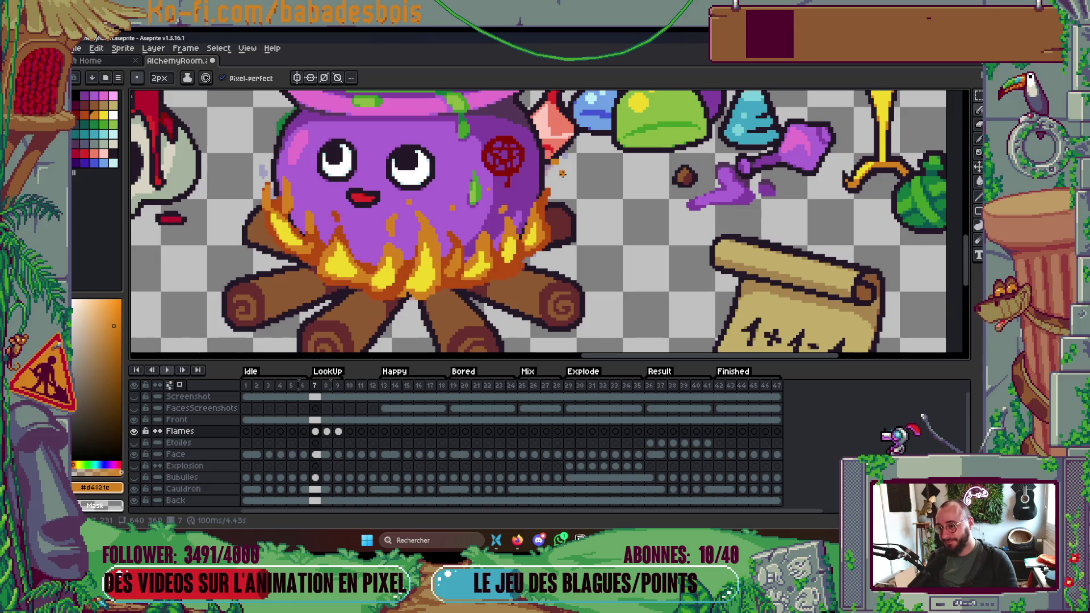
pyautogui.press('.')
pyautogui.press('.')
pyautogui.press('.')
pyautogui.press(',')
pyautogui.press(',')
pyautogui.press(',')
pyautogui.press('.')
pyautogui.scroll(1, 386, 255)
pyautogui.press(',')
pyautogui.scroll(1, 418, 276)
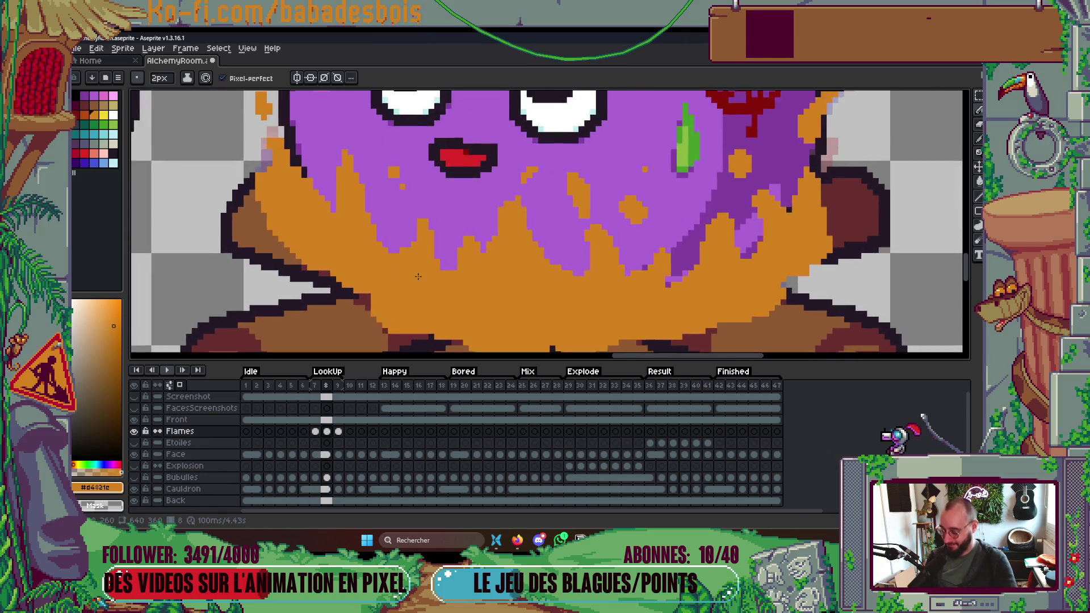
pyautogui.scroll(-1, 418, 277)
pyautogui.press('i')
pyautogui.scroll(1, 414, 268)
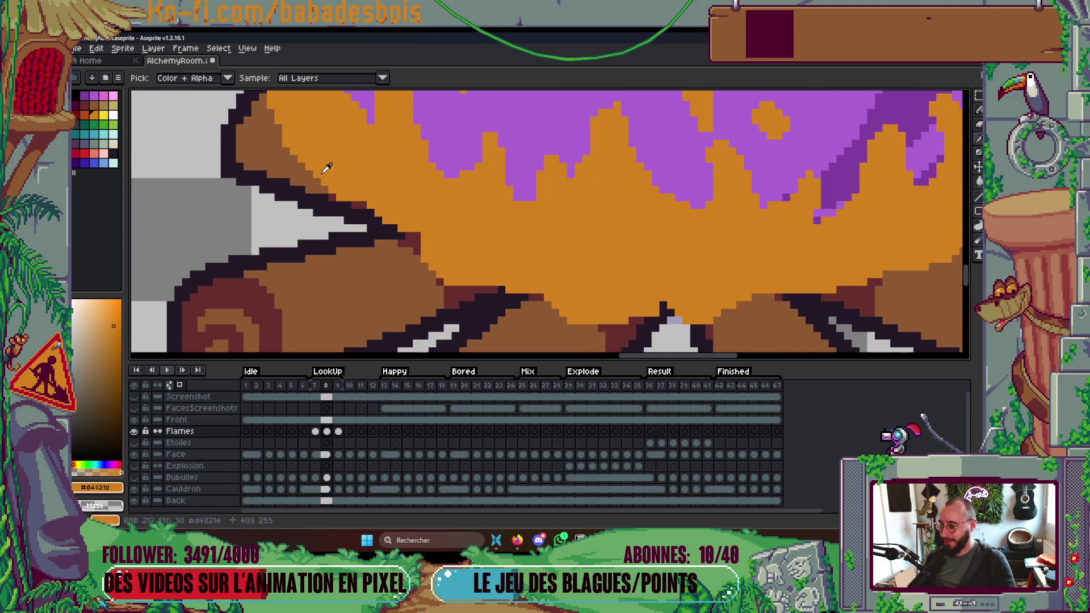
# Select the orange palette swatch and return to the Pencil tool.
pyautogui.click(84, 115)
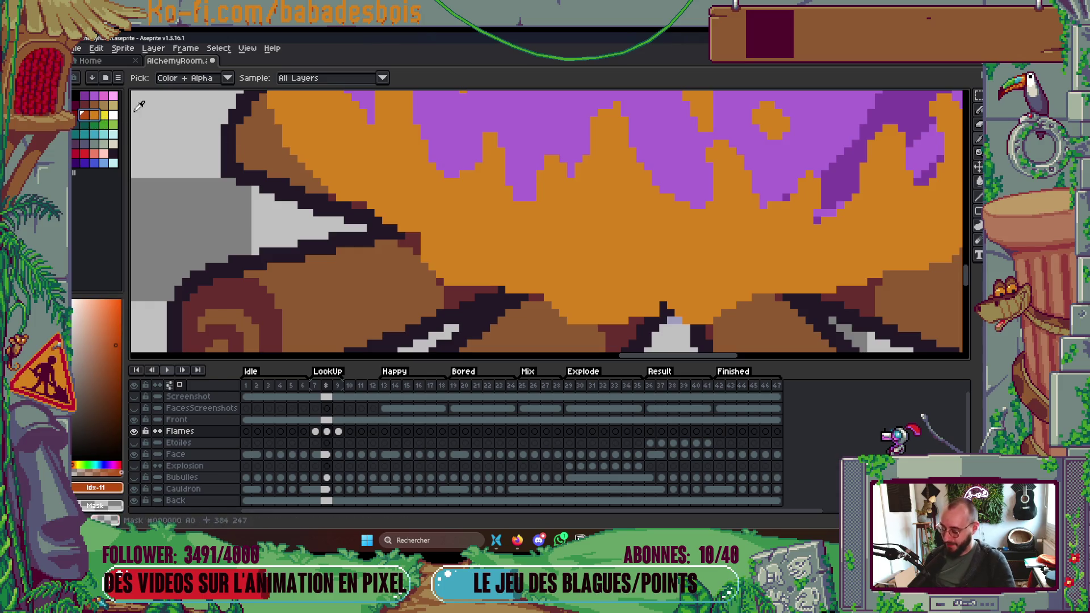
pyautogui.press('b')
pyautogui.click(188, 77)
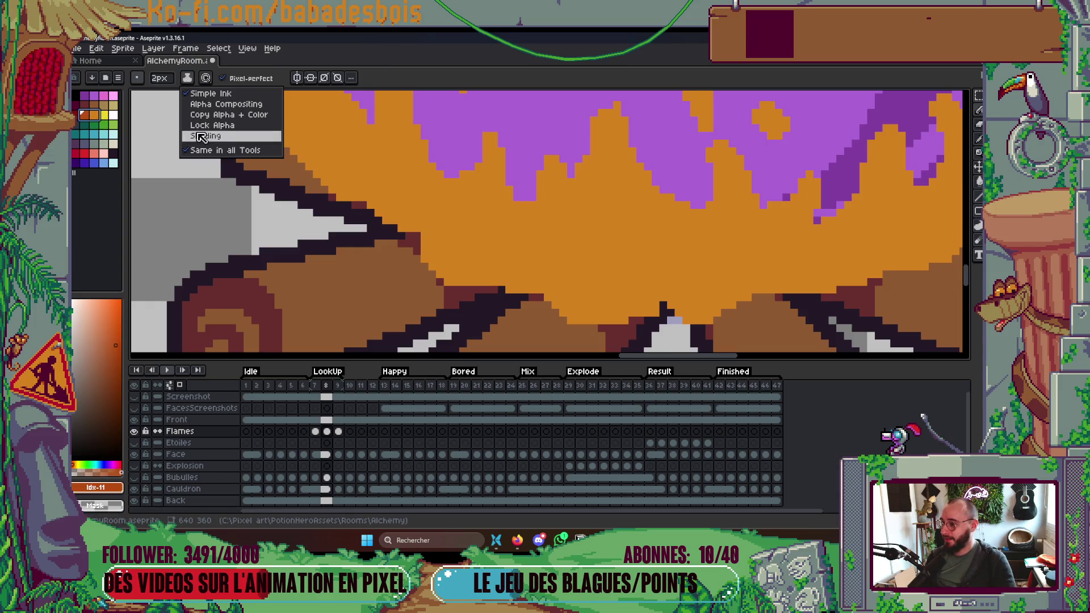
pyautogui.press('Escape')
pyautogui.press('v')
pyautogui.press('b')
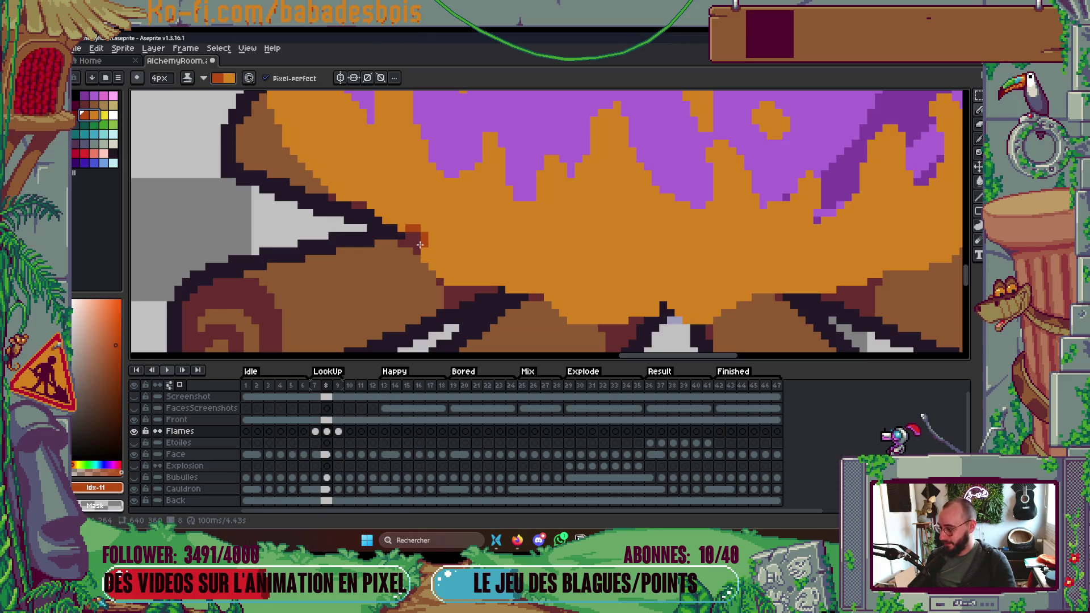
# Paint darker orange shading strokes down the left flame with a 2px brush.
pyautogui.moveTo(422, 243)
pyautogui.mouseDown()
pyautogui.moveTo(405, 227)
pyautogui.moveTo(420, 170)
pyautogui.moveTo(390, 216)
pyautogui.moveTo(534, 346)
pyautogui.mouseUp()
pyautogui.moveTo(500, 232); pyautogui.dragTo(463, 281)
pyautogui.press('-')
pyautogui.press('-')
pyautogui.moveTo(494, 224); pyautogui.dragTo(519, 324)
pyautogui.moveTo(482, 262); pyautogui.dragTo(505, 312)
pyautogui.moveTo(494, 267)
pyautogui.mouseDown()
pyautogui.moveTo(456, 188)
pyautogui.moveTo(494, 244)
pyautogui.mouseUp()
pyautogui.moveTo(431, 179); pyautogui.dragTo(491, 284)
pyautogui.moveTo(491, 247); pyautogui.dragTo(480, 215)
pyautogui.moveTo(497, 301); pyautogui.dragTo(499, 326)
pyautogui.moveTo(488, 261); pyautogui.dragTo(489, 315)
pyautogui.moveTo(452, 179); pyautogui.dragTo(451, 190)
pyautogui.hotkey('ctrl', 'z')
pyautogui.moveTo(535, 227); pyautogui.dragTo(544, 284)
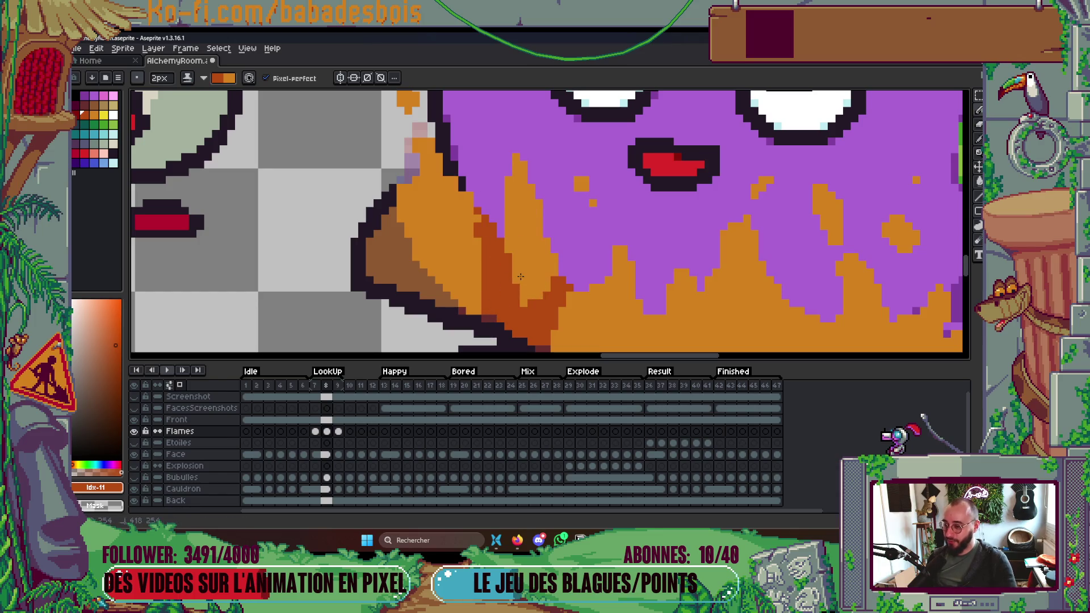
# Try an orange band along the brown edge, undo it, and darken the right flame.
pyautogui.scroll(-3, 520, 277)
pyautogui.scroll(3, 500, 205)
pyautogui.moveTo(500, 205)
pyautogui.mouseDown()
pyautogui.moveTo(492, 263)
pyautogui.moveTo(440, 226)
pyautogui.moveTo(407, 164)
pyautogui.mouseUp()
pyautogui.hotkey('ctrl', 'z')
pyautogui.hotkey('ctrl', 'z')
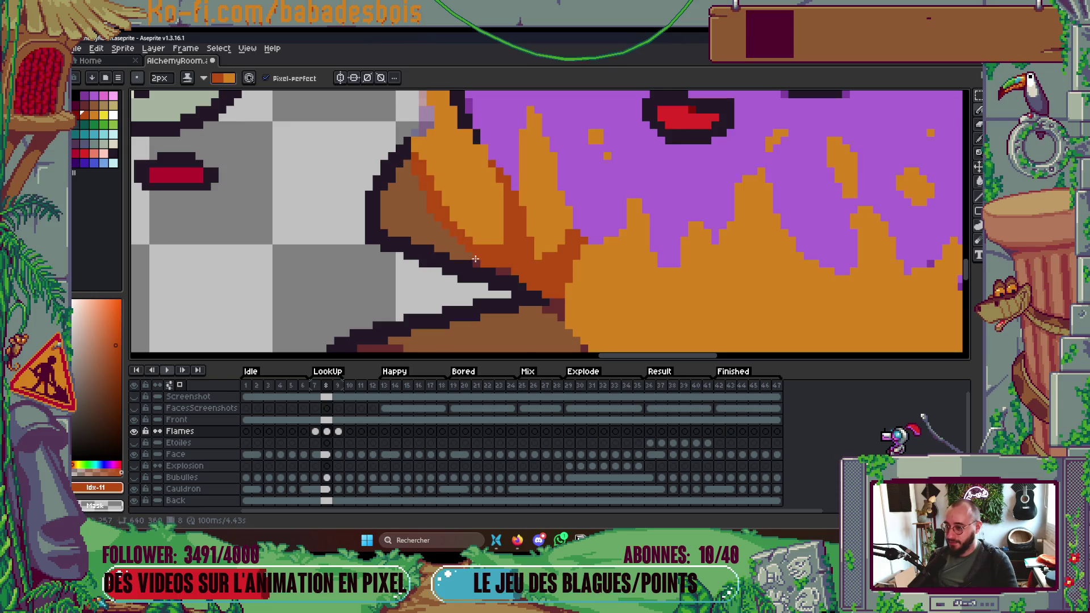
pyautogui.scroll(-3, 514, 213)
pyautogui.scroll(3, 718, 240)
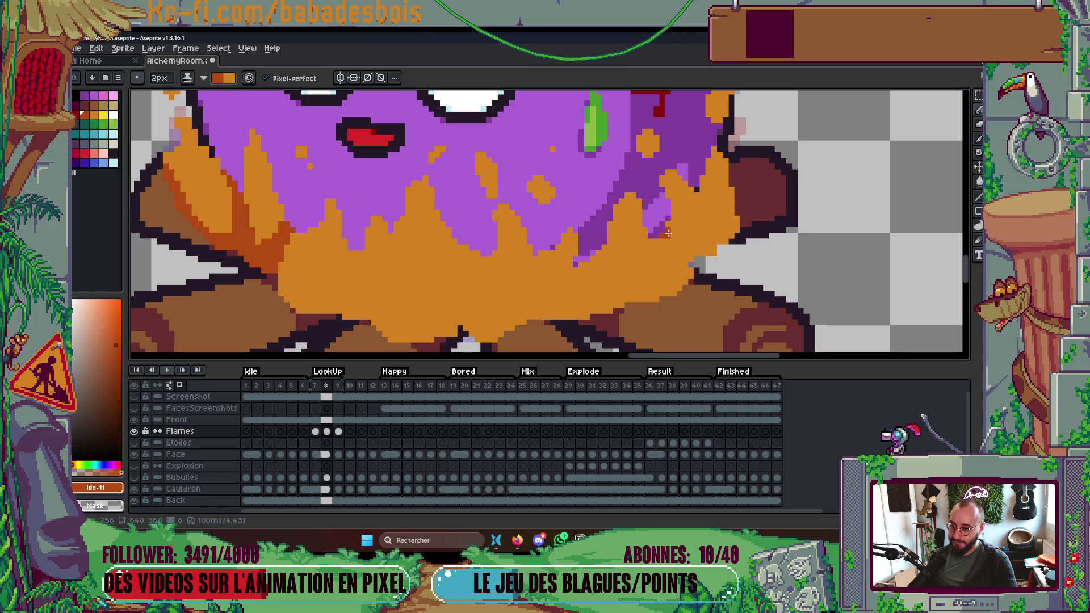
pyautogui.moveTo(668, 230)
pyautogui.mouseDown()
pyautogui.moveTo(648, 270)
pyautogui.moveTo(658, 241)
pyautogui.mouseUp()
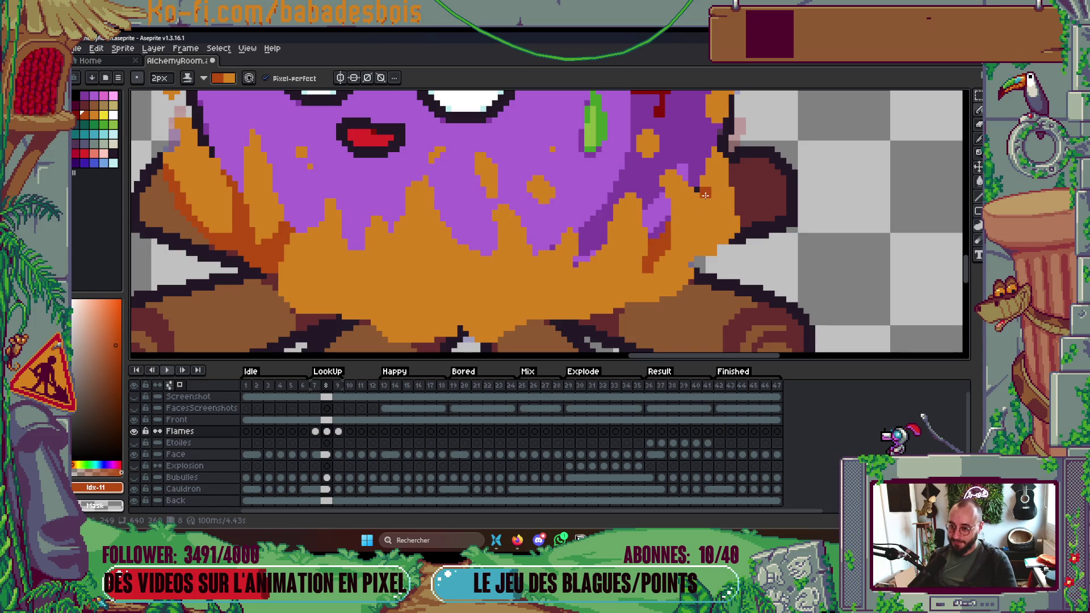
pyautogui.scroll(-4, 705, 193)
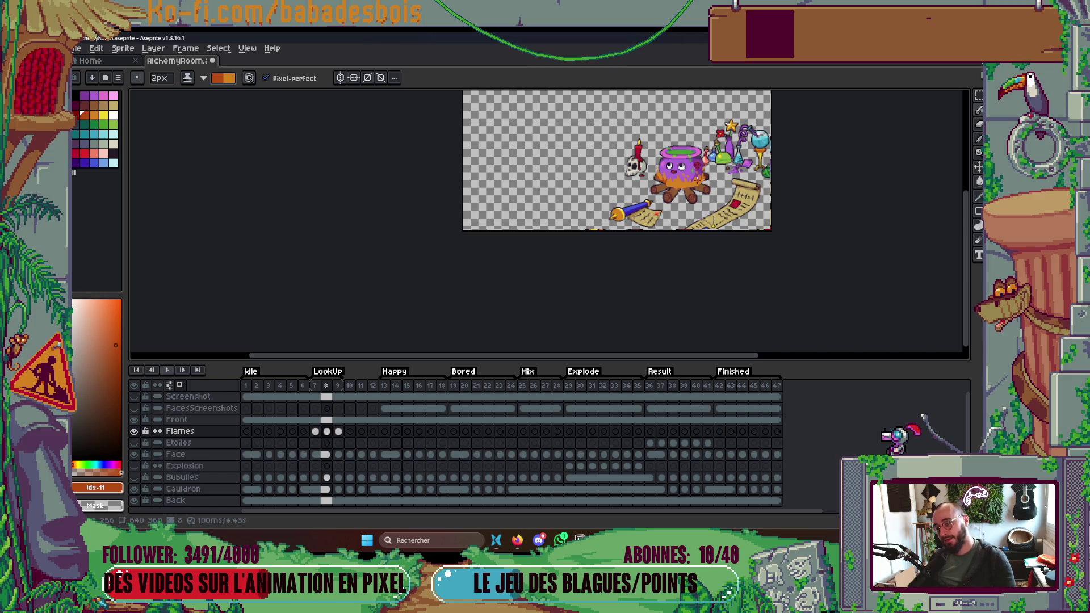
pyautogui.scroll(4, 679, 182)
# Paint dark orange streaks through the middle and right flames and along the flame edge.
pyautogui.moveTo(646, 211)
pyautogui.mouseDown()
pyautogui.moveTo(677, 177)
pyautogui.moveTo(665, 262)
pyautogui.moveTo(623, 277)
pyautogui.moveTo(670, 227)
pyautogui.mouseUp()
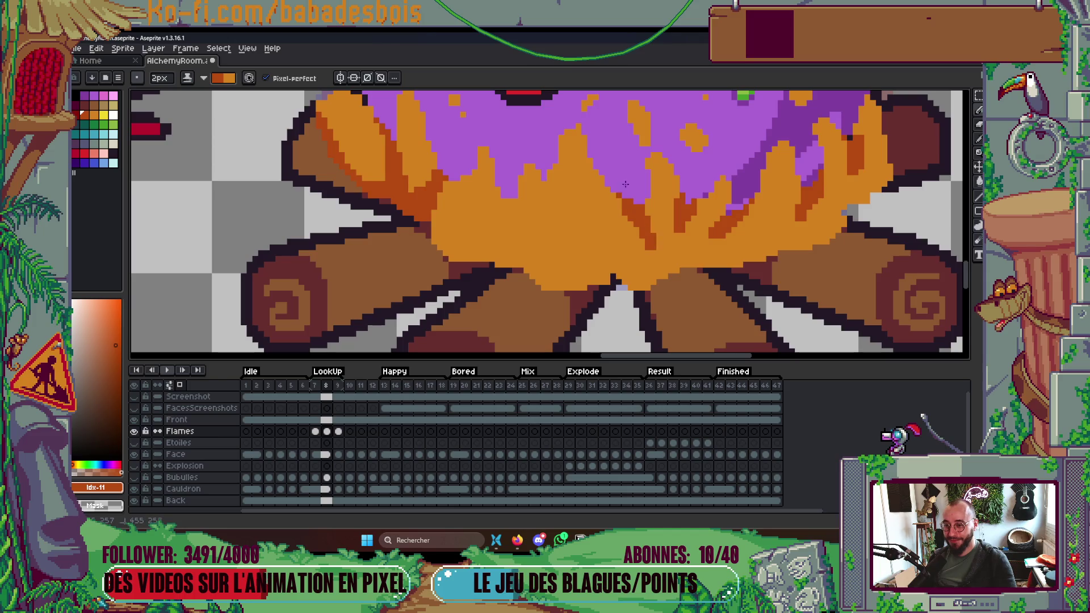
pyautogui.moveTo(625, 192)
pyautogui.mouseDown()
pyautogui.moveTo(621, 259)
pyautogui.moveTo(631, 201)
pyautogui.moveTo(616, 220)
pyautogui.mouseUp()
pyautogui.moveTo(551, 176); pyautogui.dragTo(557, 285)
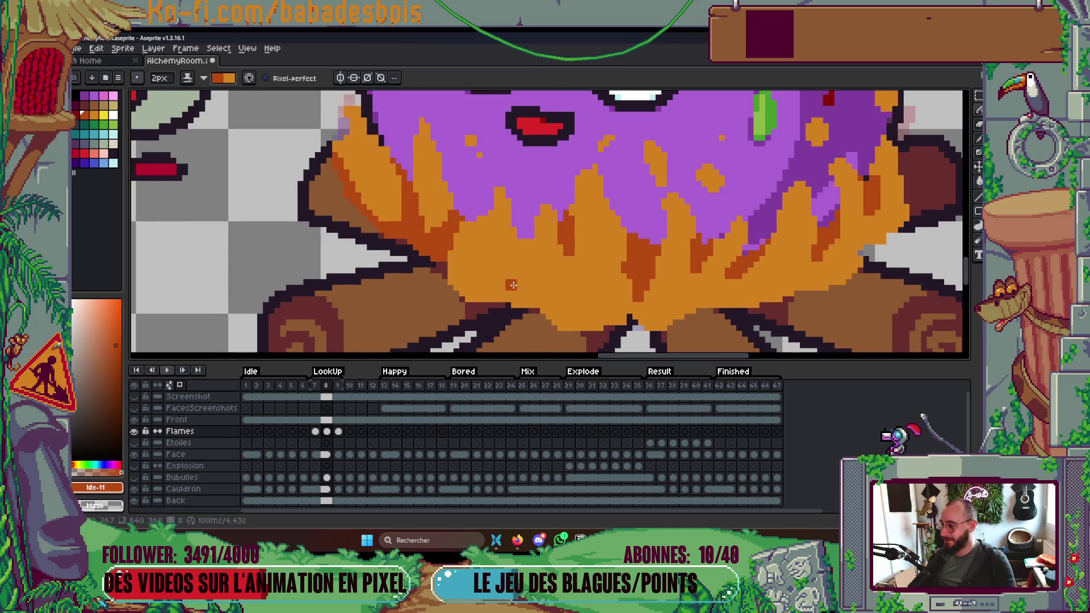
pyautogui.moveTo(535, 240); pyautogui.dragTo(533, 269)
pyautogui.scroll(-5, 568, 227)
pyautogui.scroll(1, 625, 185)
pyautogui.scroll(1, 625, 185)
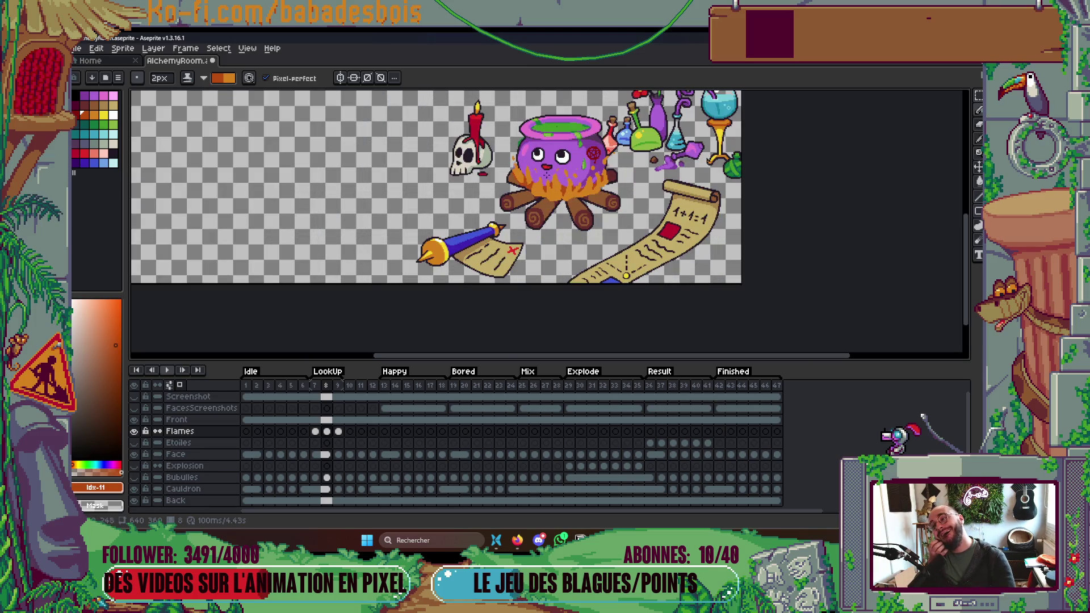
pyautogui.scroll(2, 491, 224)
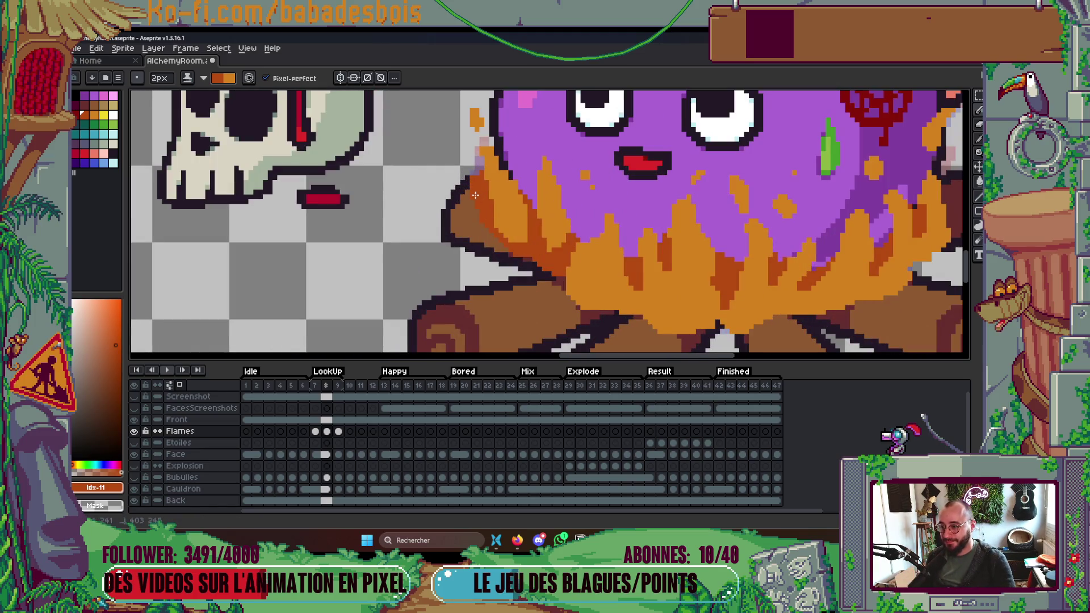
pyautogui.scroll(-3, 475, 195)
pyautogui.scroll(4, 603, 303)
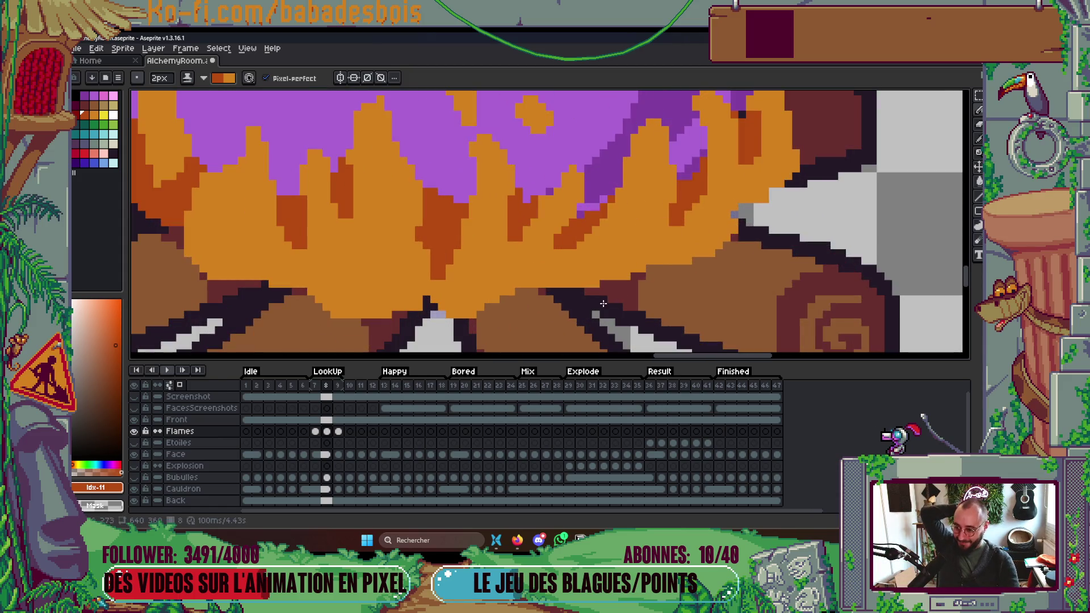
pyautogui.moveTo(658, 246)
pyautogui.mouseDown()
pyautogui.moveTo(577, 284)
pyautogui.moveTo(445, 300)
pyautogui.moveTo(450, 314)
pyautogui.mouseUp()
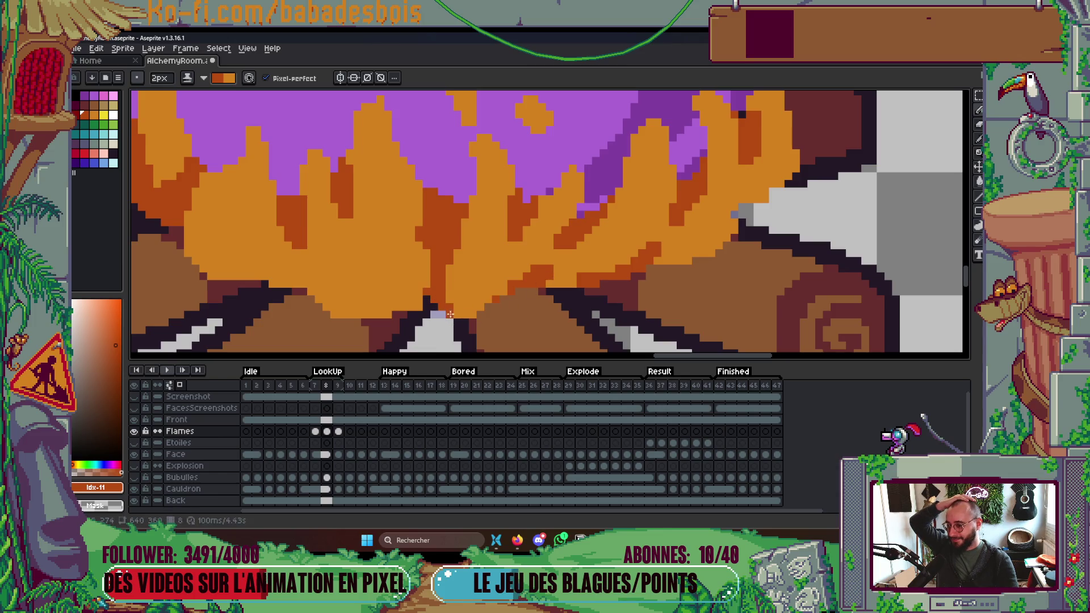
# Pan and zoom out to show the whole scene, then start animation playback.
pyautogui.moveTo(358, 325); pyautogui.dragTo(423, 306)
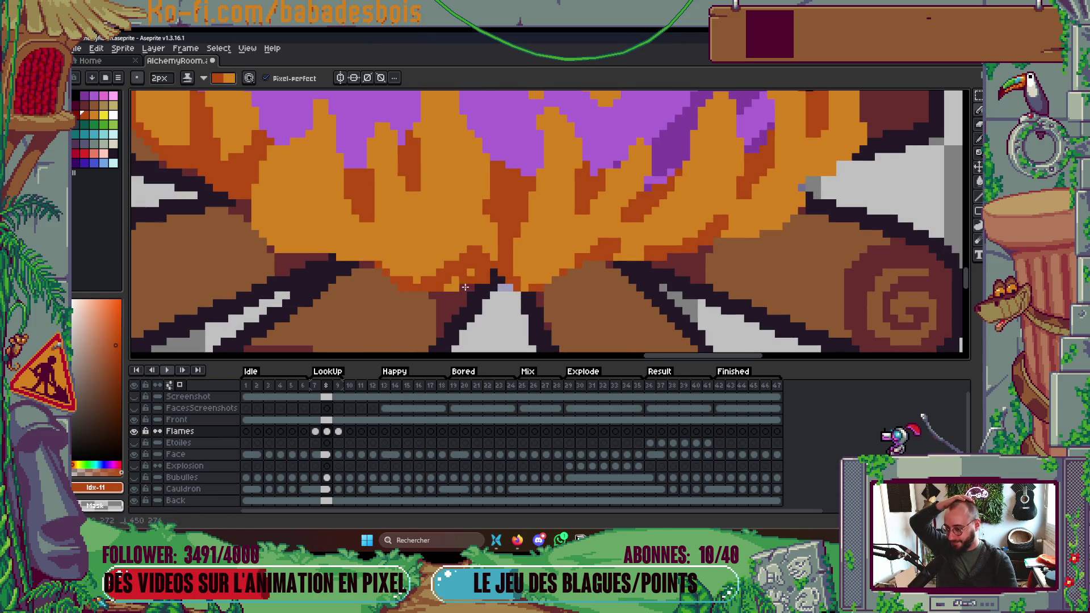
pyautogui.scroll(-2, 393, 248)
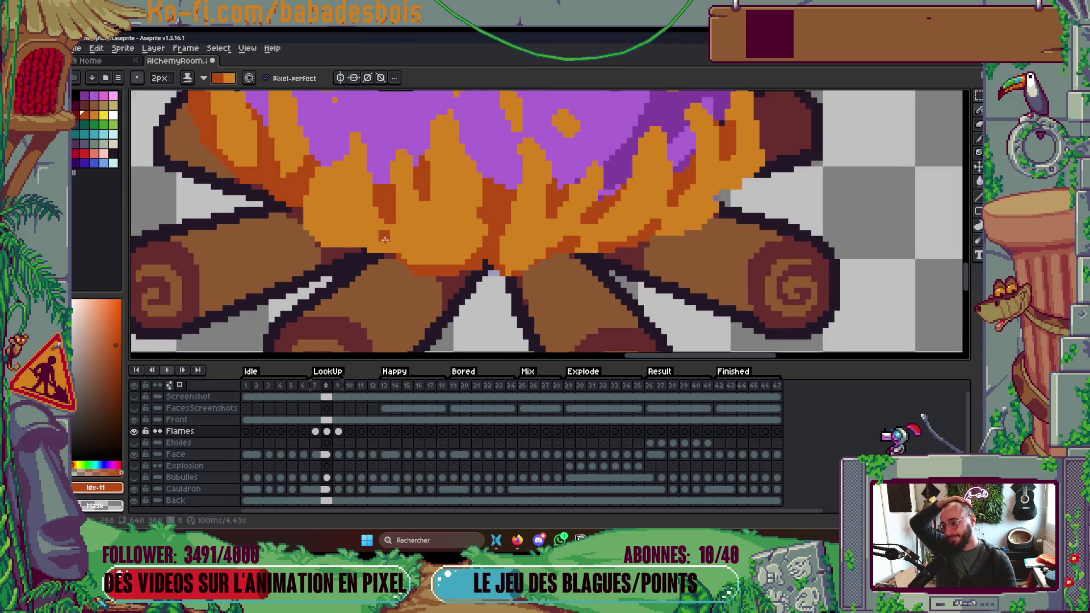
pyautogui.scroll(-3, 392, 248)
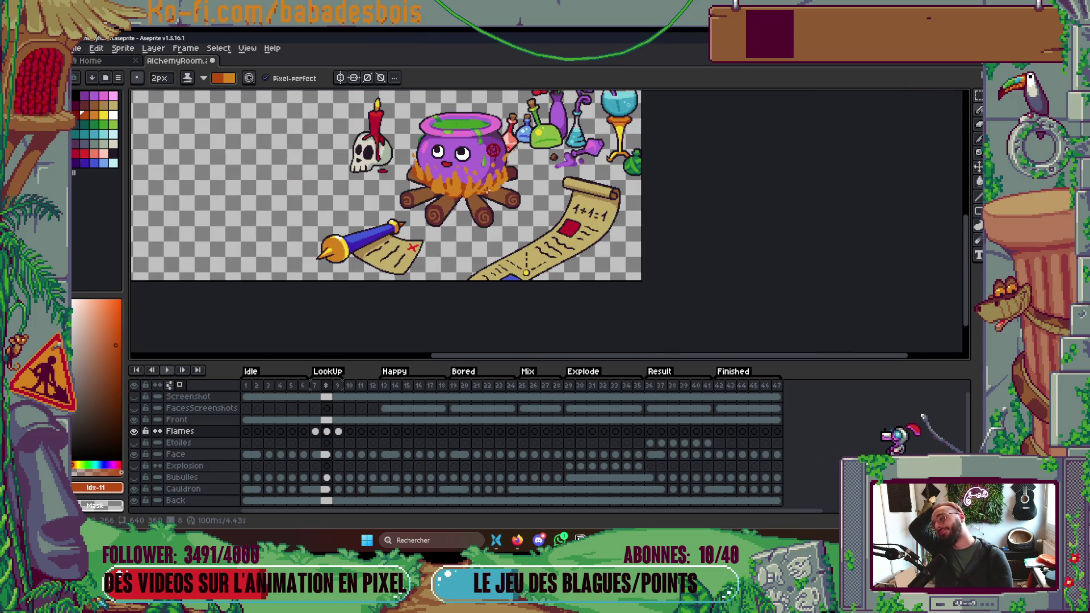
pyautogui.press('Return')
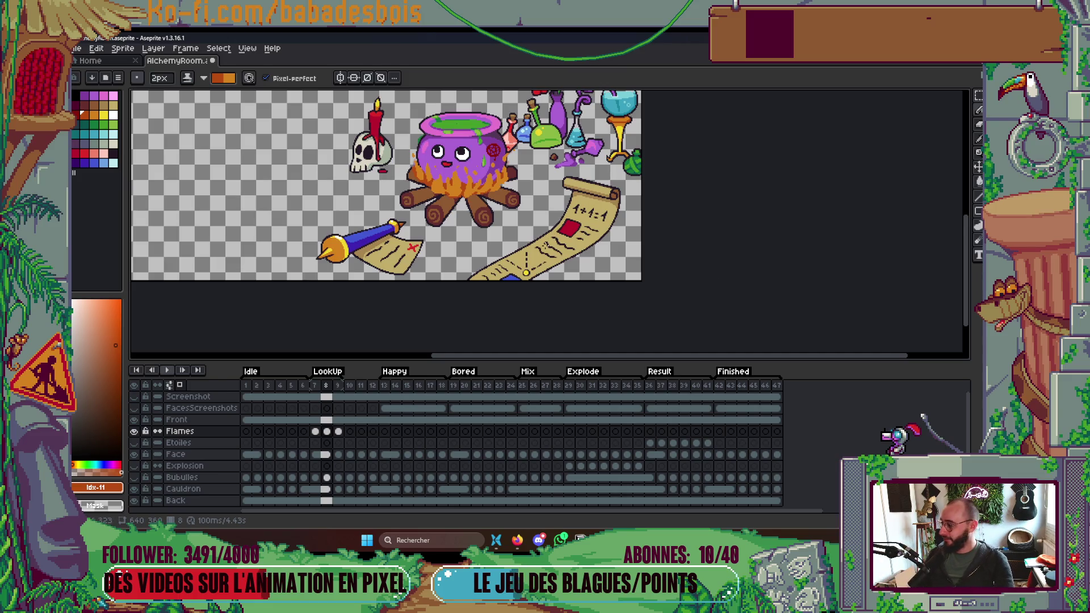
# Watch the shaded flames animate while adjusting the canvas view.
pyautogui.moveTo(403, 187); pyautogui.dragTo(459, 207)
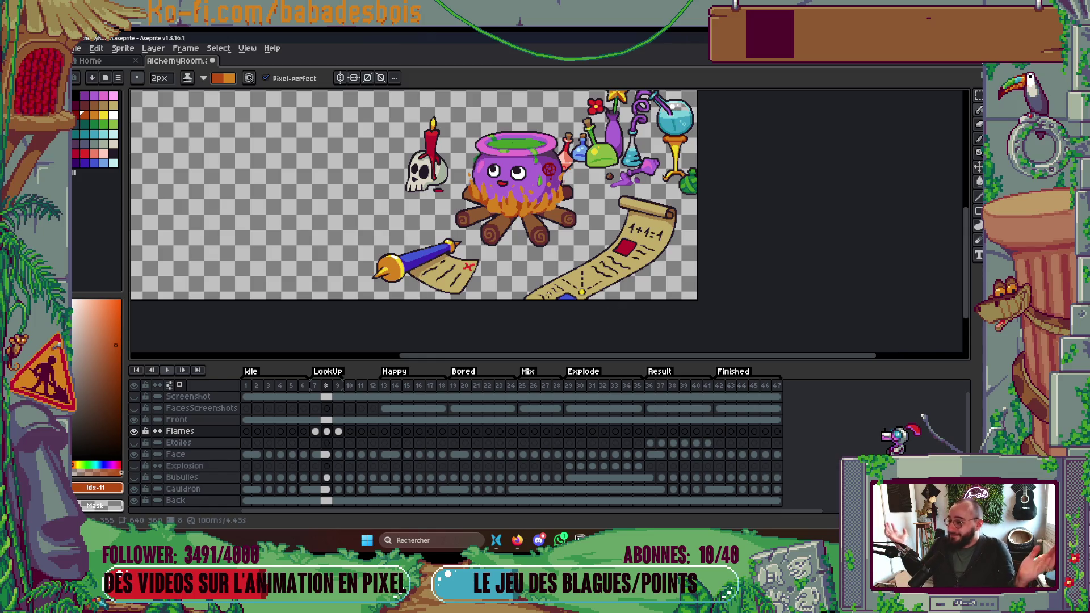
# Zoom in on the left flames and dab a dark orange pixel block.
pyautogui.scroll(6, 544, 248)
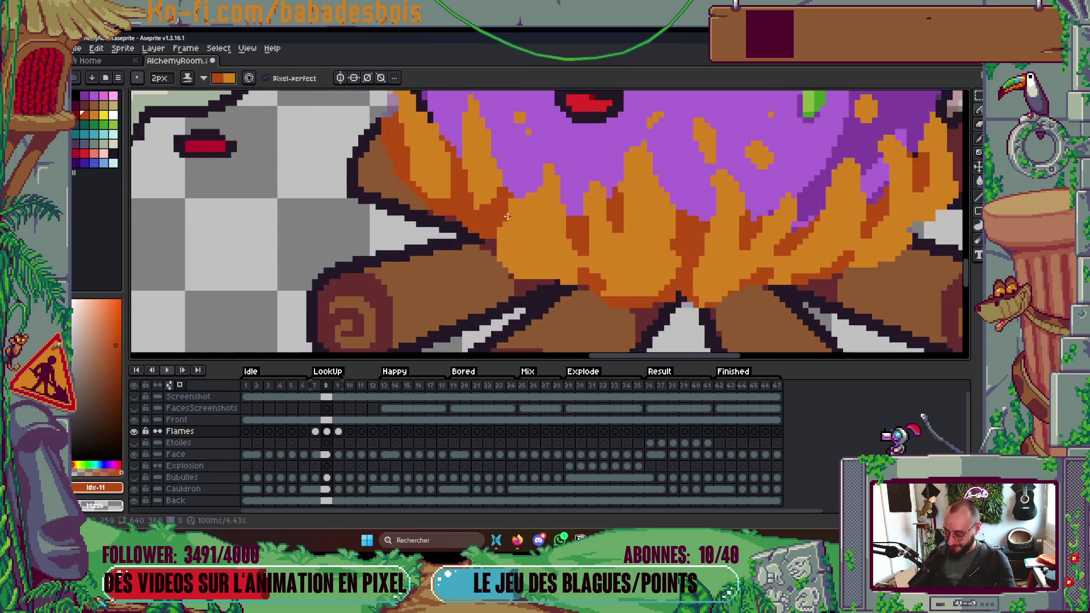
pyautogui.moveTo(498, 213); pyautogui.dragTo(536, 297)
pyautogui.click(534, 283)
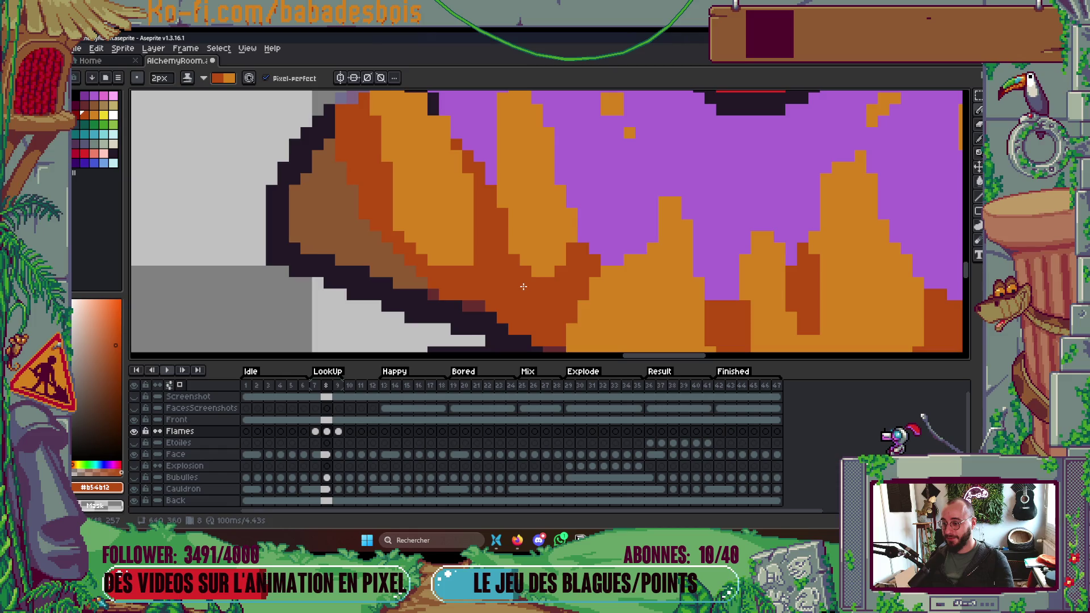
pyautogui.scroll(-5, 480, 275)
pyautogui.scroll(4, 543, 243)
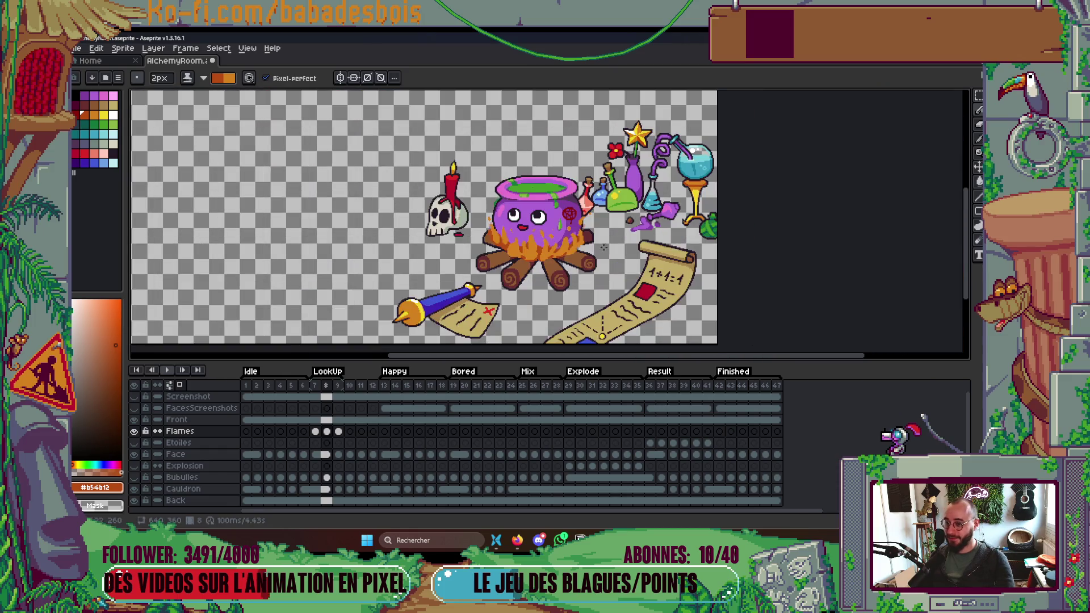
pyautogui.scroll(3, 568, 215)
# Eyedrop orange from the canvas, repaint the log-edge pixels, and save AlchemyRoom.aseprite.
pyautogui.press('alt')
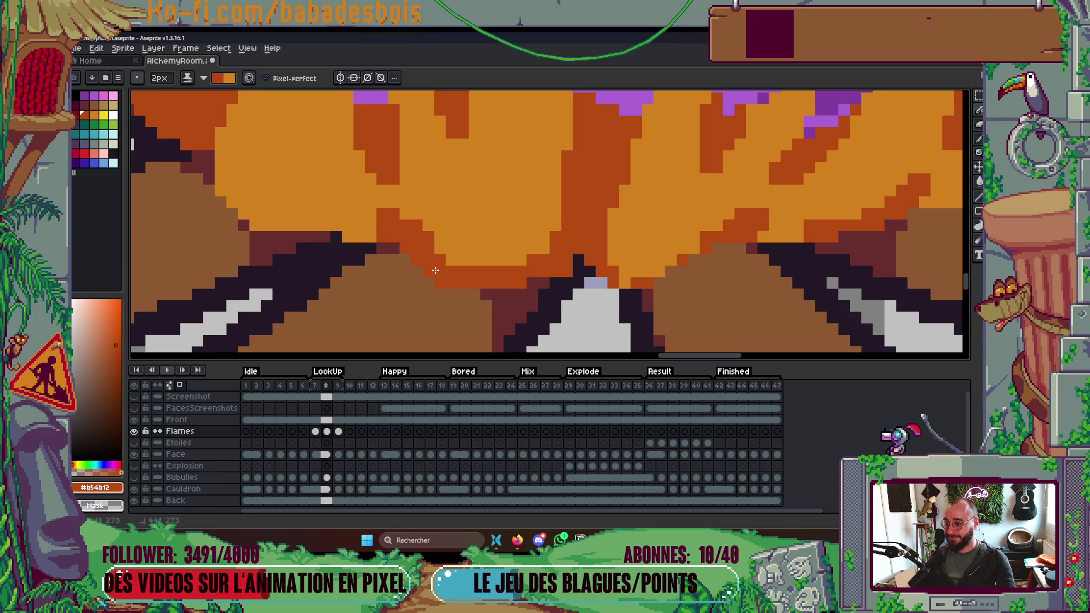
pyautogui.scroll(-2, 439, 263)
pyautogui.scroll(3, 400, 260)
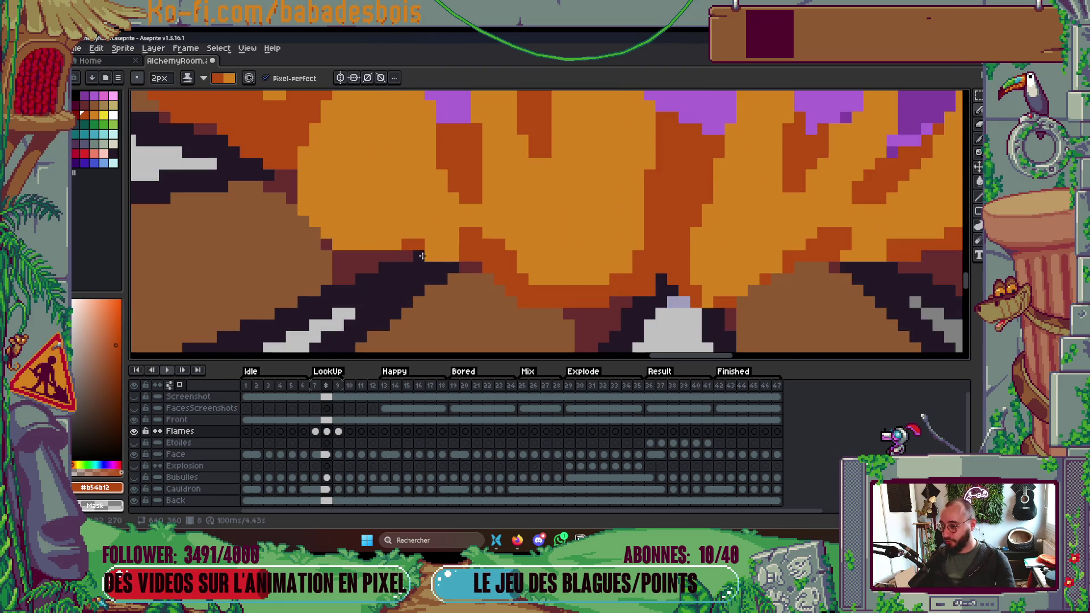
pyautogui.moveTo(436, 262); pyautogui.dragTo(457, 253)
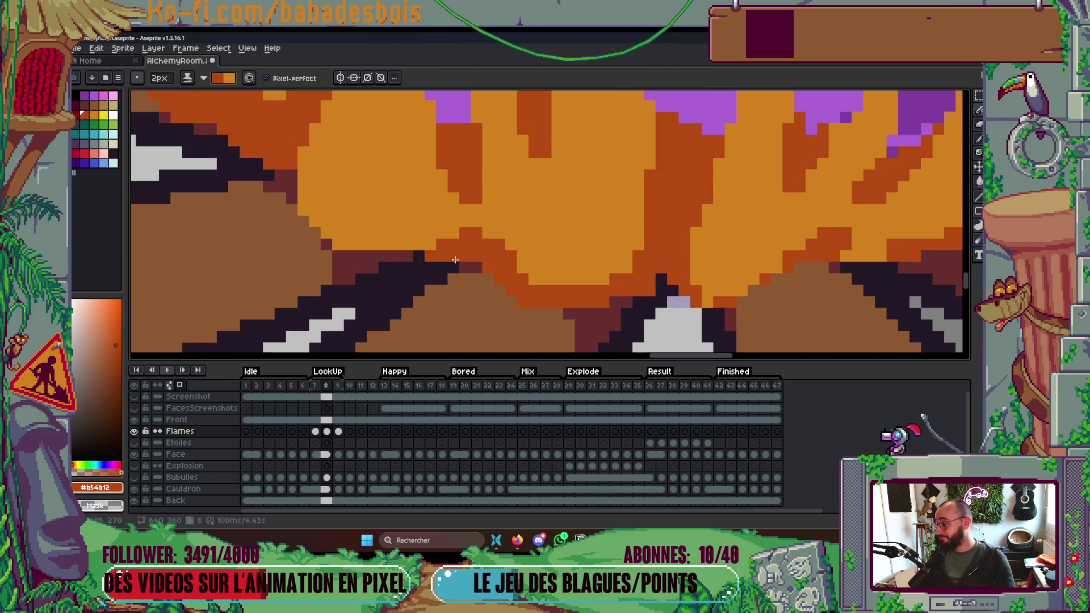
pyautogui.scroll(-3, 455, 259)
pyautogui.scroll(2, 517, 229)
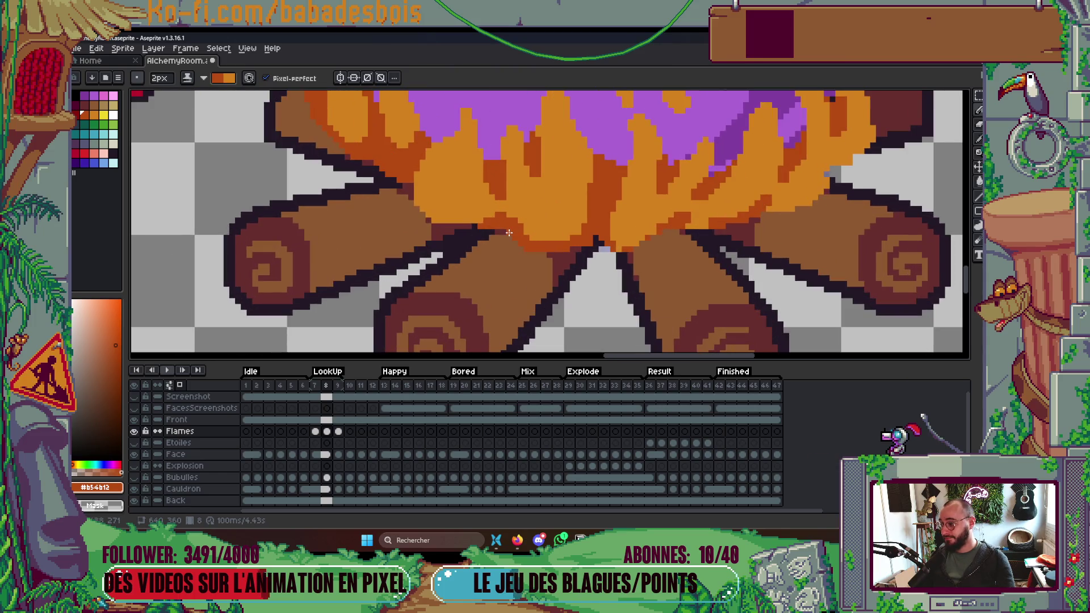
pyautogui.scroll(2, 596, 231)
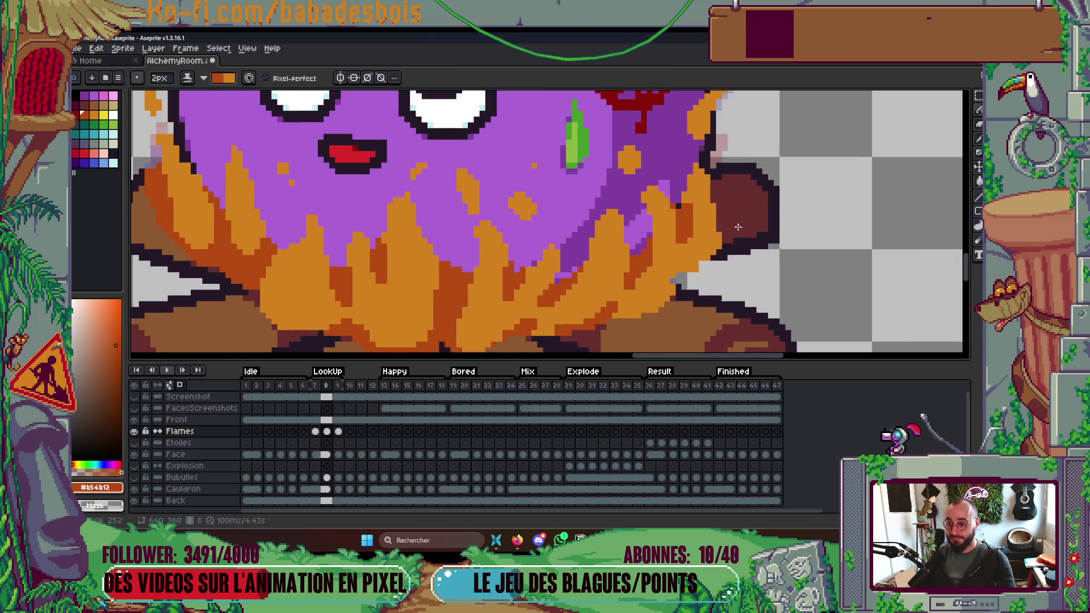
pyautogui.scroll(-3, 689, 193)
pyautogui.scroll(3, 689, 222)
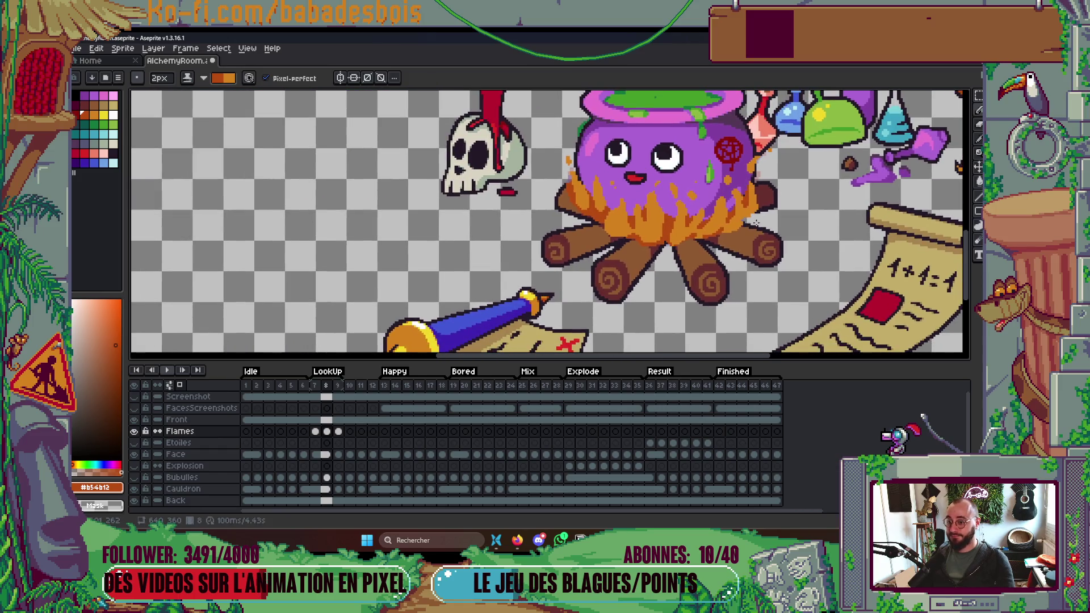
pyautogui.scroll(1, 689, 222)
pyautogui.scroll(-4, 752, 258)
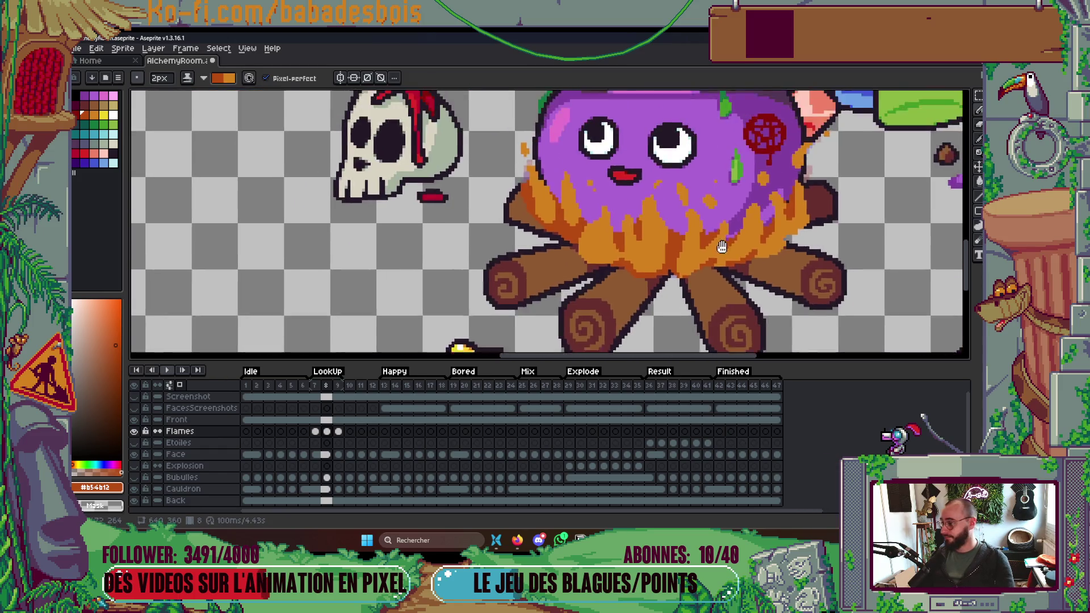
pyautogui.hotkey('ctrl', 's')
pyautogui.scroll(3, 753, 255)
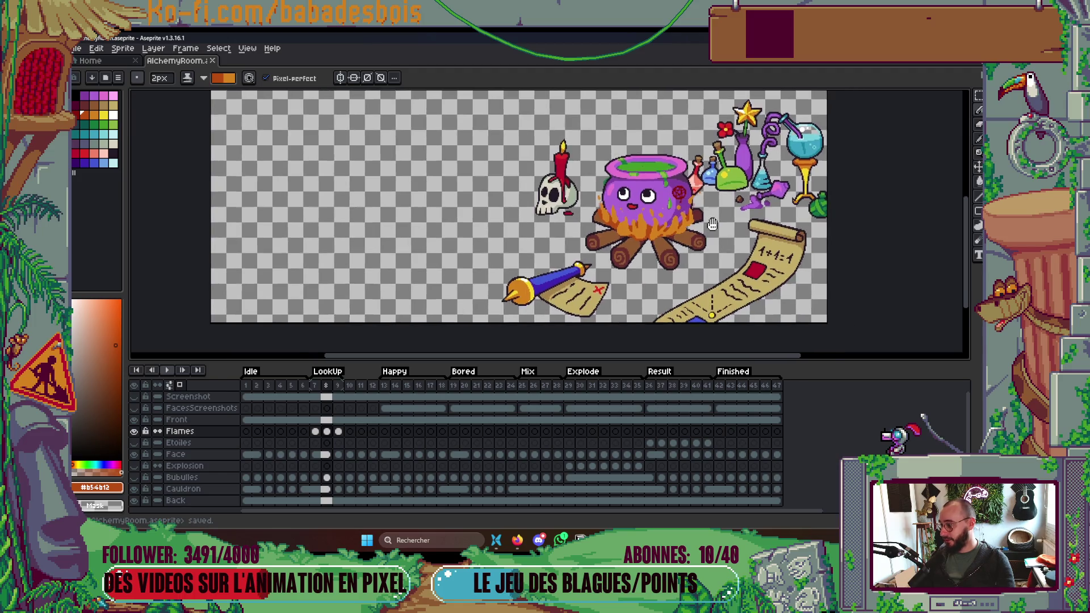
# Recentre the view on the cauldron and hide the timeline with Tab.
pyautogui.moveTo(647, 203); pyautogui.dragTo(647, 254)
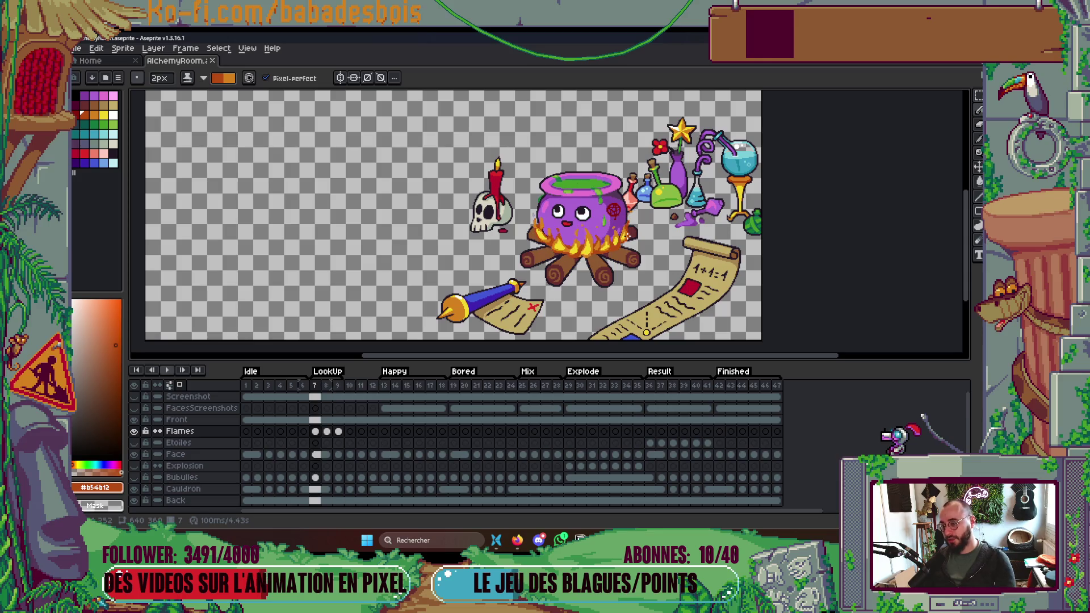
pyautogui.moveTo(631, 230)
pyautogui.mouseDown()
pyautogui.moveTo(654, 214)
pyautogui.moveTo(657, 239)
pyautogui.moveTo(689, 242)
pyautogui.mouseUp()
pyautogui.press('Tab')
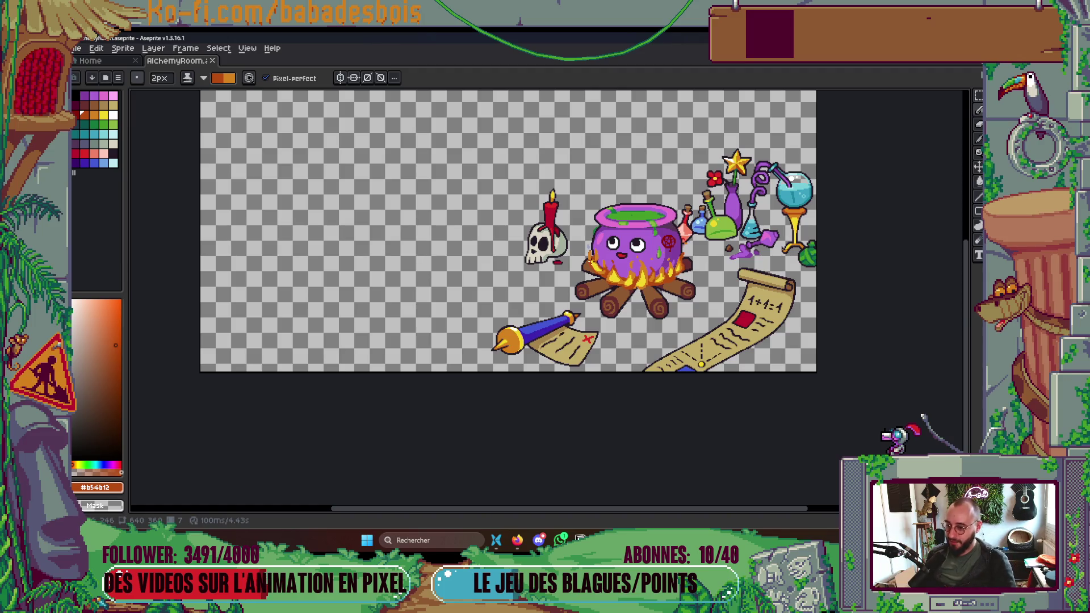
# Add two dark-orange pixels and a short dark-orange stroke to the cauldron's left flame.
pyautogui.scroll(5, 596, 260)
pyautogui.scroll(2, 600, 244)
pyautogui.click(530, 250)
pyautogui.click(543, 214)
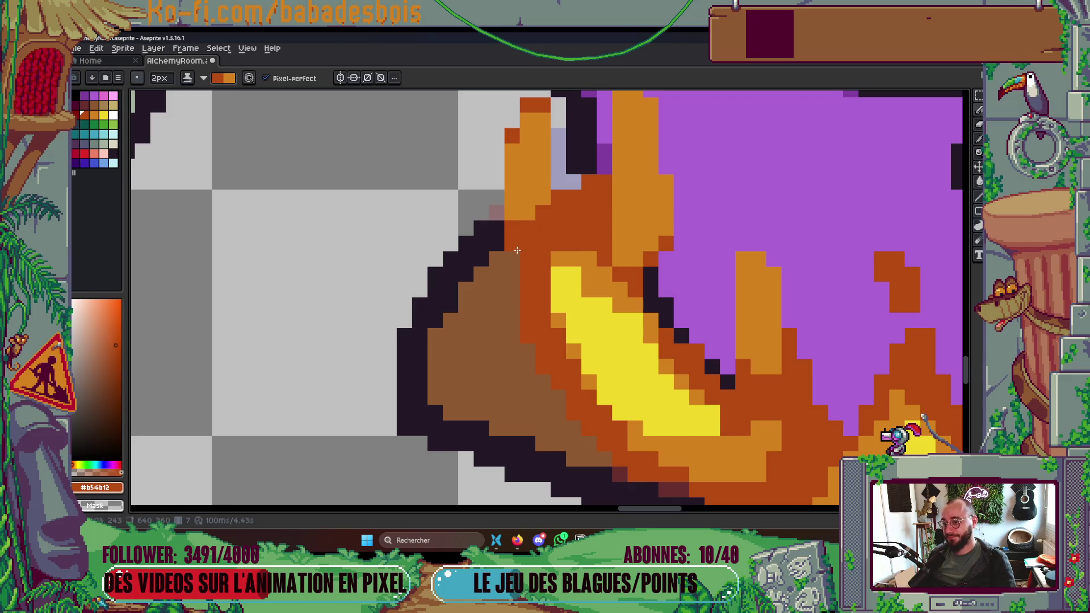
pyautogui.scroll(-5, 537, 260)
pyautogui.scroll(4, 568, 264)
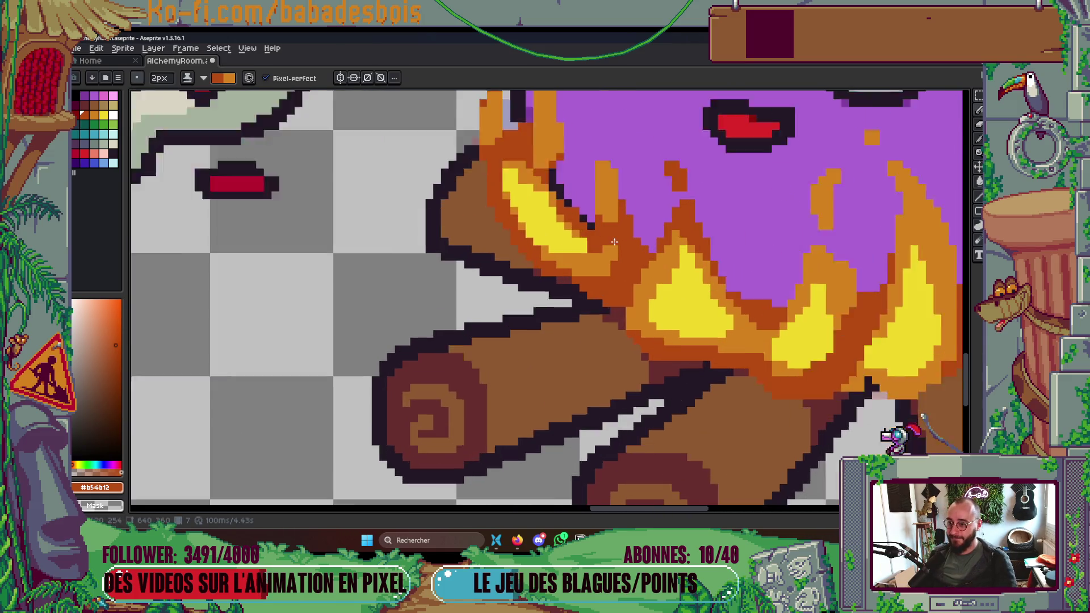
pyautogui.scroll(-5, 618, 268)
pyautogui.scroll(3, 625, 223)
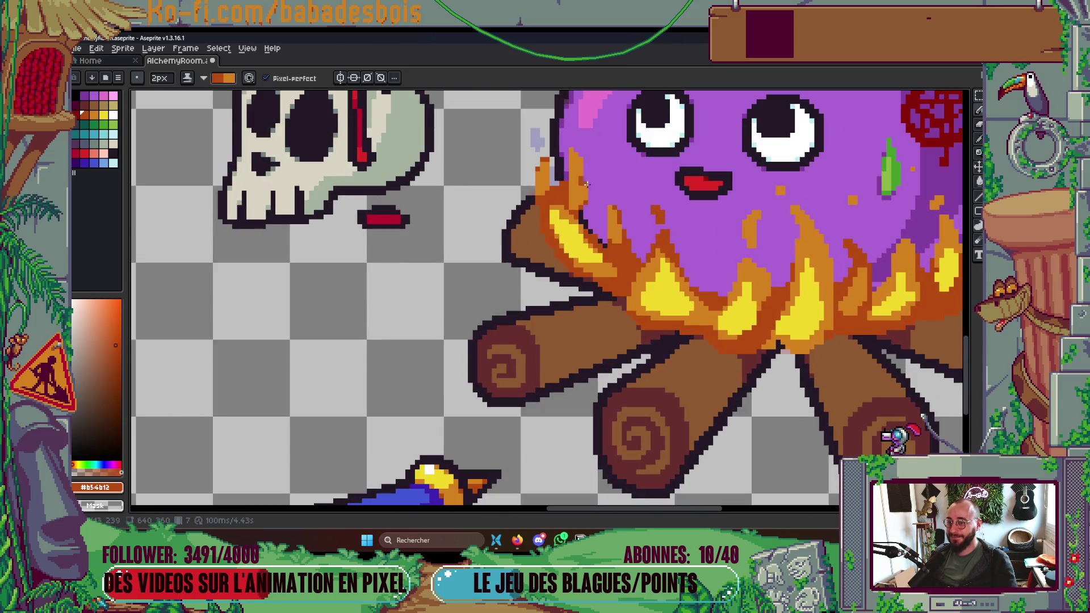
pyautogui.scroll(-4, 587, 184)
pyautogui.scroll(5, 565, 217)
pyautogui.moveTo(565, 216)
pyautogui.mouseDown()
pyautogui.moveTo(561, 193)
pyautogui.moveTo(566, 252)
pyautogui.moveTo(511, 258)
pyautogui.moveTo(499, 307)
pyautogui.mouseUp()
pyautogui.scroll(-5, 526, 289)
pyautogui.scroll(4, 568, 238)
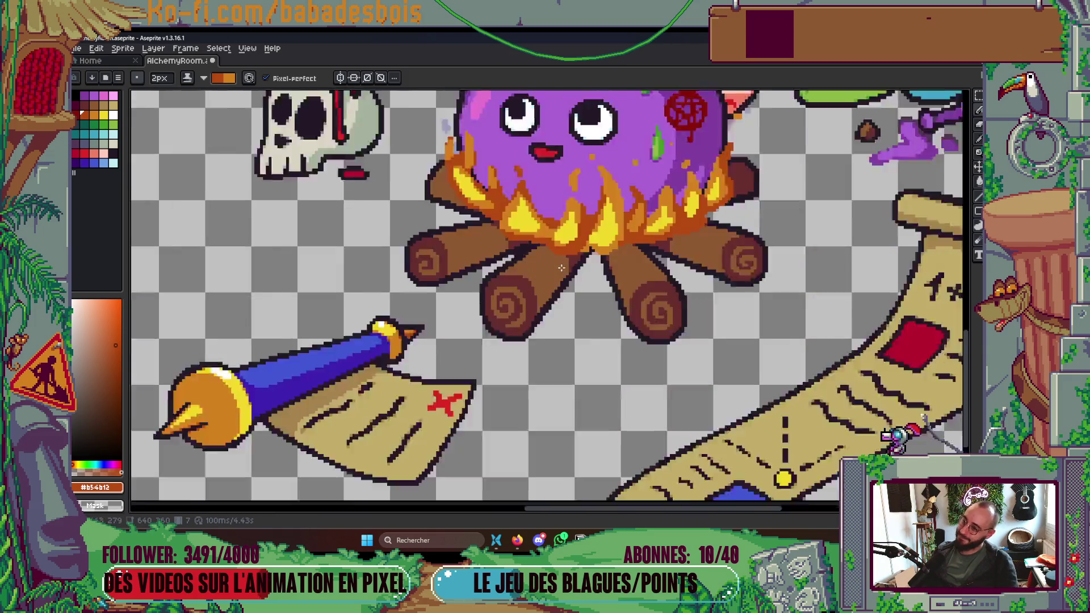
pyautogui.scroll(-2, 628, 195)
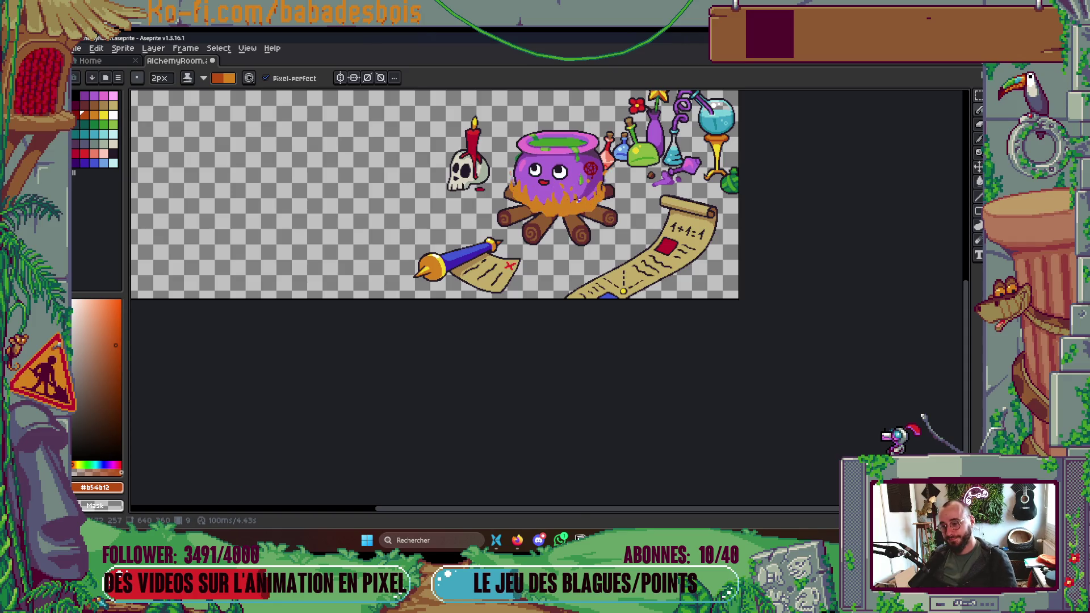
# Paint dark-orange shading strokes across the central, right and lower campfire flames.
pyautogui.scroll(3, 554, 209)
pyautogui.moveTo(554, 210)
pyautogui.mouseDown()
pyautogui.moveTo(545, 238)
pyautogui.moveTo(562, 213)
pyautogui.moveTo(592, 256)
pyautogui.mouseUp()
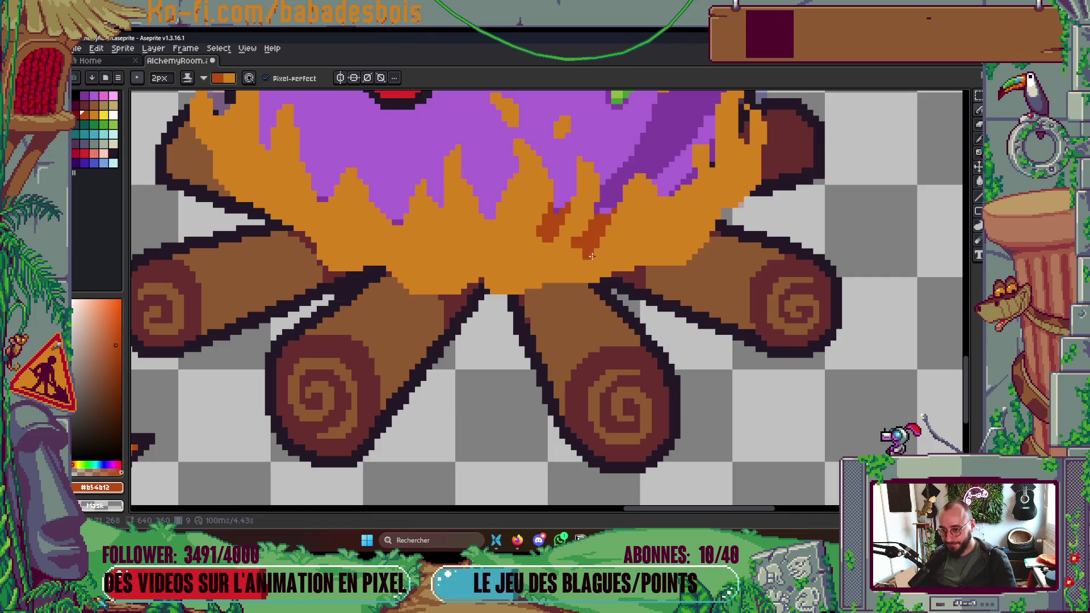
pyautogui.moveTo(665, 203)
pyautogui.mouseDown()
pyautogui.moveTo(642, 227)
pyautogui.moveTo(656, 234)
pyautogui.moveTo(694, 182)
pyautogui.moveTo(717, 208)
pyautogui.mouseUp()
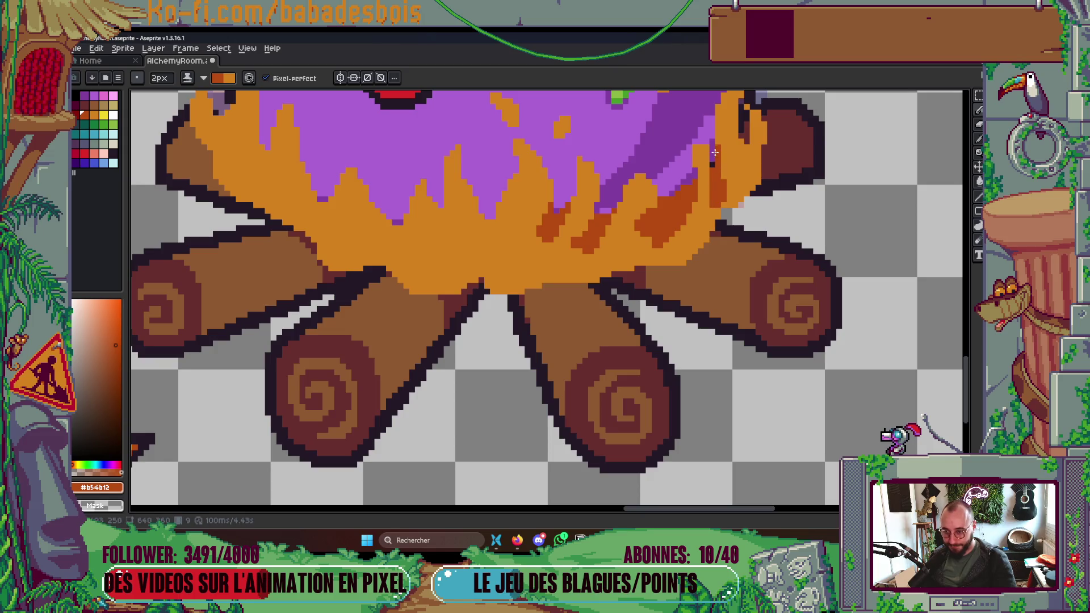
pyautogui.moveTo(622, 270); pyautogui.dragTo(679, 259)
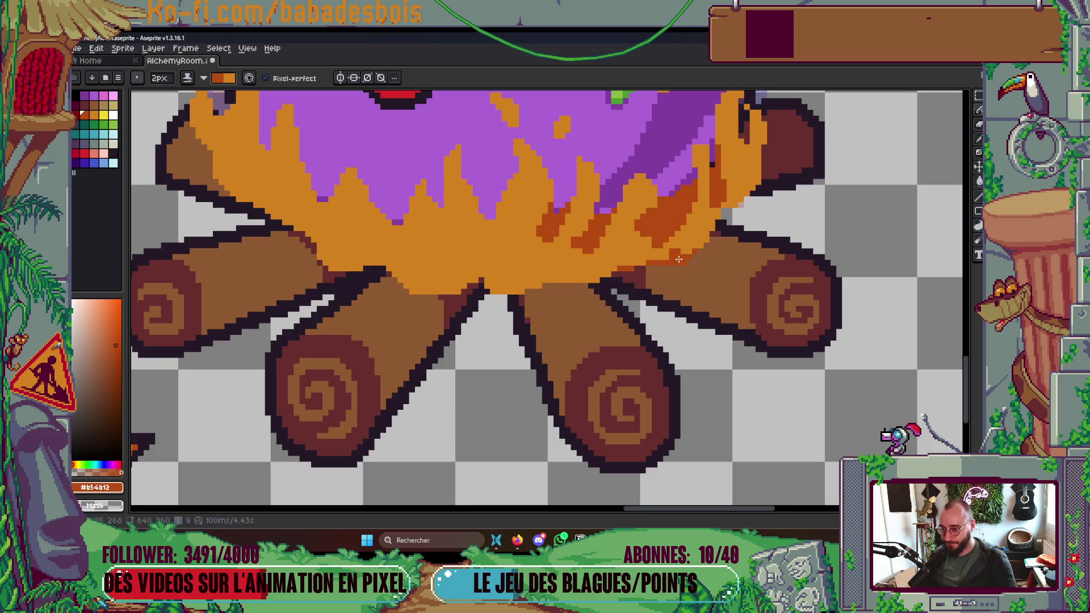
pyautogui.moveTo(583, 258); pyautogui.dragTo(561, 274)
pyautogui.moveTo(502, 244)
pyautogui.mouseDown()
pyautogui.moveTo(493, 224)
pyautogui.moveTo(531, 284)
pyautogui.moveTo(480, 227)
pyautogui.moveTo(540, 266)
pyautogui.moveTo(554, 238)
pyautogui.mouseUp()
pyautogui.moveTo(440, 219)
pyautogui.mouseDown()
pyautogui.moveTo(457, 250)
pyautogui.moveTo(448, 204)
pyautogui.mouseUp()
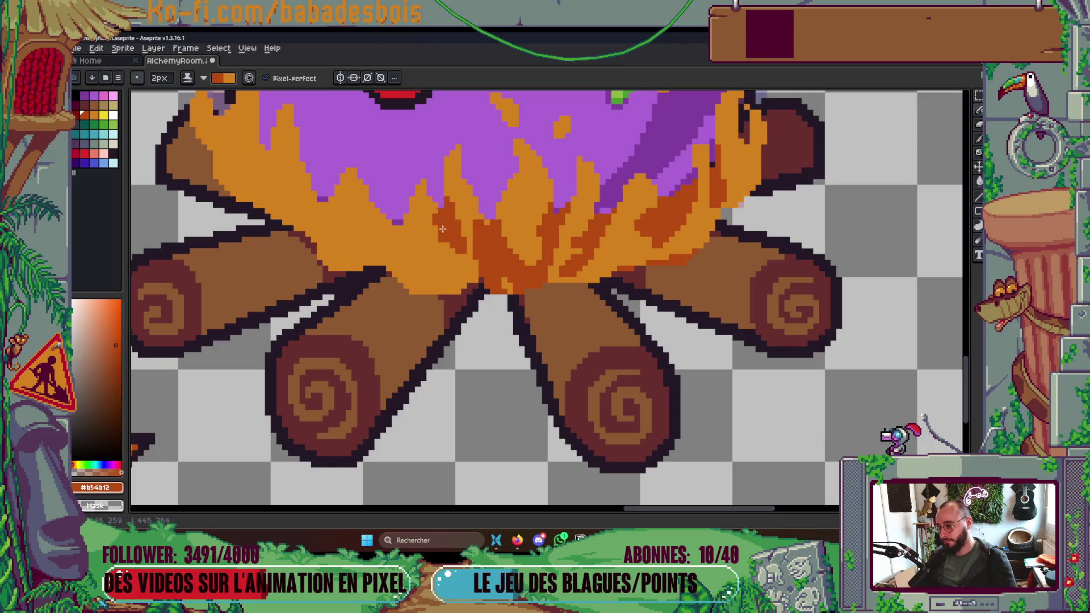
pyautogui.moveTo(399, 229)
pyautogui.mouseDown()
pyautogui.moveTo(389, 223)
pyautogui.moveTo(411, 285)
pyautogui.mouseUp()
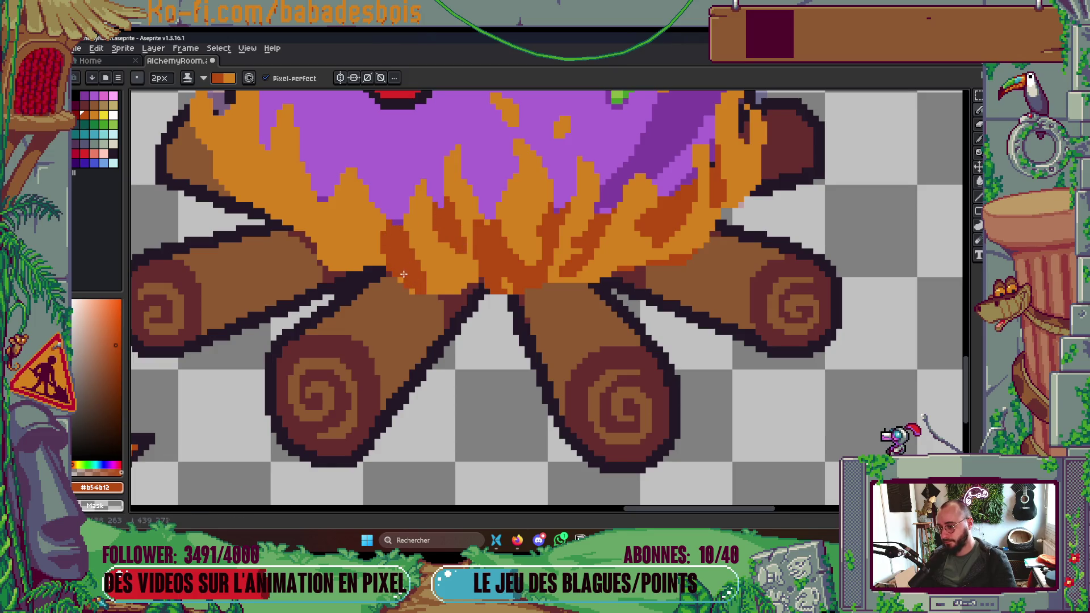
# Add darker orange strokes near the left log and down the left flame's edge.
pyautogui.scroll(-5, 653, 288)
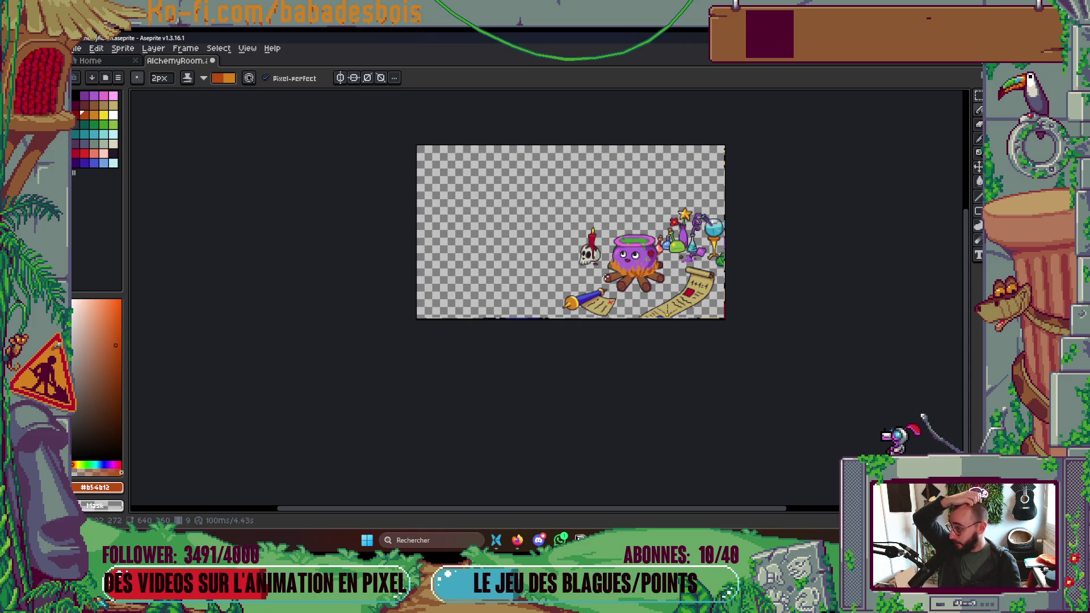
pyautogui.moveTo(603, 270); pyautogui.dragTo(570, 261)
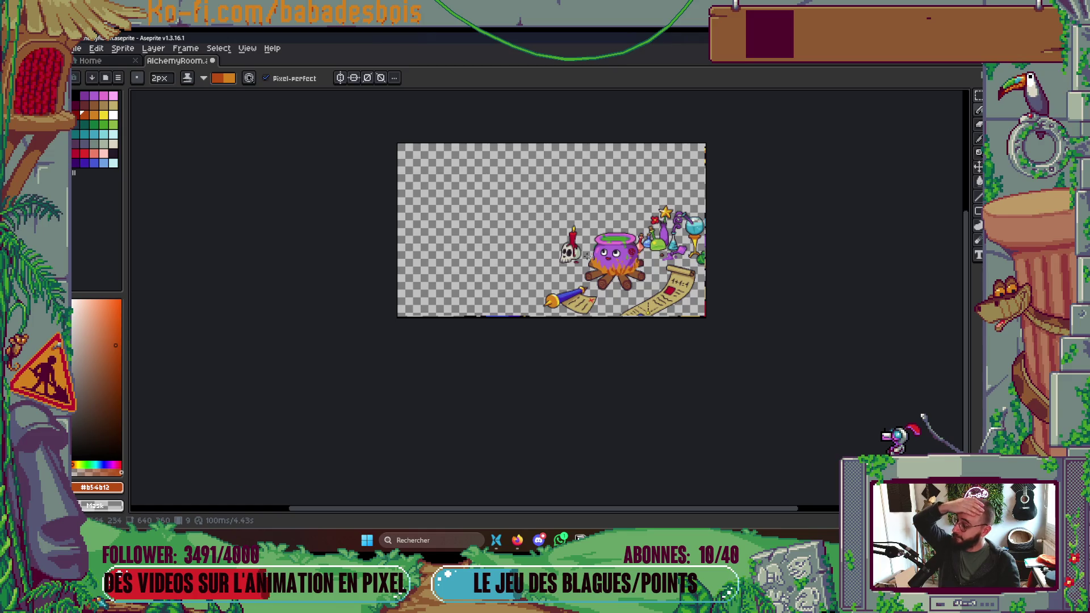
pyautogui.scroll(6, 608, 278)
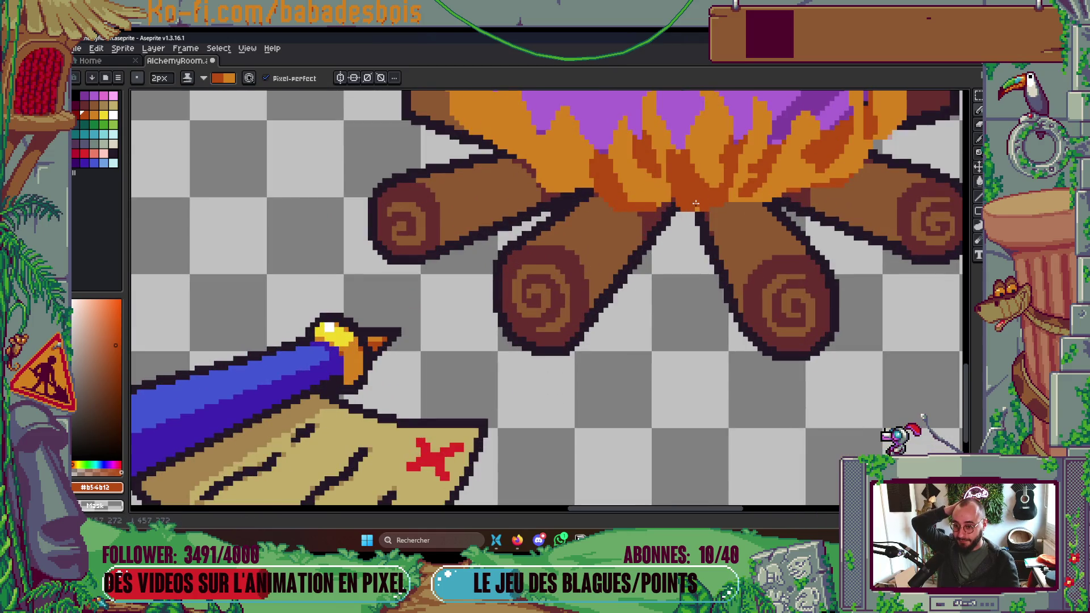
pyautogui.scroll(3, 696, 203)
pyautogui.moveTo(543, 239); pyautogui.dragTo(553, 279)
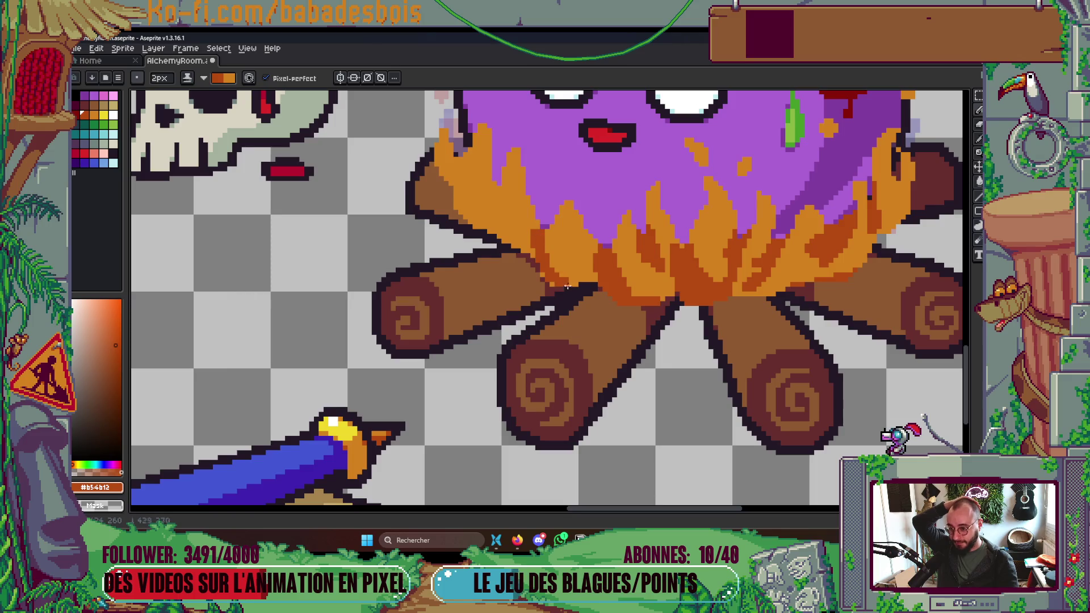
pyautogui.click(506, 224)
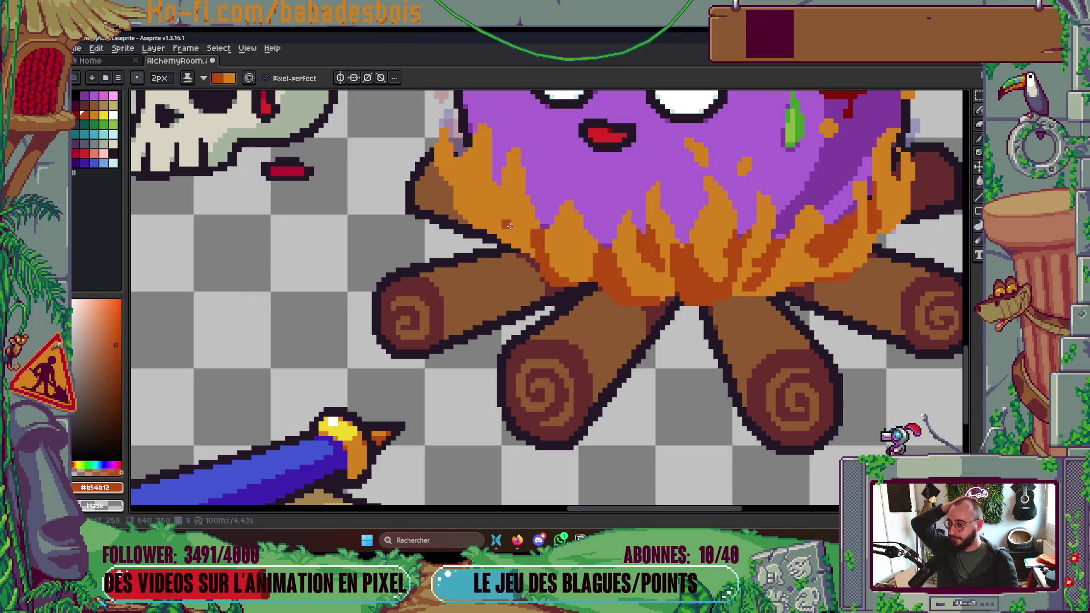
pyautogui.moveTo(495, 184)
pyautogui.mouseDown()
pyautogui.moveTo(510, 245)
pyautogui.moveTo(492, 204)
pyautogui.mouseUp()
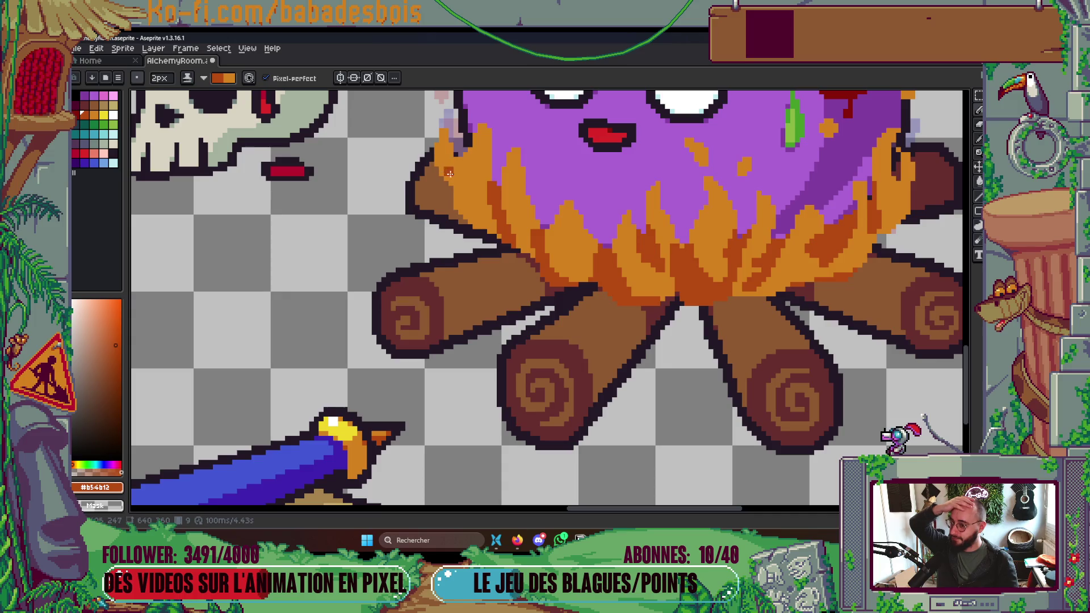
pyautogui.scroll(-3, 471, 340)
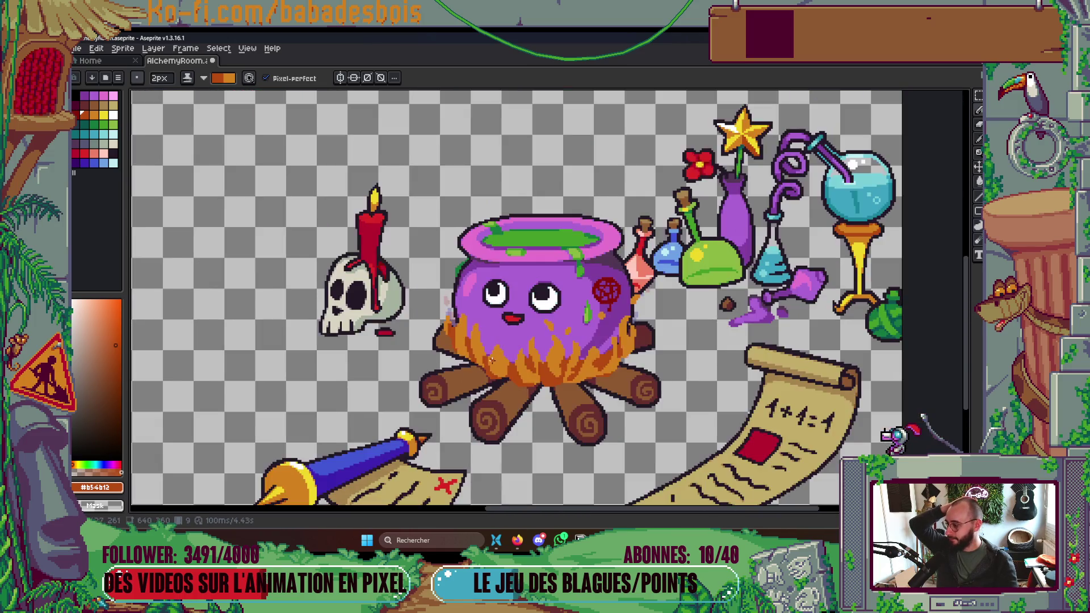
pyautogui.scroll(-3, 492, 360)
pyautogui.scroll(2, 511, 340)
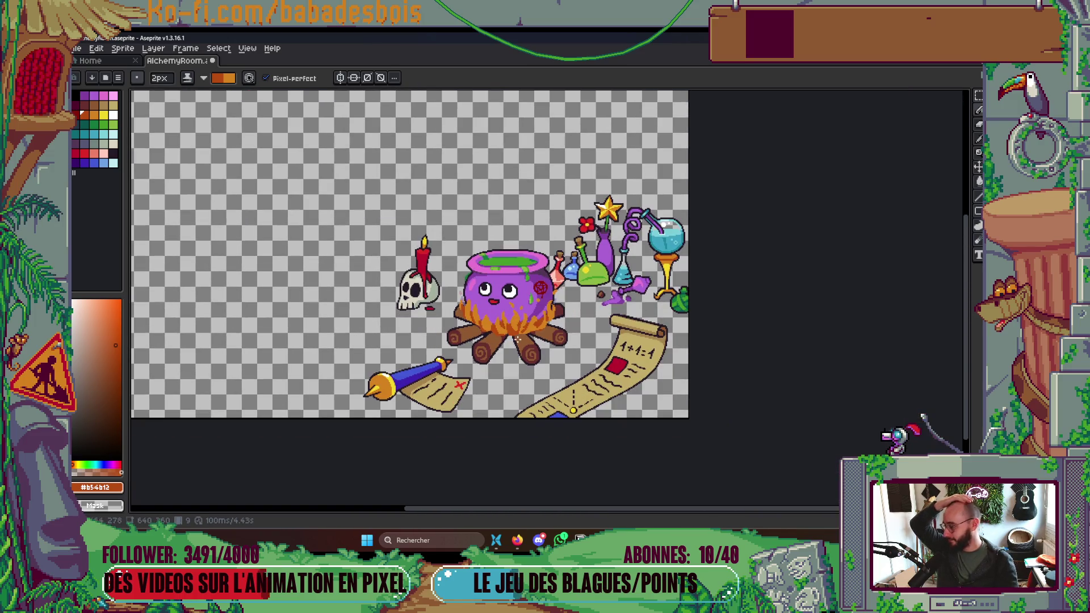
pyautogui.scroll(3, 558, 321)
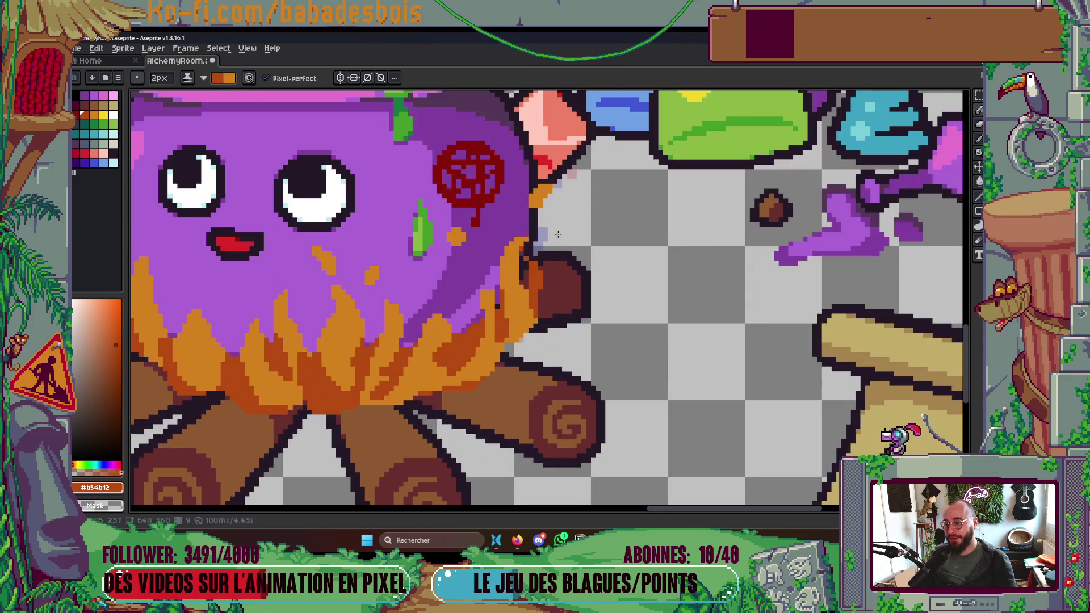
pyautogui.scroll(-5, 569, 266)
pyautogui.scroll(2, 554, 280)
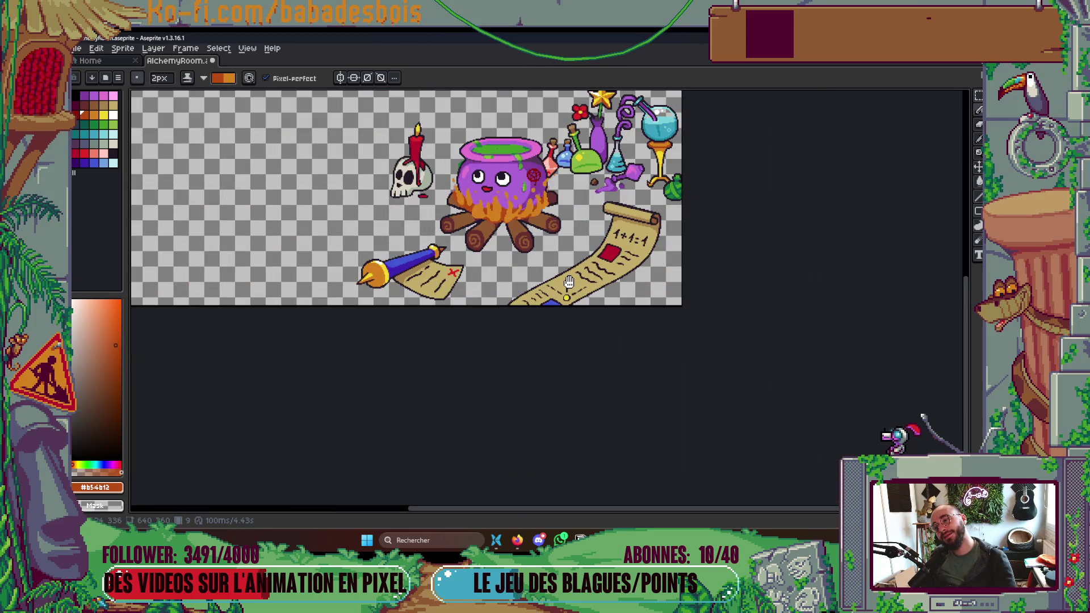
# Step to the next frame and back to compare the shaded flames.
pyautogui.moveTo(575, 316); pyautogui.dragTo(580, 348)
pyautogui.press('Right')
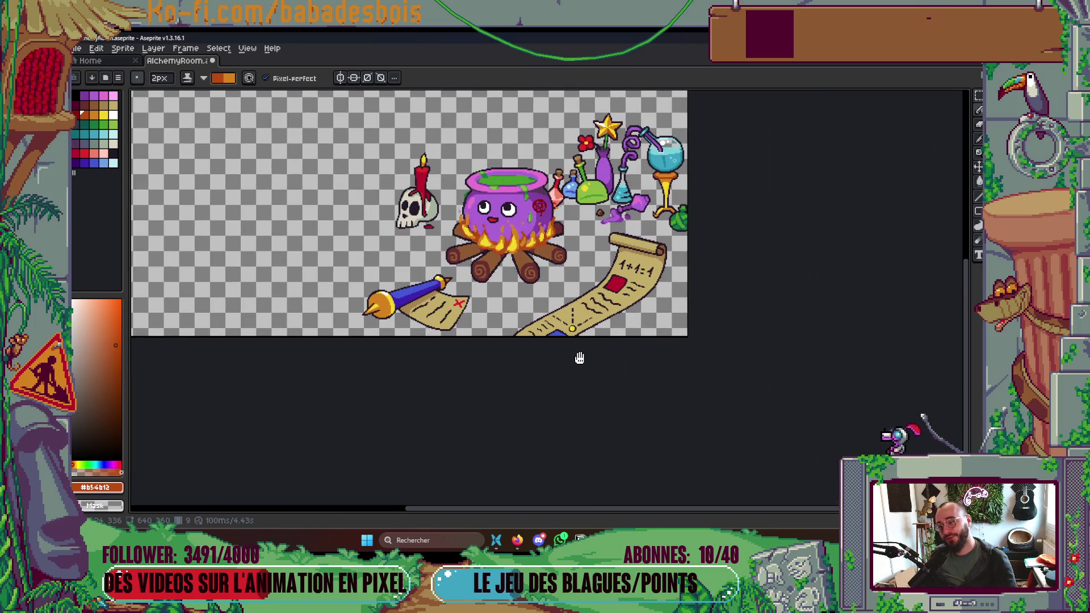
pyautogui.press('Left')
pyautogui.press('Left')
pyautogui.press('Left')
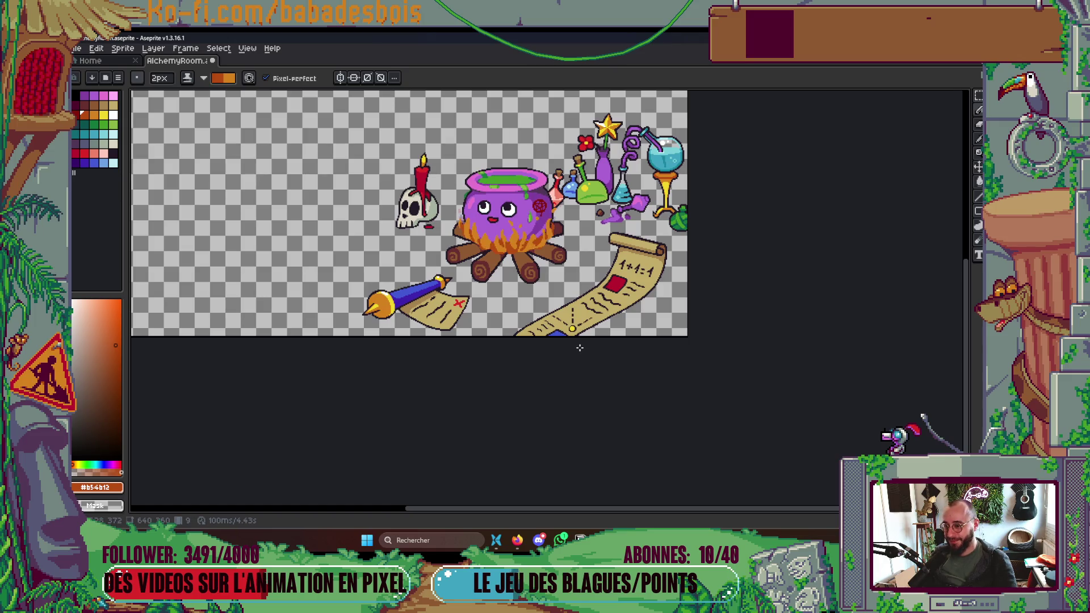
# Show the timeline again, preview the fire animation, and stop it on frame 8.
pyautogui.press('Tab')
pyautogui.press('Right')
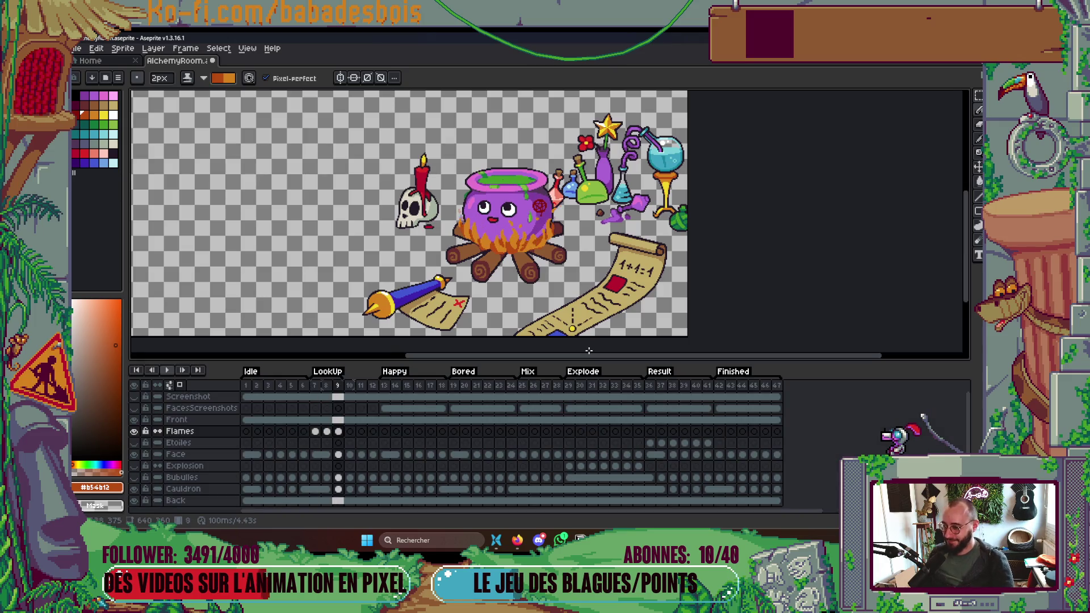
pyautogui.scroll(4, 496, 248)
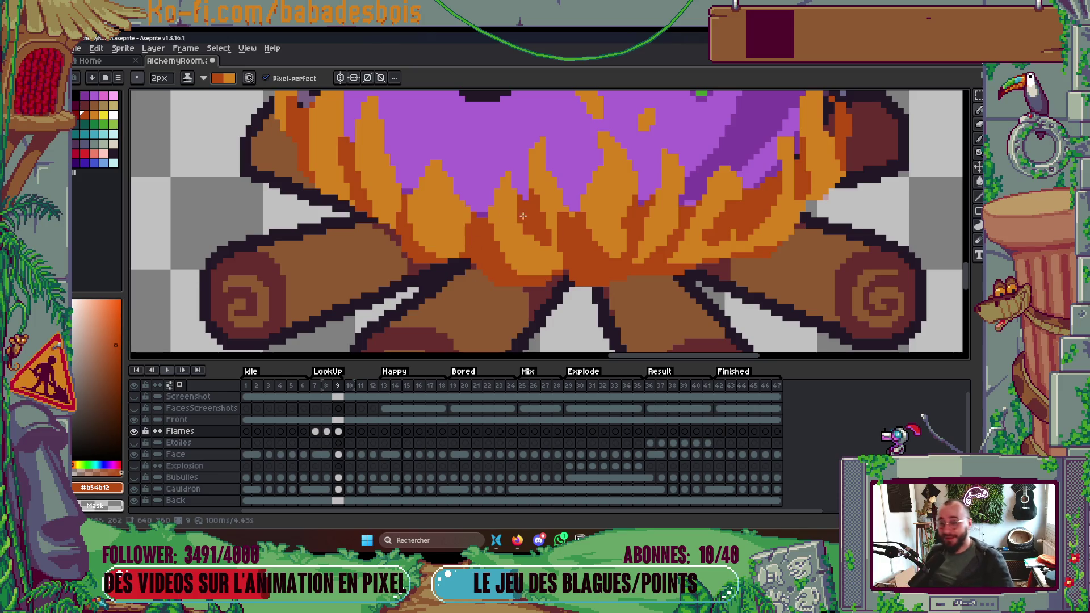
pyautogui.scroll(-2, 833, 138)
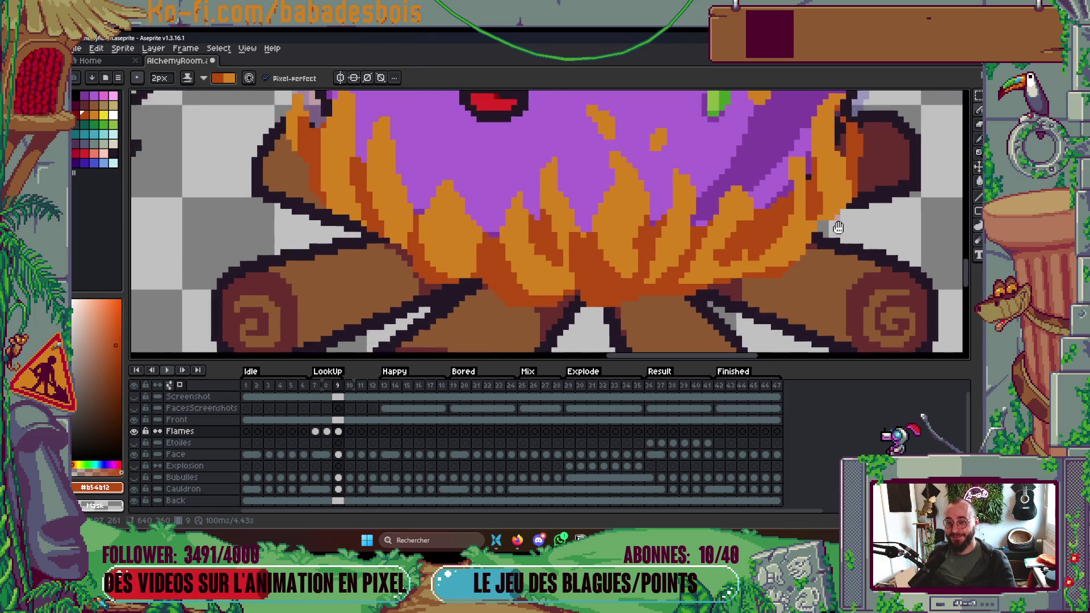
pyautogui.scroll(-1, 808, 137)
pyautogui.scroll(-2, 808, 137)
pyautogui.scroll(1, 776, 209)
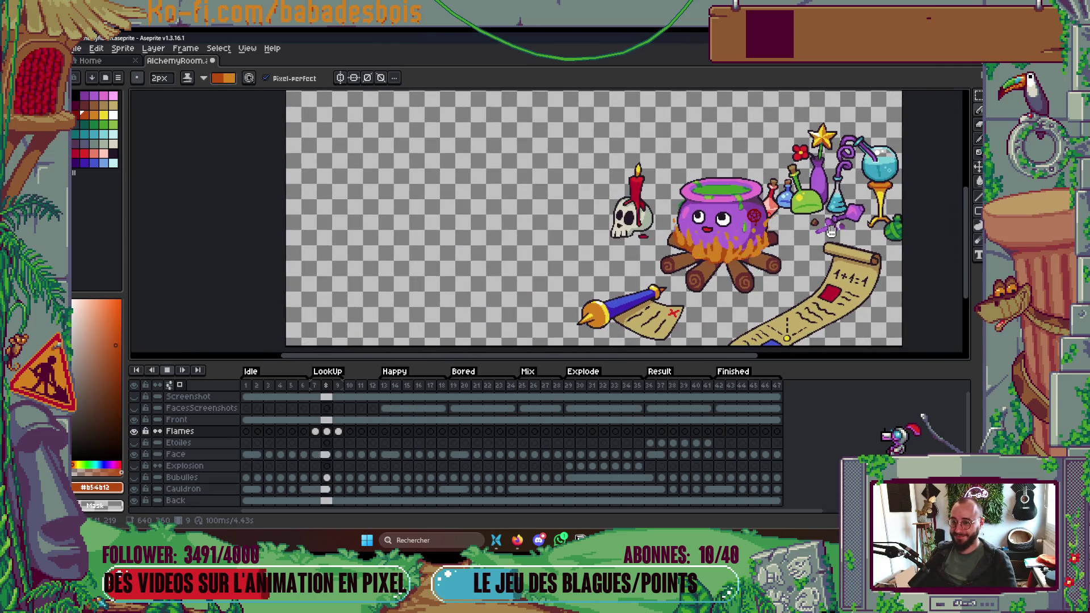
pyautogui.press('Return')
pyautogui.moveTo(822, 288)
pyautogui.mouseDown()
pyautogui.moveTo(811, 260)
pyautogui.moveTo(748, 286)
pyautogui.mouseUp()
pyautogui.press('Return')
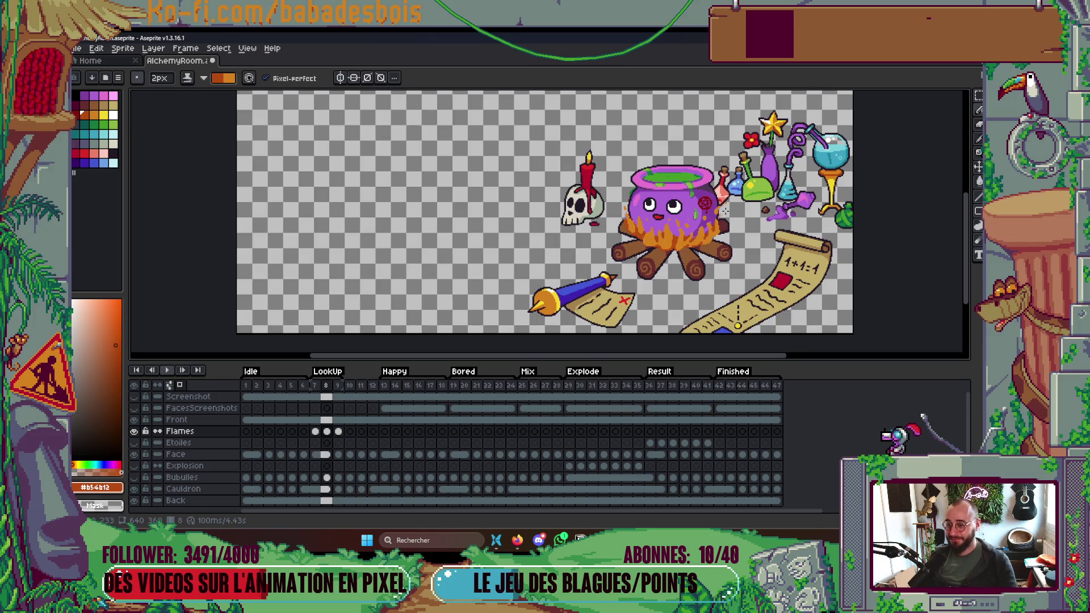
# Switch to yellow and paint highlights on the middle, left and right flames.
pyautogui.scroll(3, 720, 231)
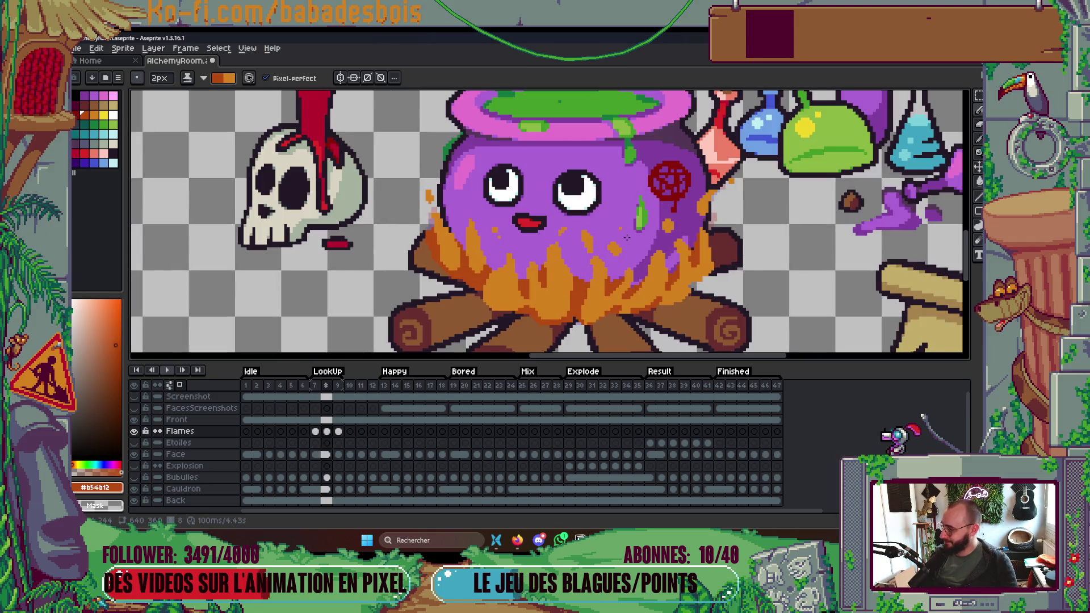
pyautogui.moveTo(625, 233); pyautogui.dragTo(623, 216)
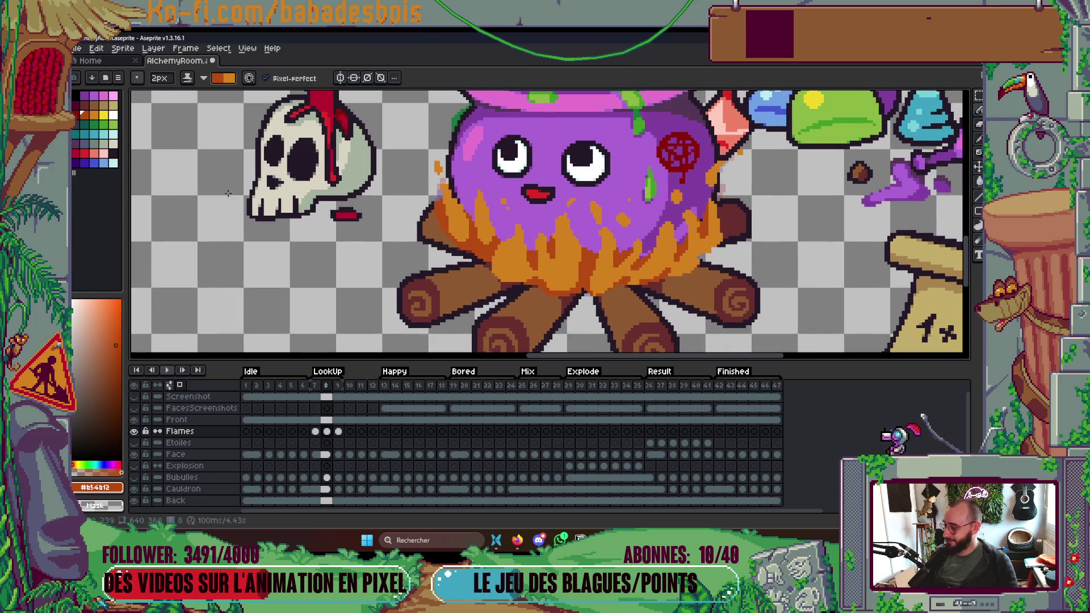
pyautogui.click(94, 114)
pyautogui.scroll(2, 541, 260)
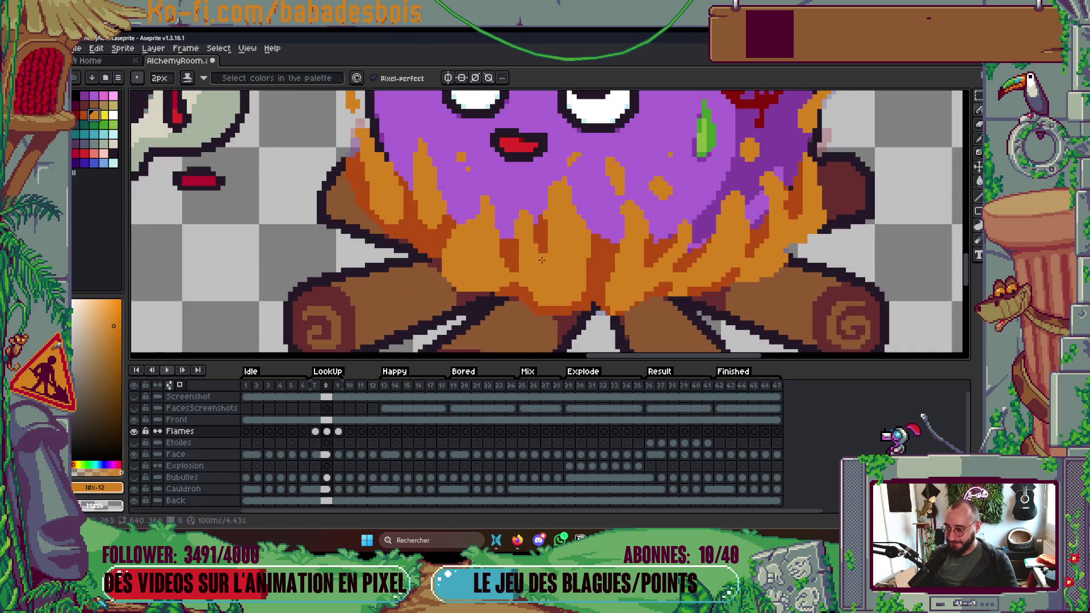
pyautogui.press(']')
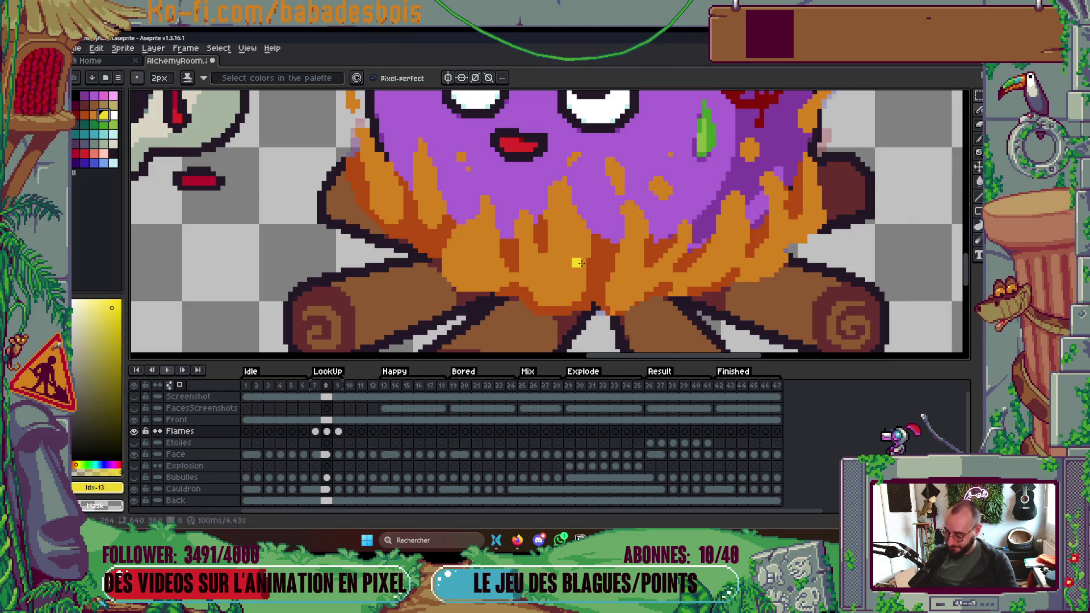
pyautogui.moveTo(561, 204); pyautogui.dragTo(568, 269)
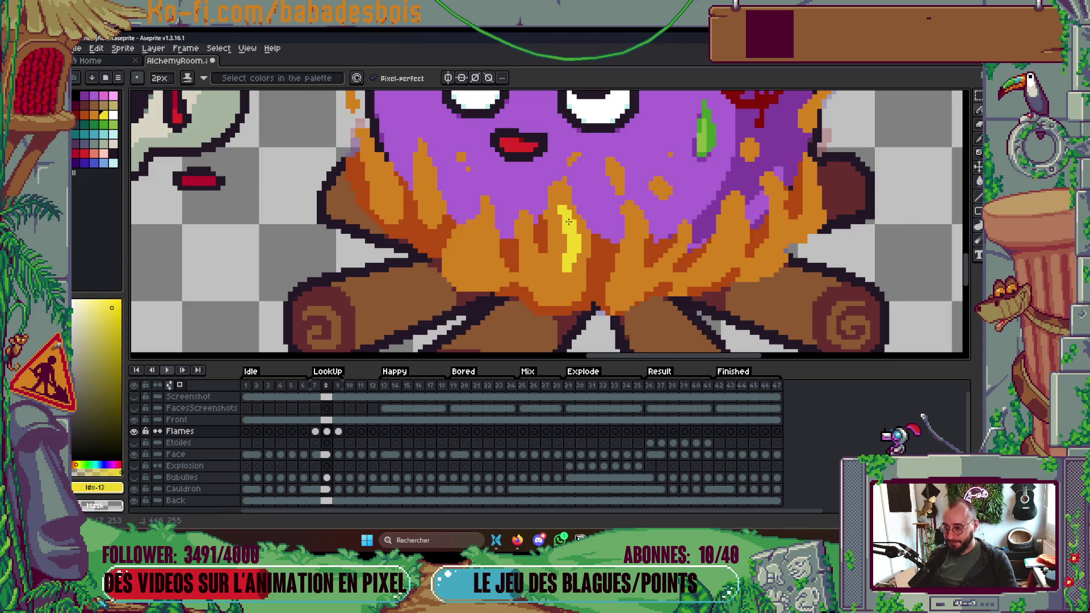
pyautogui.moveTo(427, 187)
pyautogui.mouseDown()
pyautogui.moveTo(429, 196)
pyautogui.moveTo(420, 168)
pyautogui.moveTo(432, 211)
pyautogui.mouseUp()
pyautogui.scroll(-4, 432, 211)
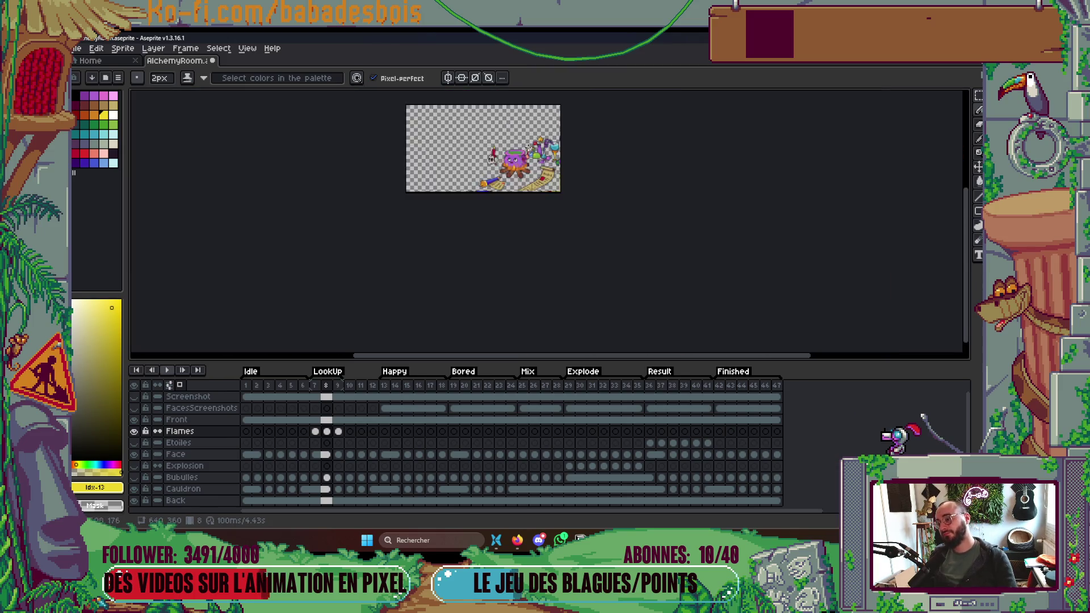
pyautogui.scroll(6, 511, 184)
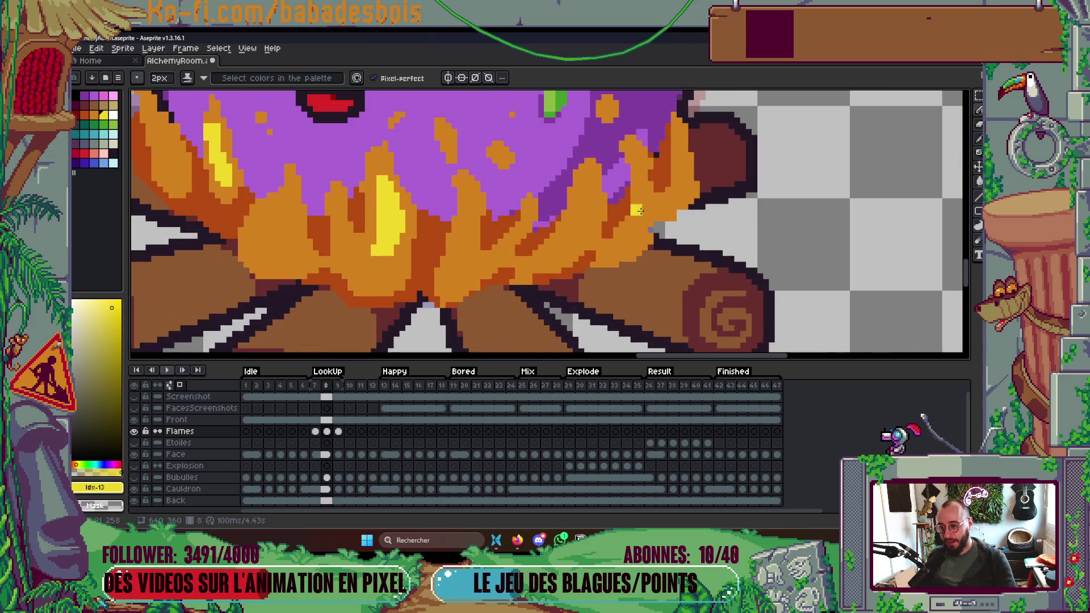
pyautogui.moveTo(646, 165)
pyautogui.mouseDown()
pyautogui.moveTo(650, 197)
pyautogui.moveTo(634, 230)
pyautogui.moveTo(636, 188)
pyautogui.moveTo(684, 152)
pyautogui.moveTo(679, 193)
pyautogui.moveTo(851, 159)
pyautogui.mouseUp()
pyautogui.click(631, 231)
pyautogui.moveTo(631, 234)
pyautogui.mouseDown()
pyautogui.moveTo(662, 179)
pyautogui.moveTo(650, 216)
pyautogui.moveTo(684, 210)
pyautogui.moveTo(713, 185)
pyautogui.mouseUp()
pyautogui.moveTo(462, 204)
pyautogui.mouseDown()
pyautogui.moveTo(490, 238)
pyautogui.moveTo(495, 197)
pyautogui.mouseUp()
pyautogui.moveTo(480, 234)
pyautogui.mouseDown()
pyautogui.moveTo(498, 206)
pyautogui.moveTo(497, 252)
pyautogui.mouseUp()
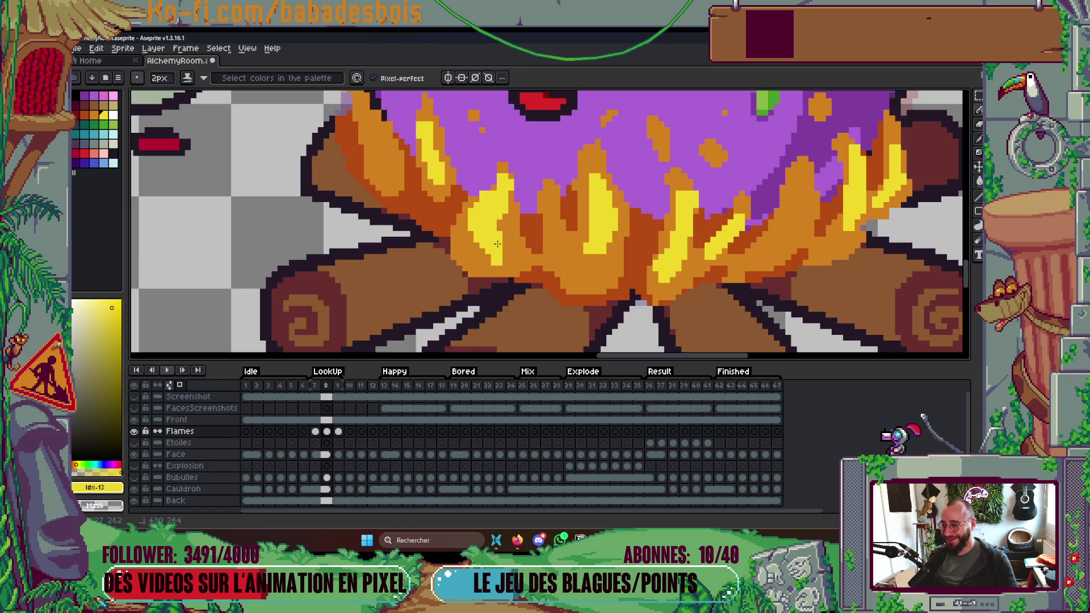
# Stop playback, step forward to frame 8 and restart the flame preview.
pyautogui.scroll(-5, 579, 181)
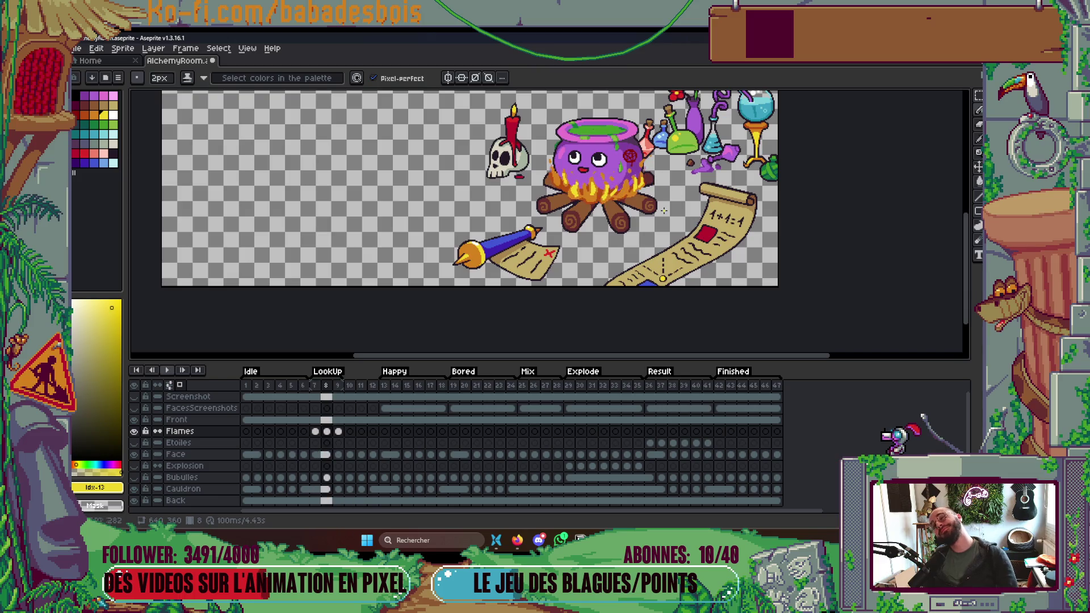
pyautogui.scroll(5, 563, 173)
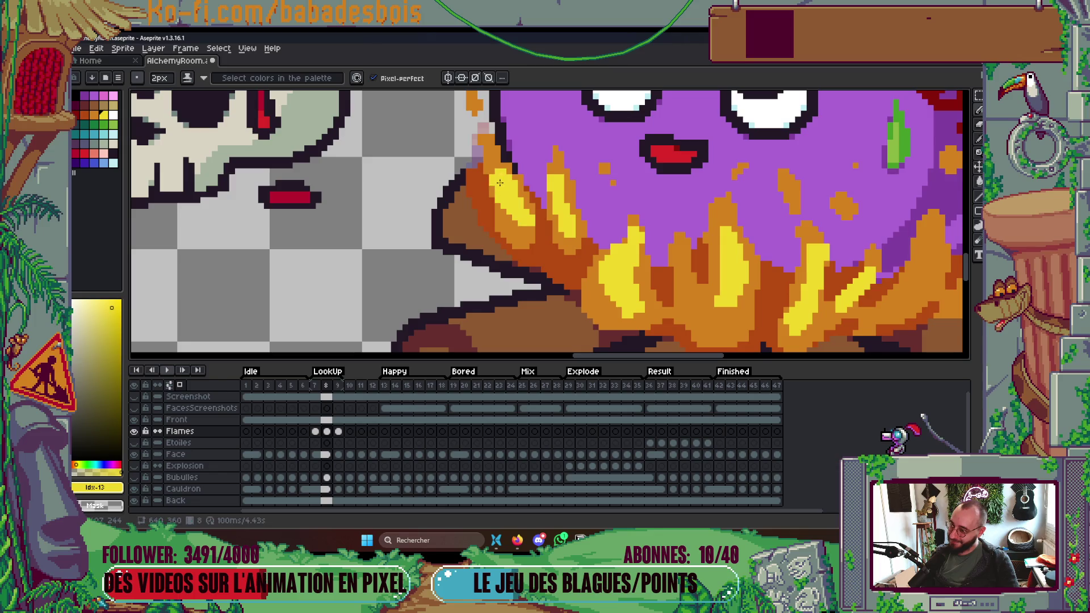
pyautogui.scroll(-3, 498, 176)
pyautogui.scroll(-3, 663, 121)
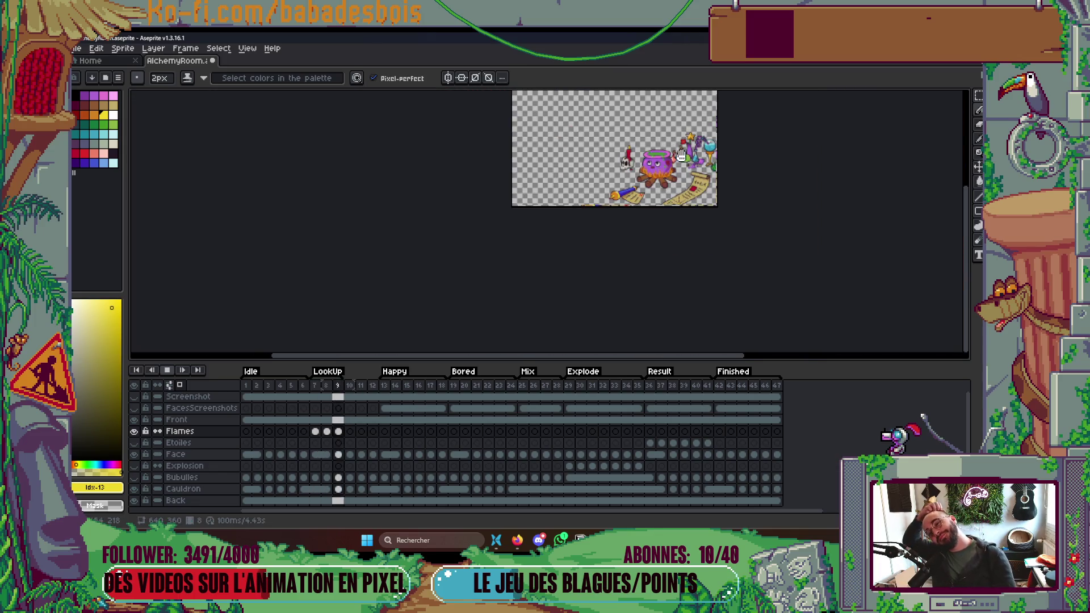
pyautogui.press('Return')
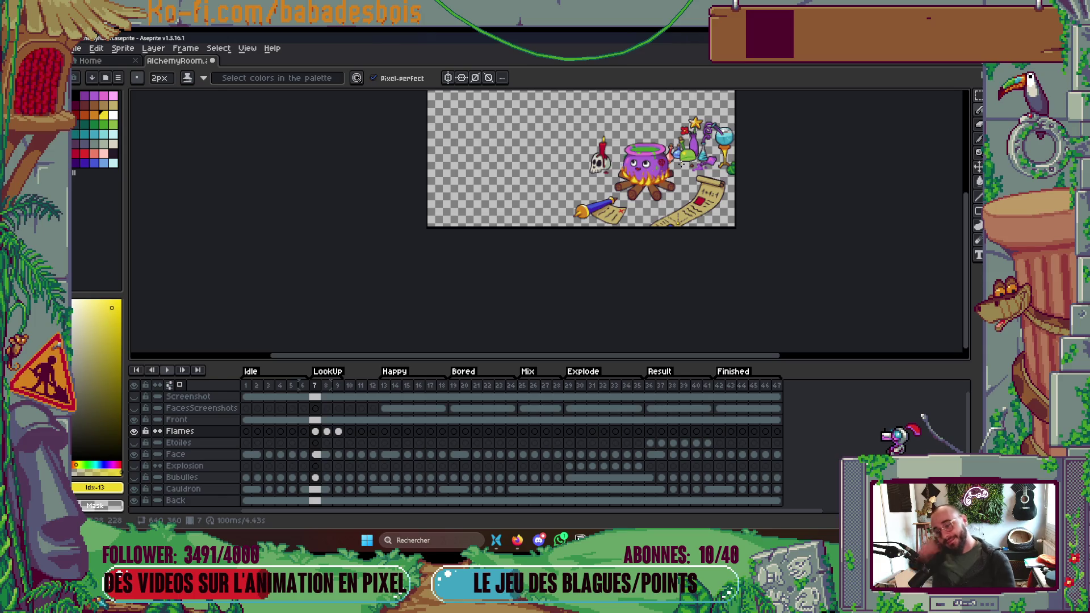
pyautogui.moveTo(671, 195); pyautogui.dragTo(647, 232)
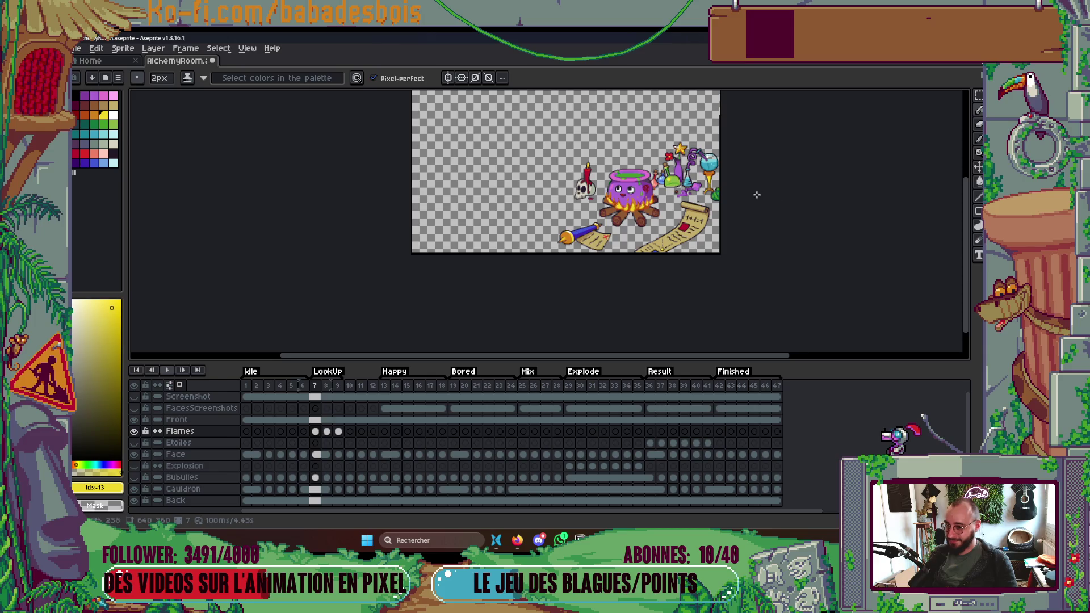
pyautogui.press('Right')
pyautogui.scroll(3, 637, 212)
pyautogui.scroll(3, 600, 203)
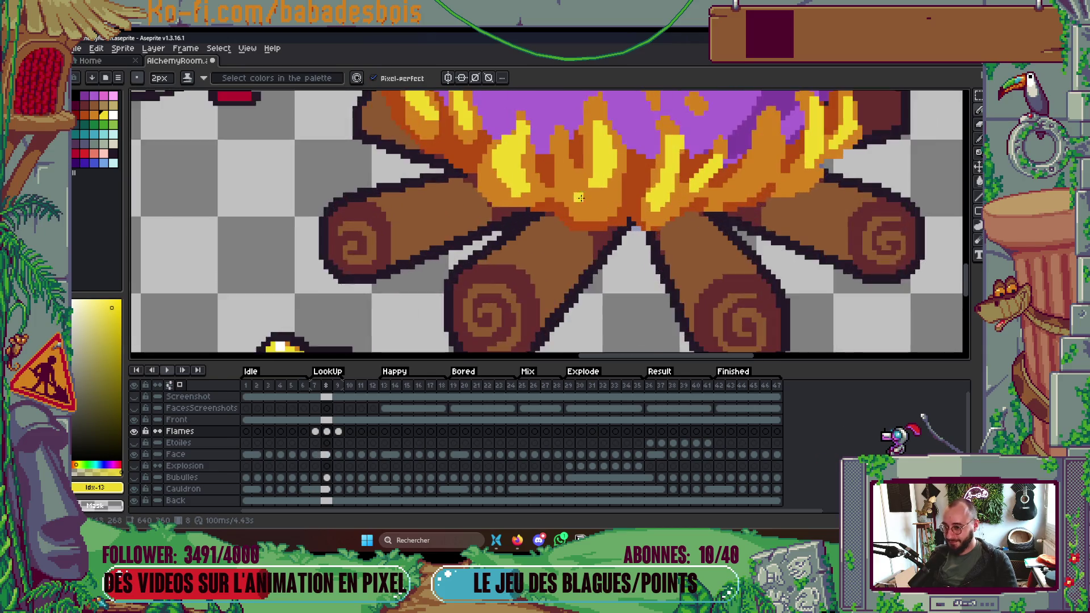
pyautogui.press('Return')
pyautogui.scroll(-5, 717, 154)
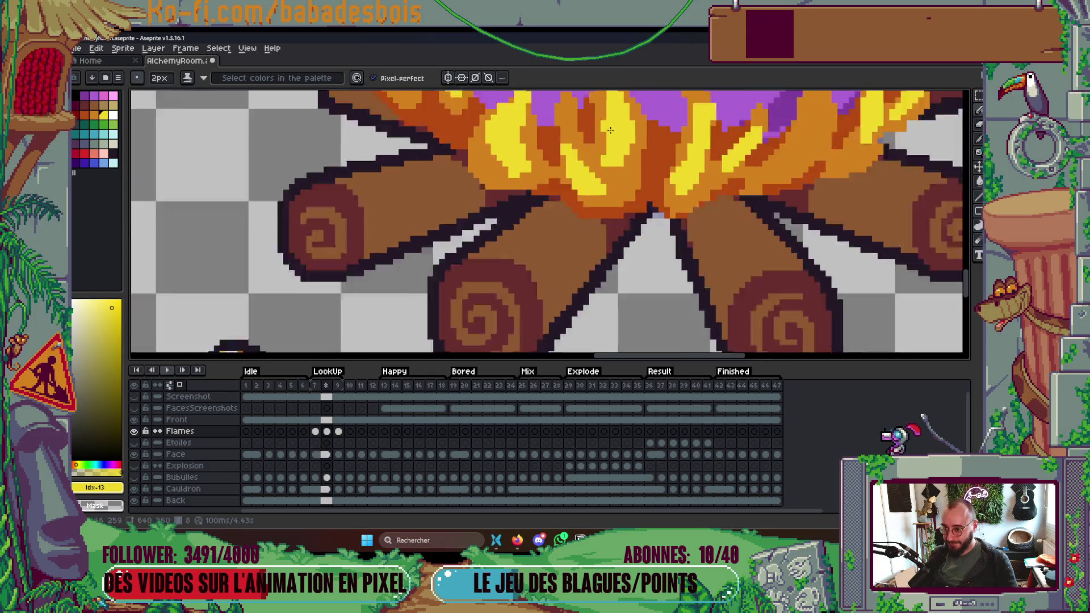
pyautogui.scroll(-2, 716, 154)
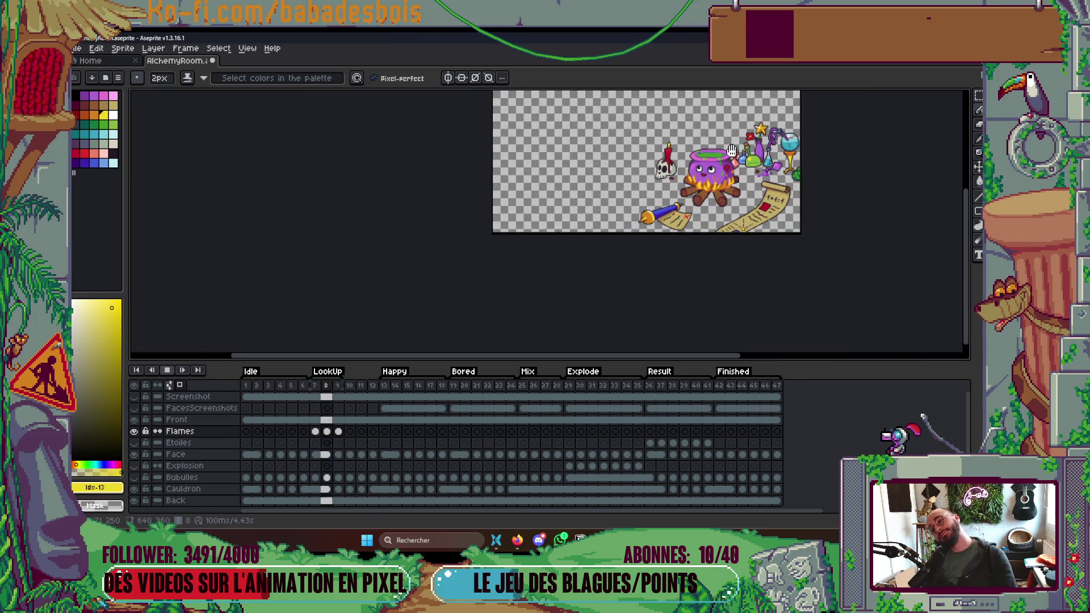
pyautogui.scroll(3, 717, 159)
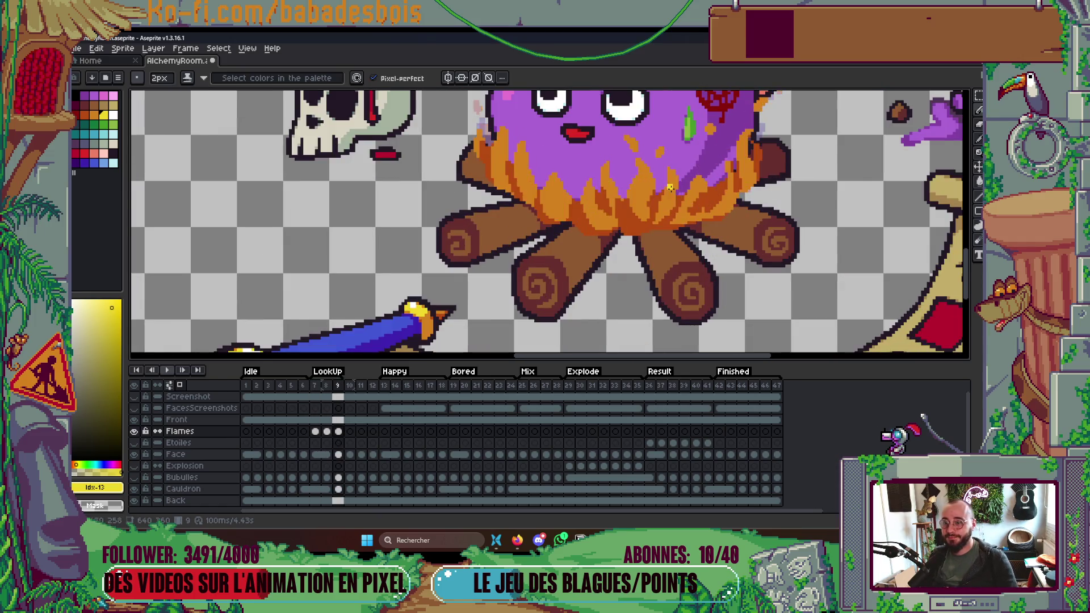
pyautogui.scroll(3, 614, 154)
# Paint yellow highlights and a yellow-filled tongue into this frame's flames.
pyautogui.moveTo(617, 134)
pyautogui.mouseDown()
pyautogui.moveTo(609, 248)
pyautogui.moveTo(603, 153)
pyautogui.moveTo(591, 296)
pyautogui.moveTo(582, 222)
pyautogui.mouseUp()
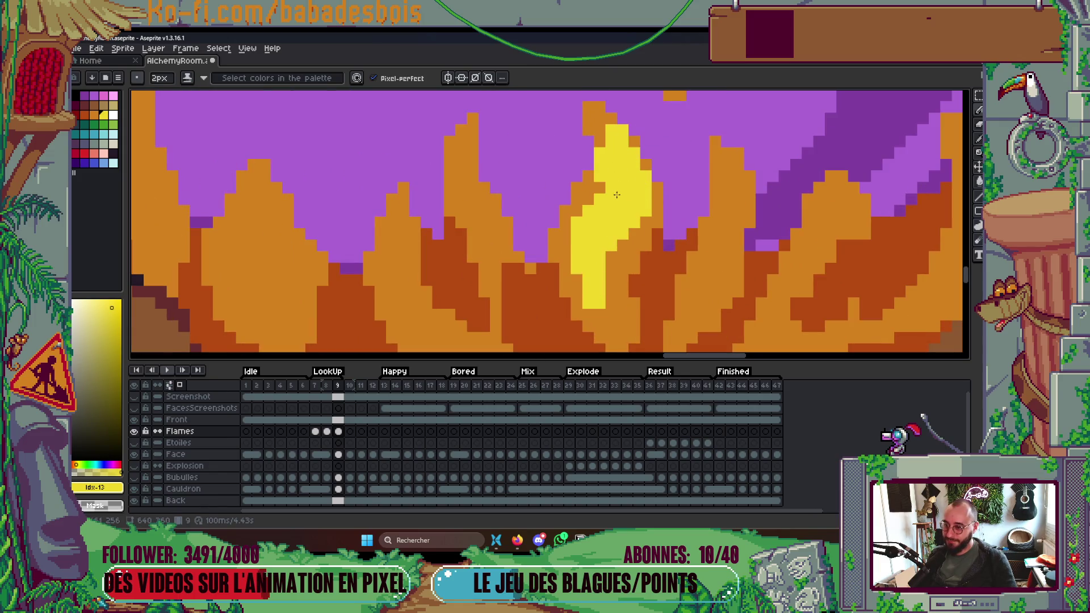
pyautogui.moveTo(715, 282)
pyautogui.mouseDown()
pyautogui.moveTo(733, 188)
pyautogui.moveTo(704, 312)
pyautogui.mouseUp()
pyautogui.scroll(-8, 755, 215)
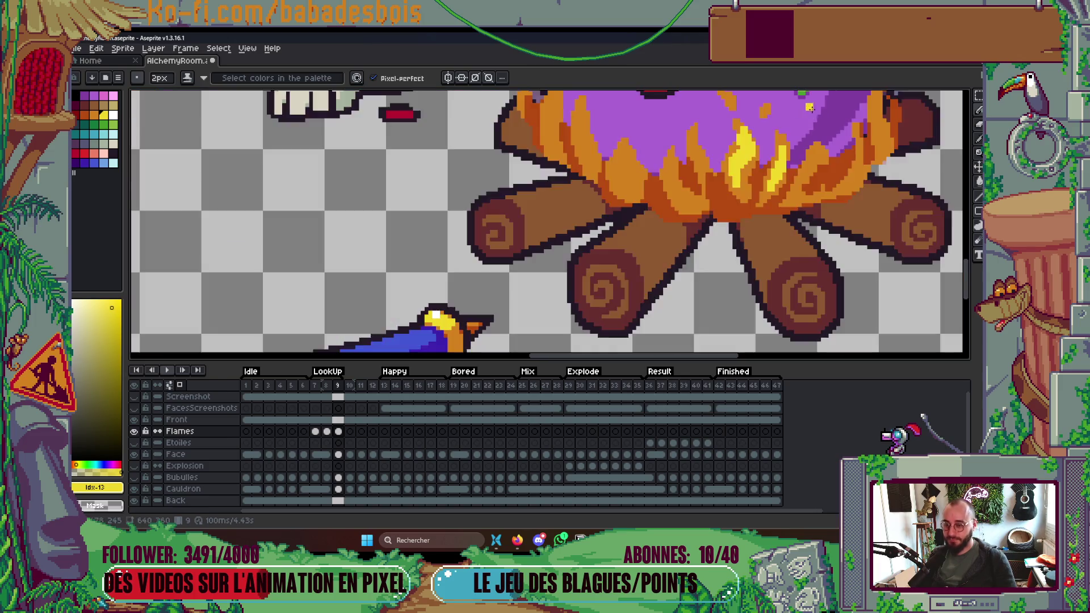
pyautogui.scroll(3, 782, 221)
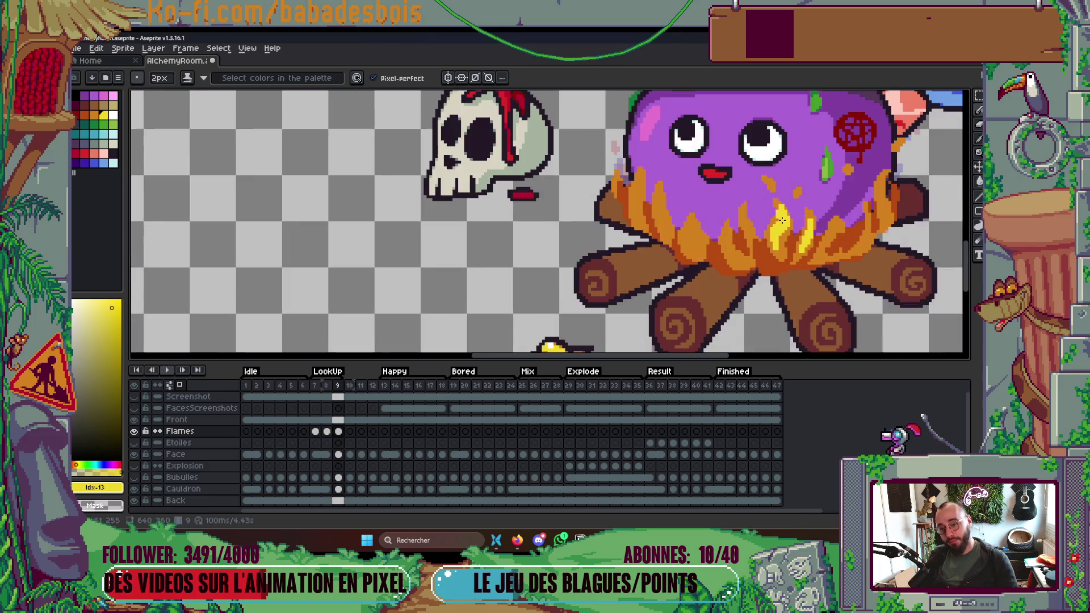
pyautogui.scroll(2, 730, 250)
pyautogui.moveTo(667, 187)
pyautogui.mouseDown()
pyautogui.moveTo(690, 220)
pyautogui.moveTo(675, 253)
pyautogui.mouseUp()
pyautogui.scroll(-1, 670, 255)
pyautogui.scroll(1, 647, 210)
pyautogui.moveTo(605, 167); pyautogui.dragTo(654, 265)
pyautogui.scroll(-6, 659, 221)
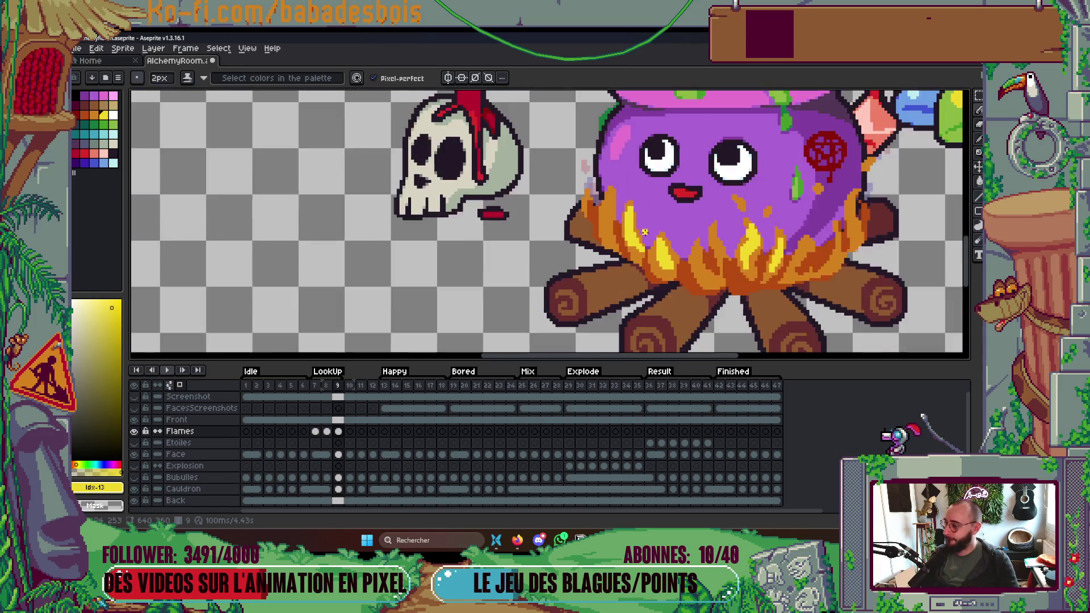
pyautogui.scroll(1, 701, 223)
# Back on frame 8, use a 2 px pencil to highlight the right flame, then stop the preview.
pyautogui.press(',')
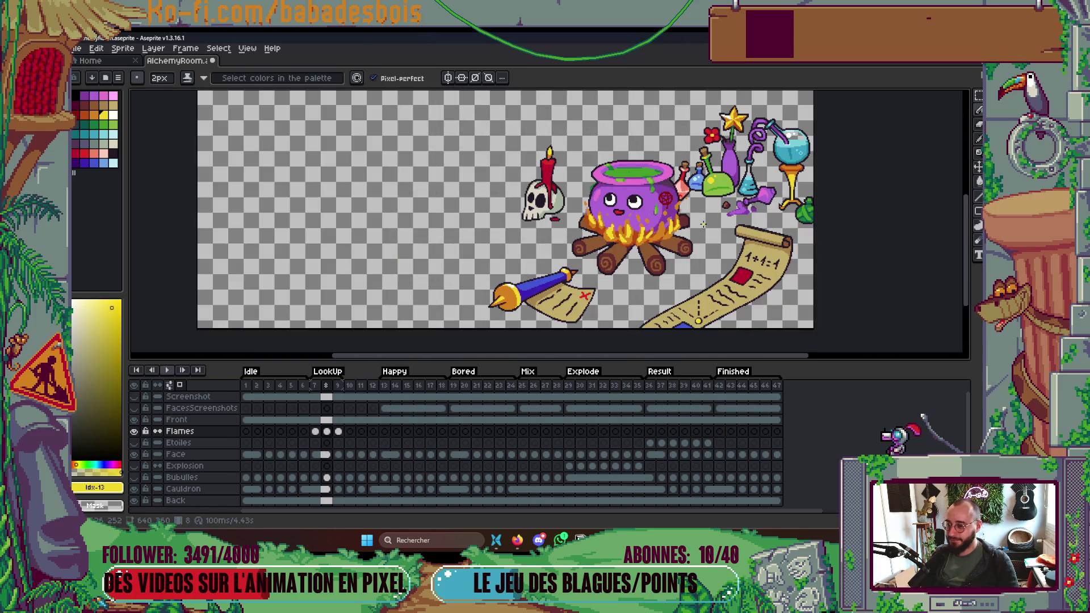
pyautogui.scroll(3, 663, 231)
pyautogui.scroll(3, 617, 235)
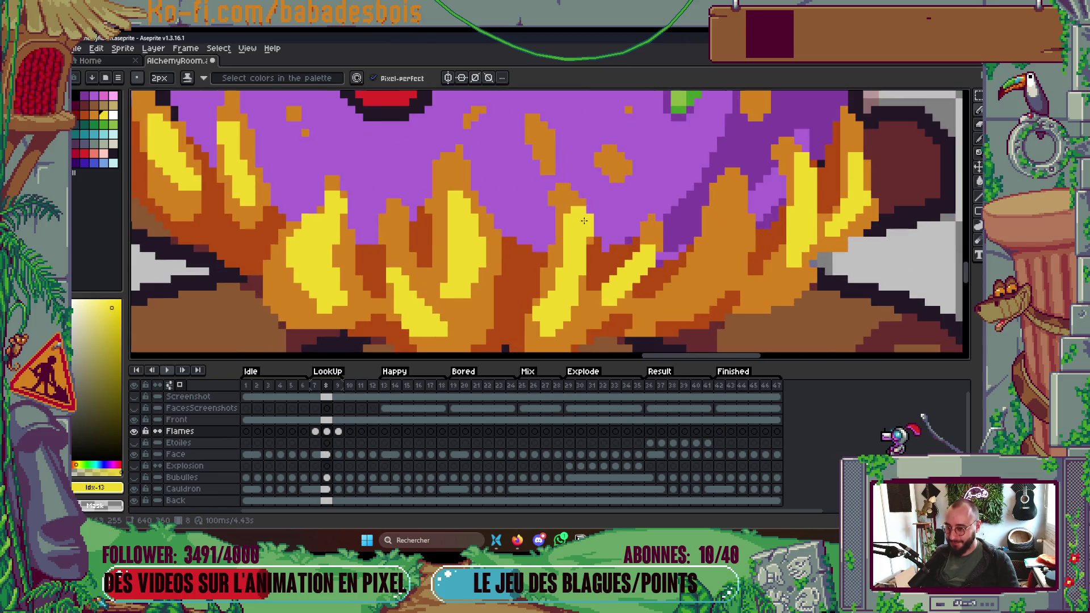
pyautogui.keyDown('alt'); pyautogui.click(607, 204); pyautogui.keyUp('alt')
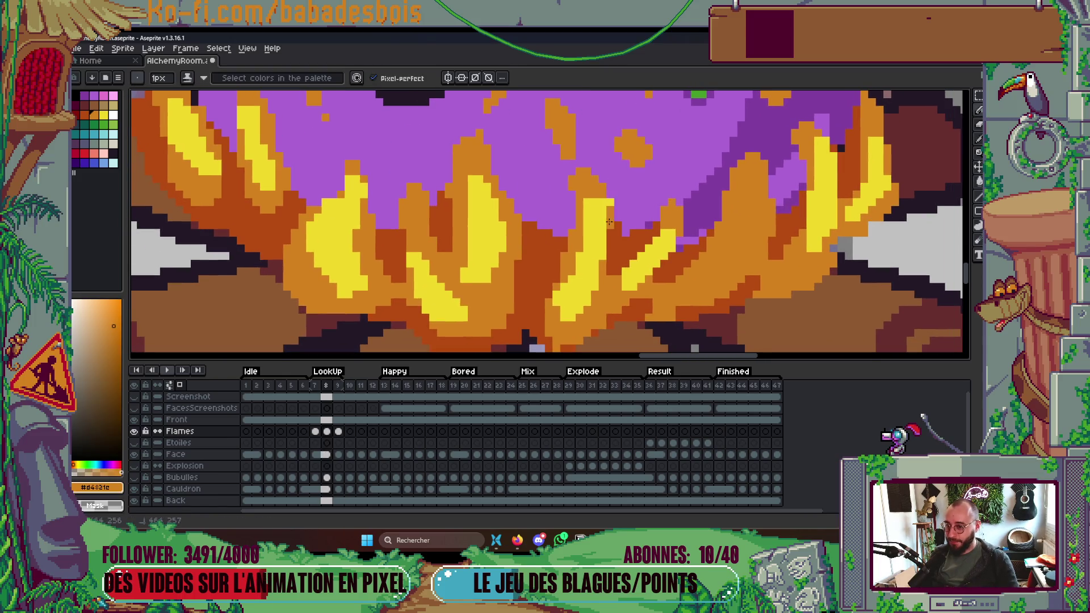
pyautogui.scroll(-5, 570, 175)
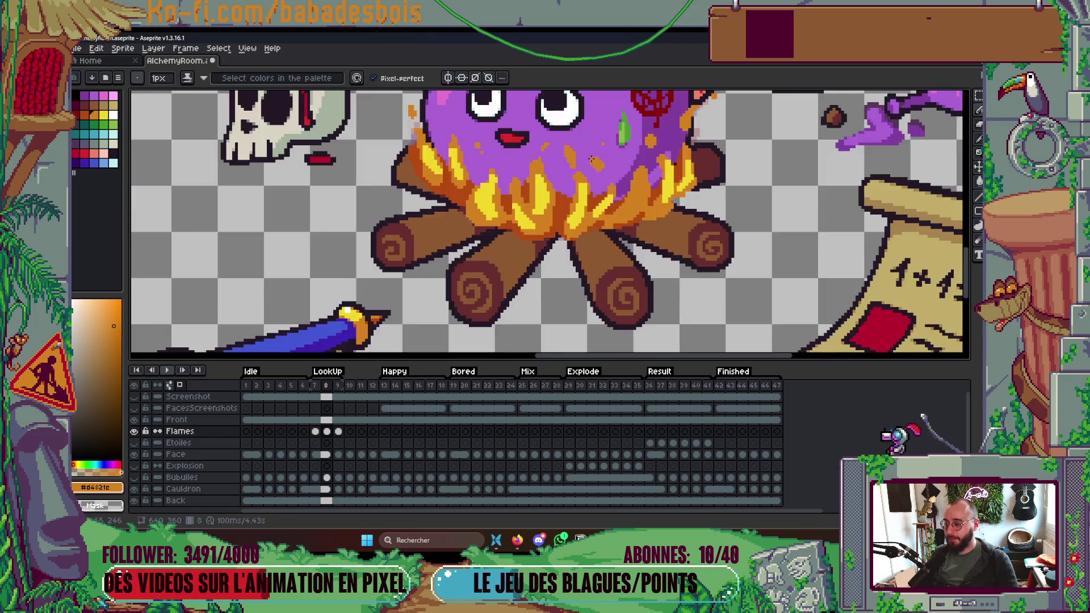
pyautogui.moveTo(618, 235); pyautogui.dragTo(656, 206)
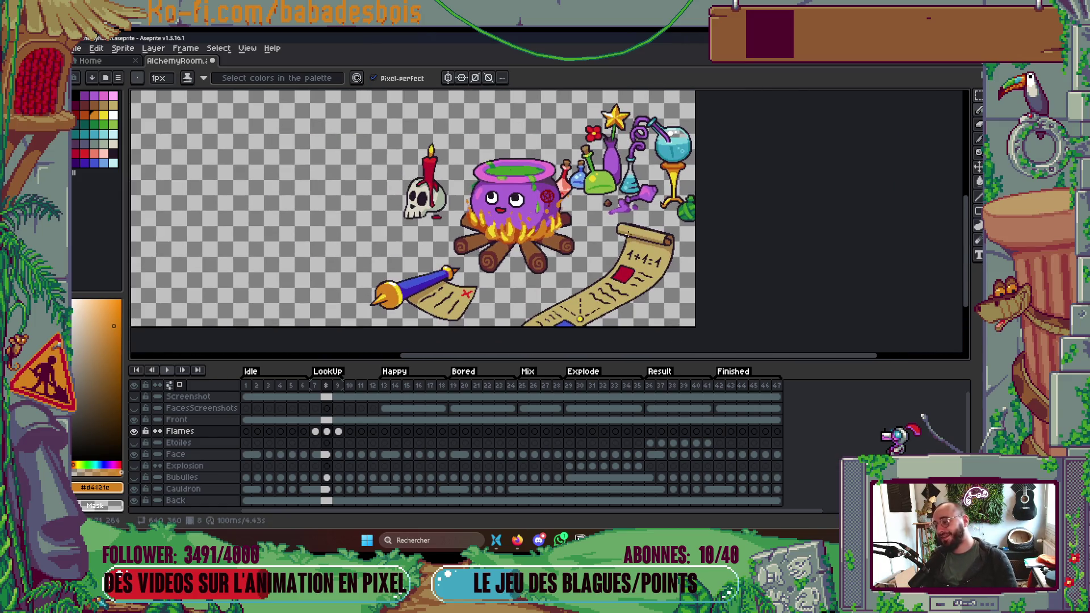
pyautogui.scroll(5, 559, 232)
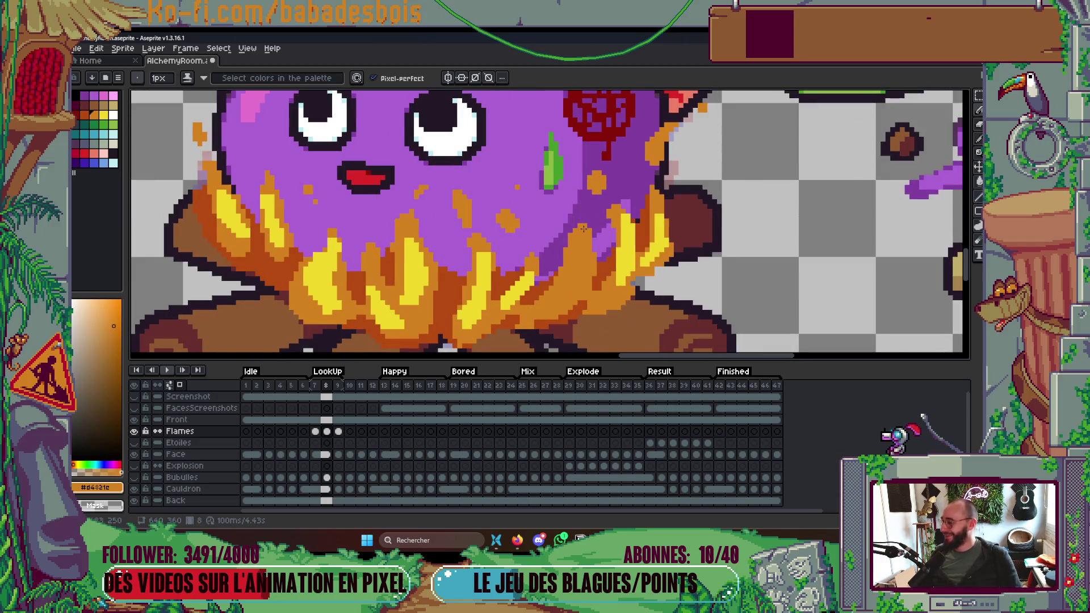
pyautogui.moveTo(583, 227); pyautogui.dragTo(671, 182)
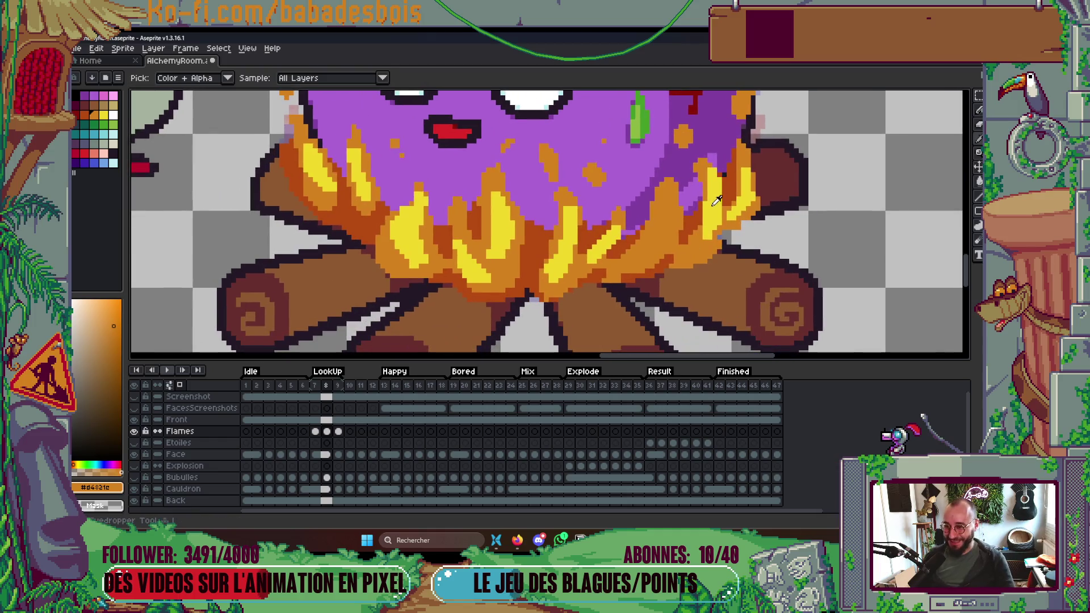
pyautogui.press('+')
pyautogui.moveTo(652, 254)
pyautogui.mouseDown()
pyautogui.moveTo(666, 215)
pyautogui.moveTo(670, 231)
pyautogui.mouseUp()
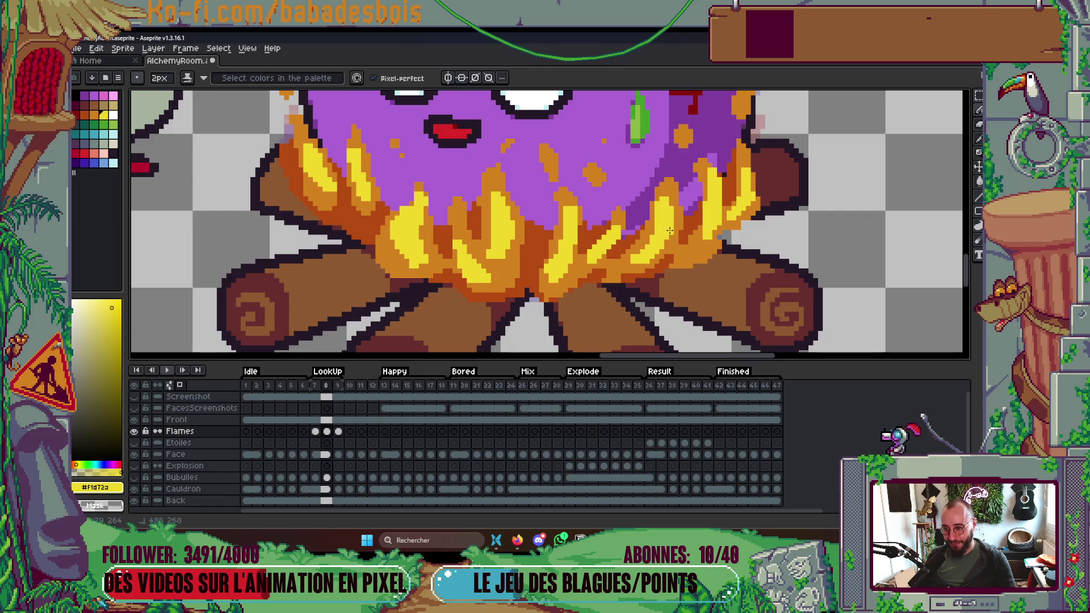
pyautogui.scroll(-3, 670, 225)
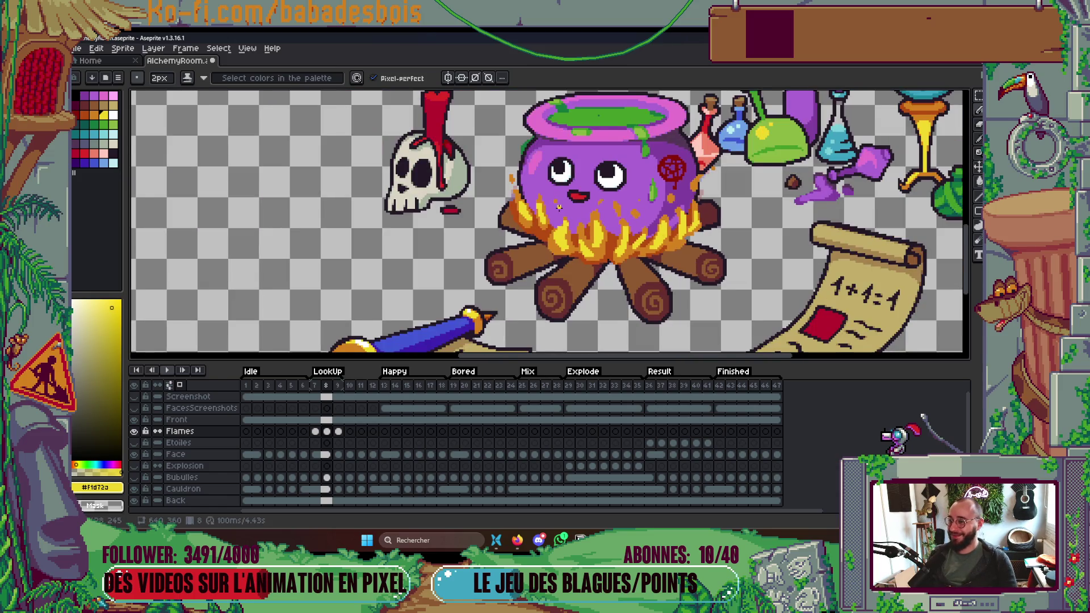
pyautogui.scroll(-2, 559, 207)
pyautogui.scroll(-2, 688, 188)
pyautogui.scroll(1, 684, 195)
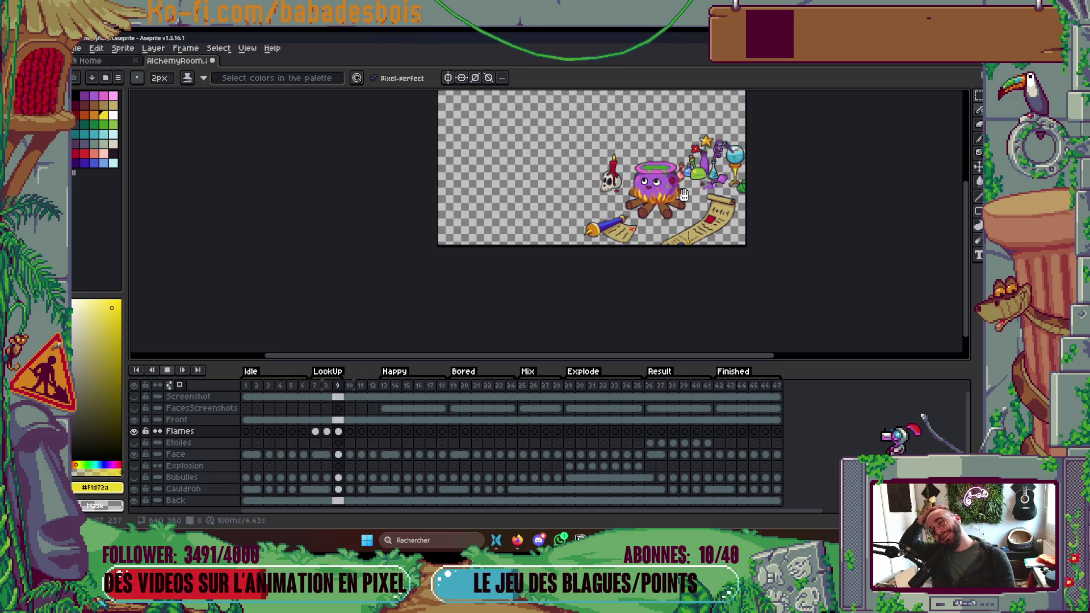
pyautogui.press('Return')
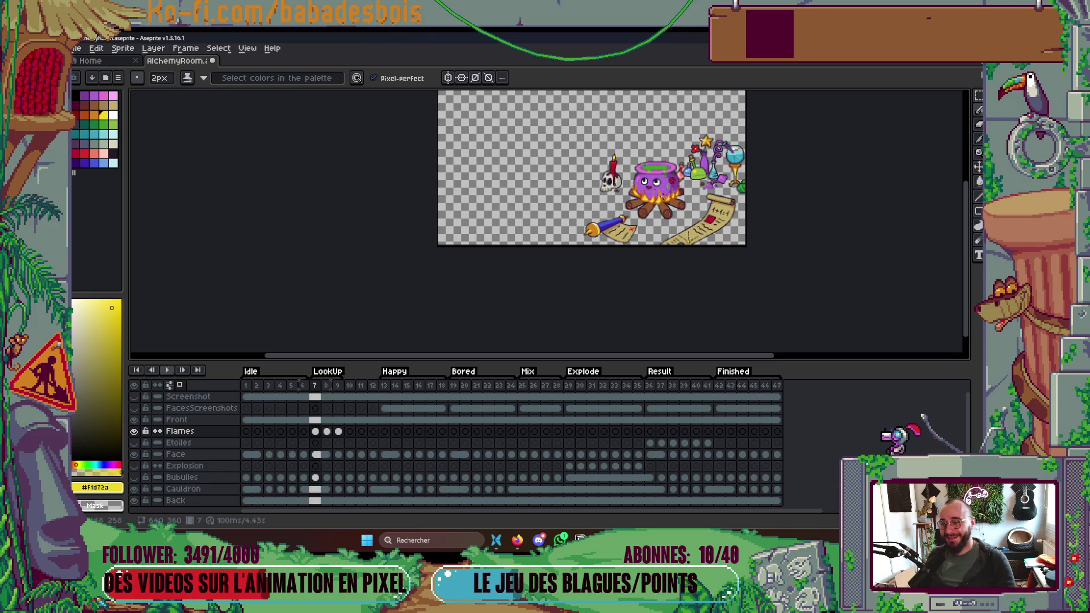
# Pick the darker orange from the flames and shade the light flame edge with it.
pyautogui.scroll(4, 653, 193)
pyautogui.keyDown('alt'); pyautogui.click(613, 190); pyautogui.keyUp('alt')
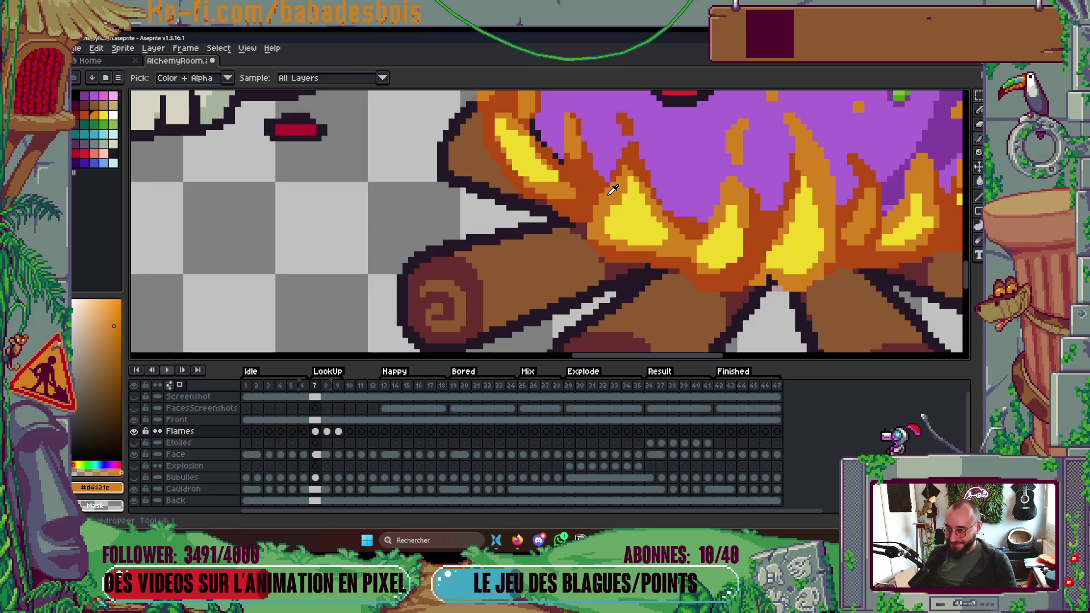
pyautogui.scroll(2, 608, 218)
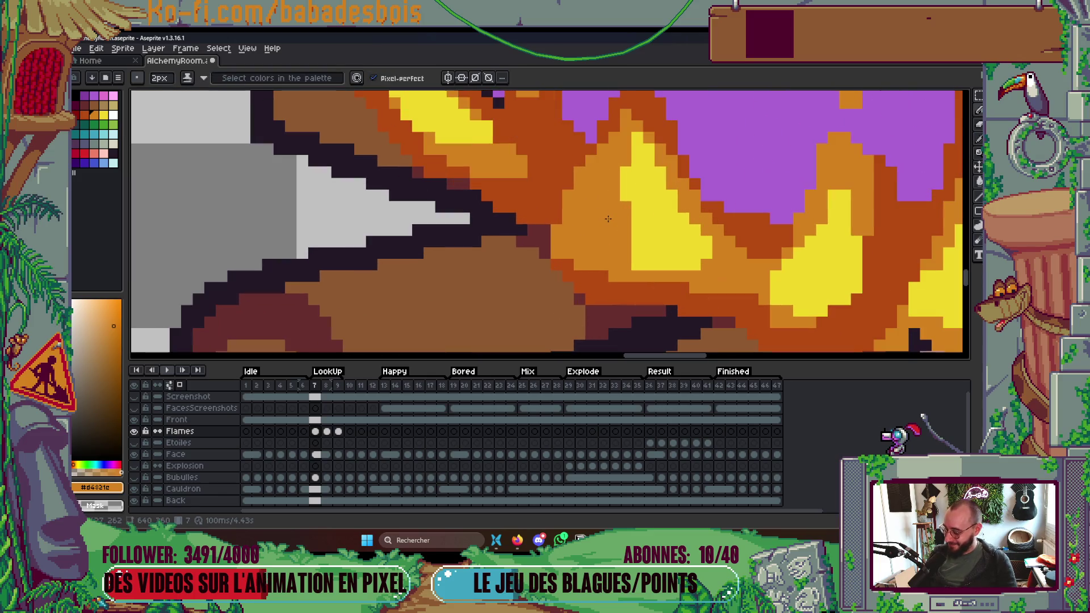
pyautogui.keyDown('alt'); pyautogui.click(568, 182); pyautogui.keyUp('alt')
pyautogui.moveTo(594, 170)
pyautogui.mouseDown()
pyautogui.moveTo(562, 239)
pyautogui.moveTo(584, 262)
pyautogui.mouseUp()
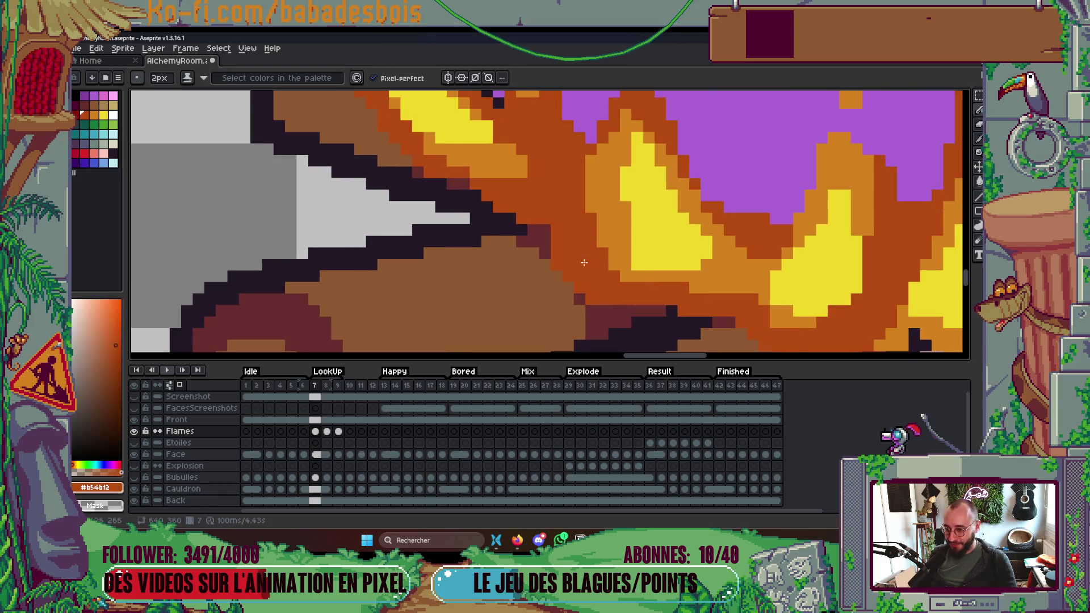
pyautogui.scroll(-5, 624, 180)
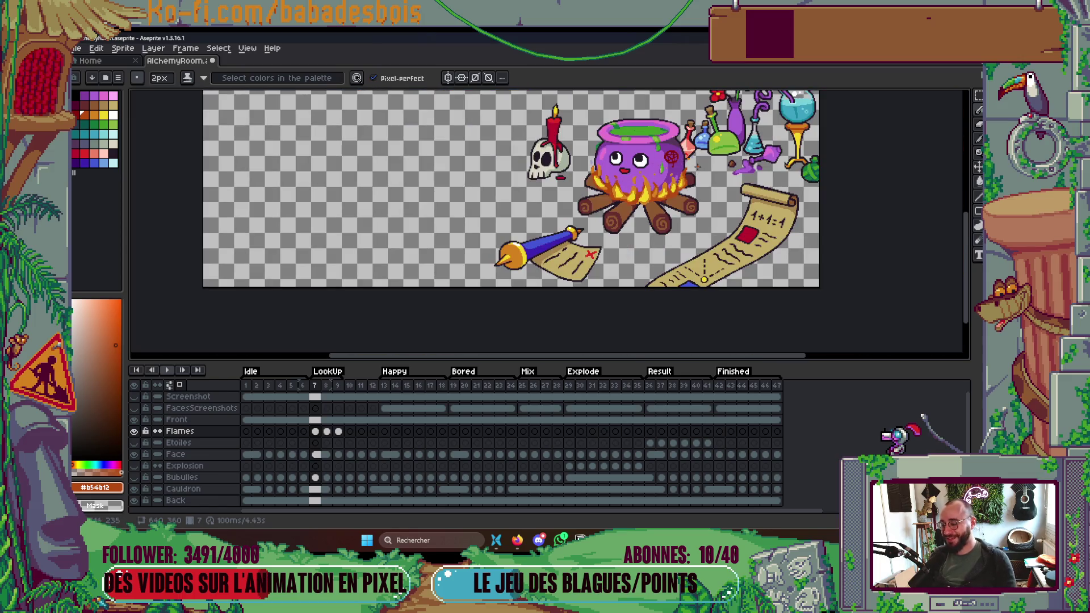
# Compare the flame frames, then on frame 9 paint a new yellow flame tongue.
pyautogui.press('Right')
pyautogui.press('Left')
pyautogui.press('Right')
pyautogui.press('Left')
pyautogui.press('Right')
pyautogui.scroll(3, 625, 198)
pyautogui.press('Right')
pyautogui.scroll(1, 625, 198)
pyautogui.keyDown('alt'); pyautogui.click(661, 188); pyautogui.keyUp('alt')
pyautogui.moveTo(616, 162); pyautogui.dragTo(631, 219)
# Reselect the Flames layer, preview the animation, and copy the frame 7–9 flame cels.
pyautogui.hotkey('alt', 'Down')
pyautogui.hotkey('alt', 'Up')
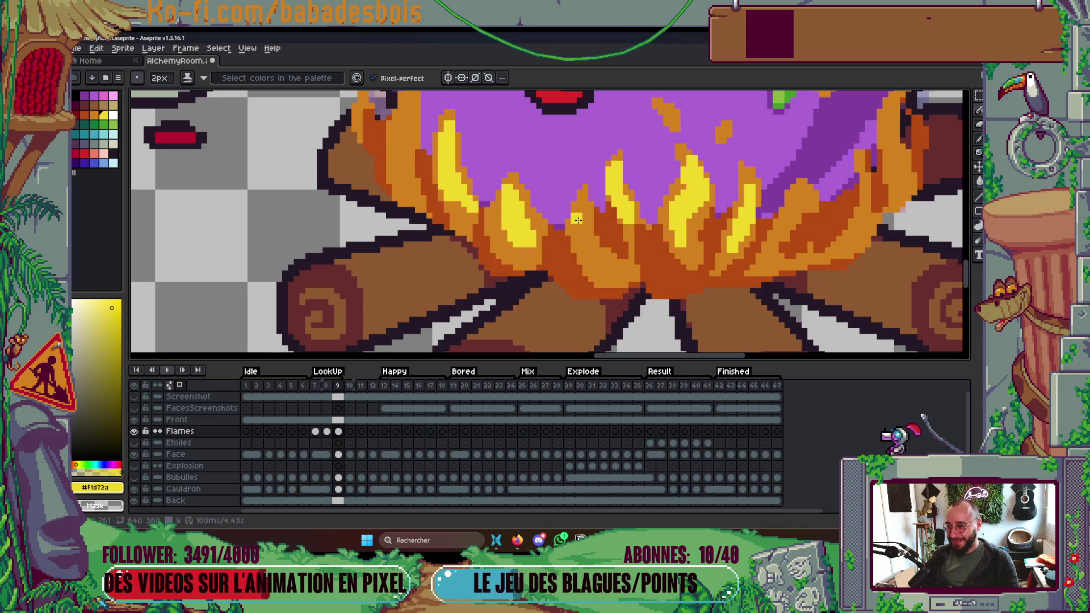
pyautogui.press('Return')
pyautogui.scroll(-8, 714, 175)
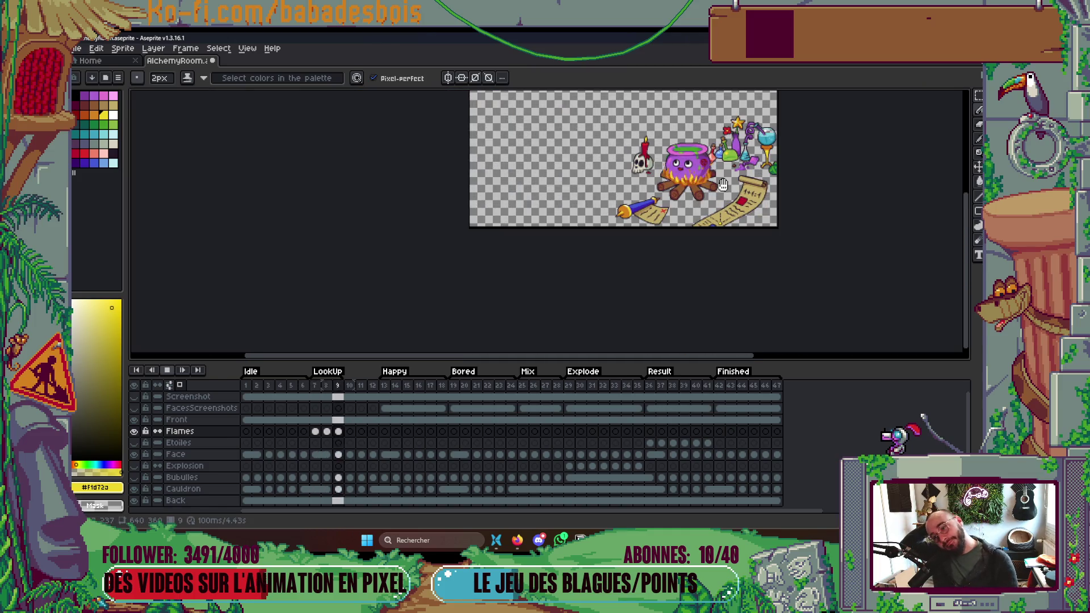
pyautogui.press('Return')
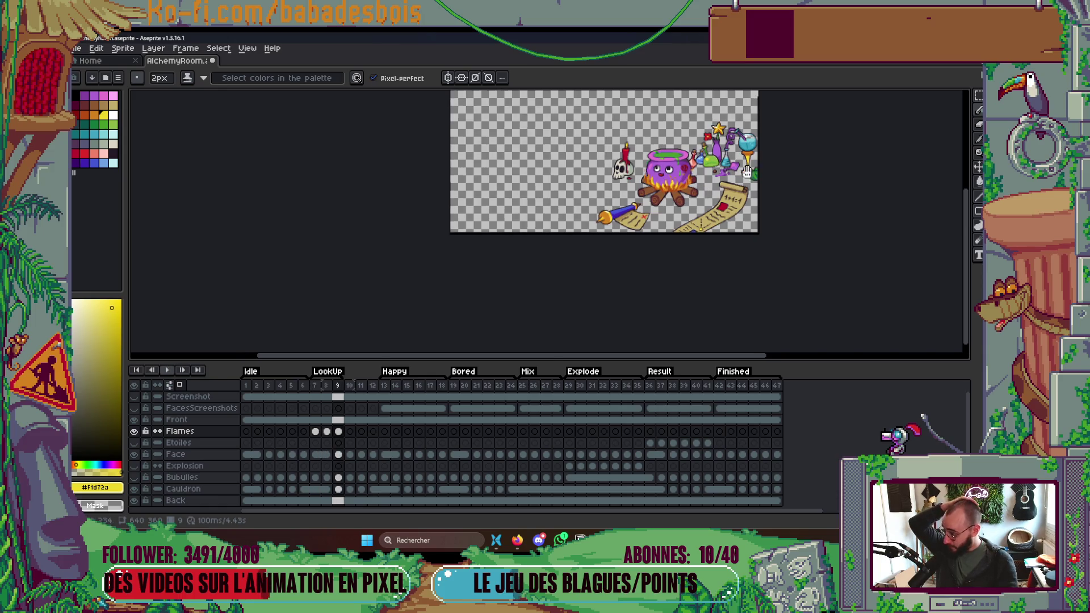
pyautogui.scroll(3, 722, 184)
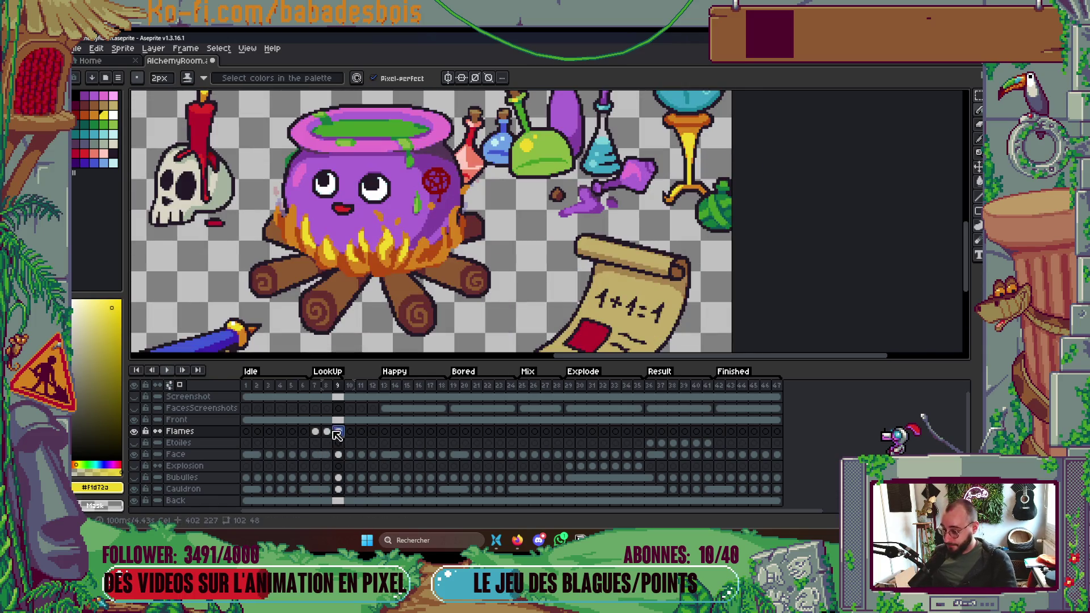
pyautogui.hotkey('ctrl', 'c')
pyautogui.click(351, 433)
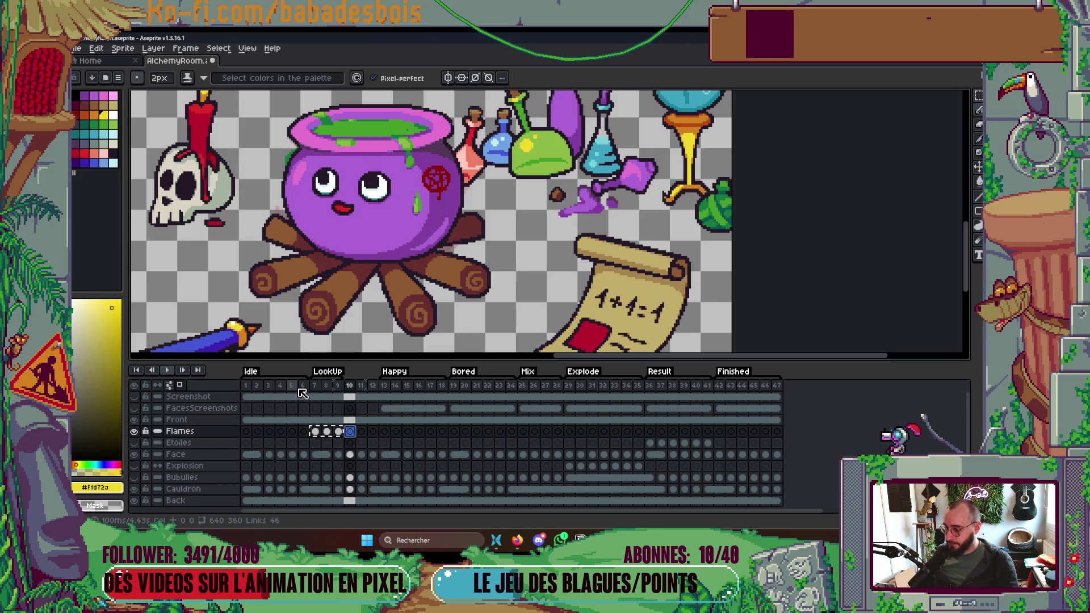
# Paste the flame cels into frames 10–12 and preview the animation.
pyautogui.hotkey('ctrl', 'v')
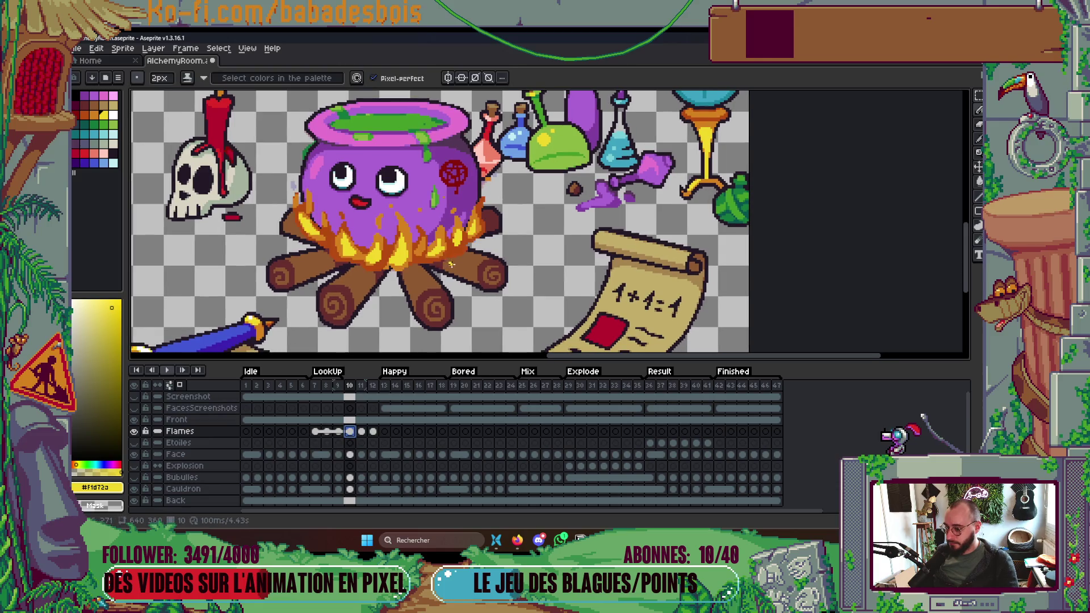
pyautogui.scroll(-3, 452, 264)
pyautogui.press('Return')
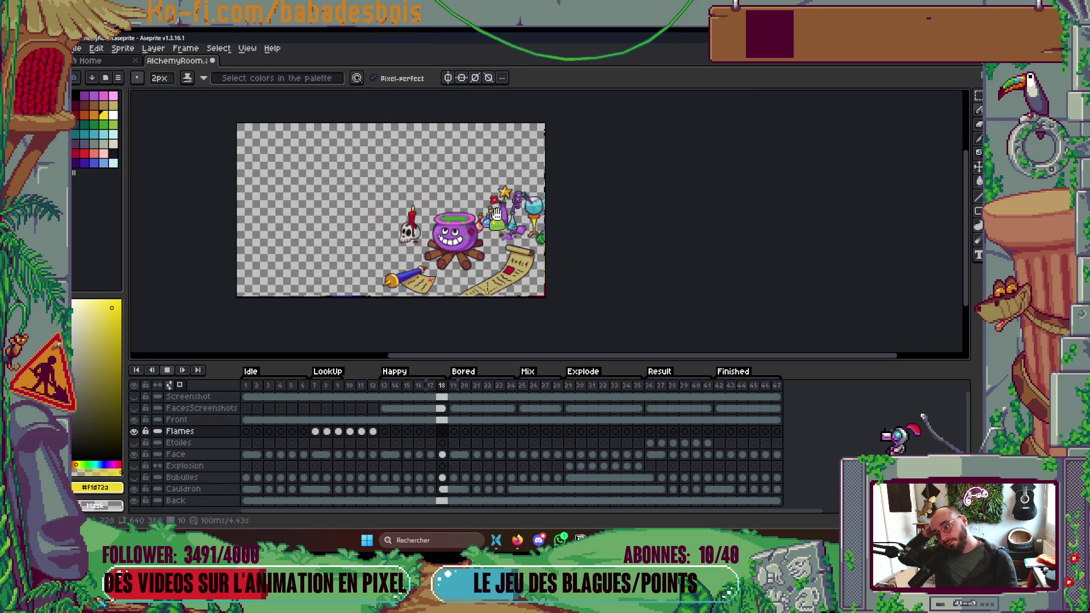
pyautogui.click(319, 386)
pyautogui.scroll(3, 486, 277)
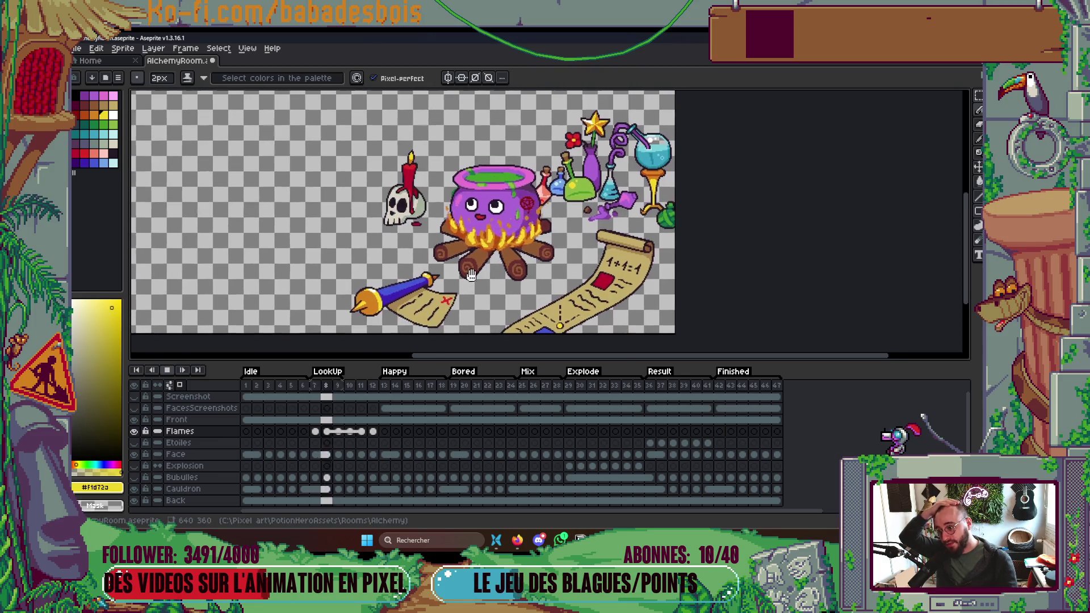
pyautogui.press('Return')
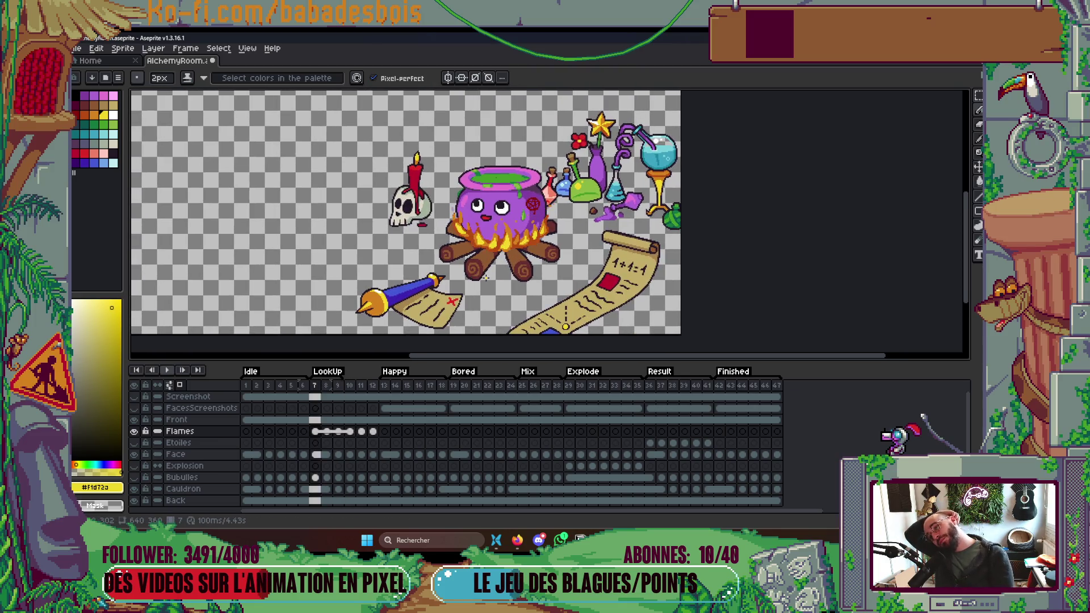
pyautogui.press('Return')
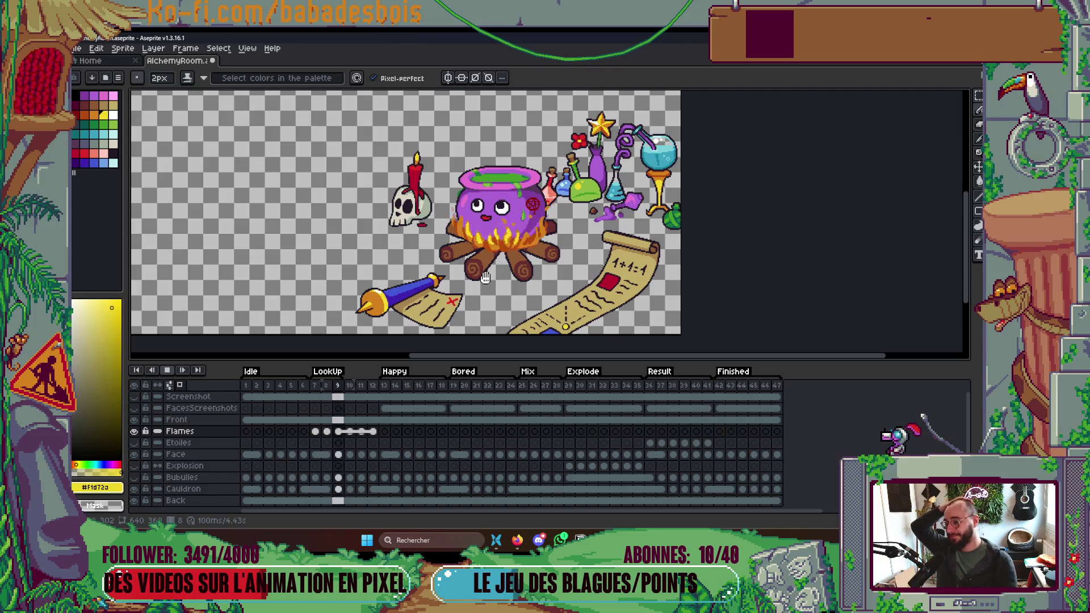
pyautogui.moveTo(521, 263); pyautogui.dragTo(550, 286)
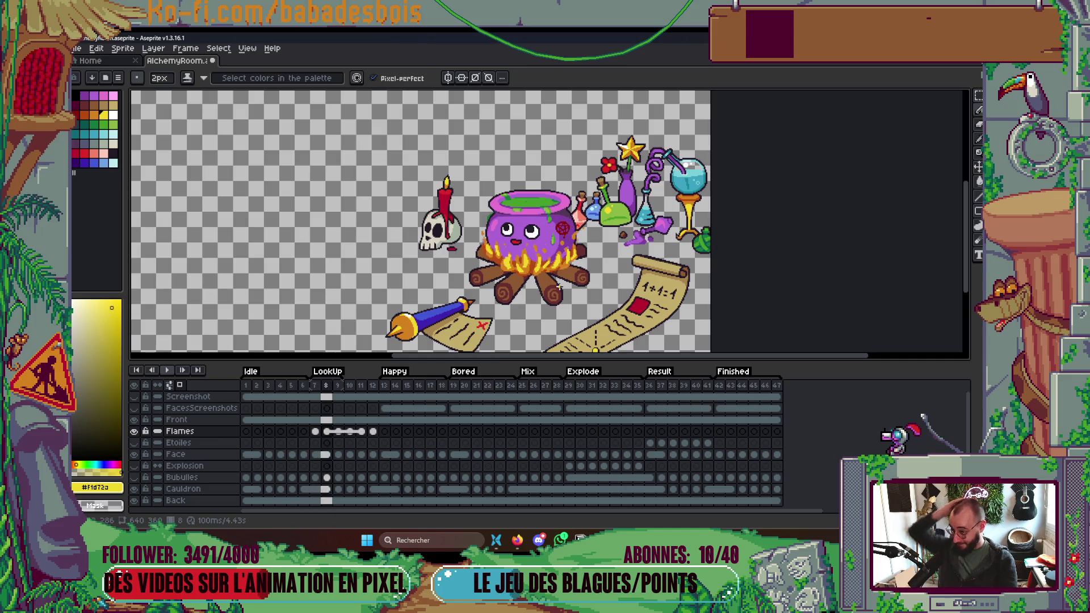
# Repeat the frame 7–11 flame cels from frame 13 onward and preview the loop.
pyautogui.moveTo(315, 431); pyautogui.dragTo(375, 432)
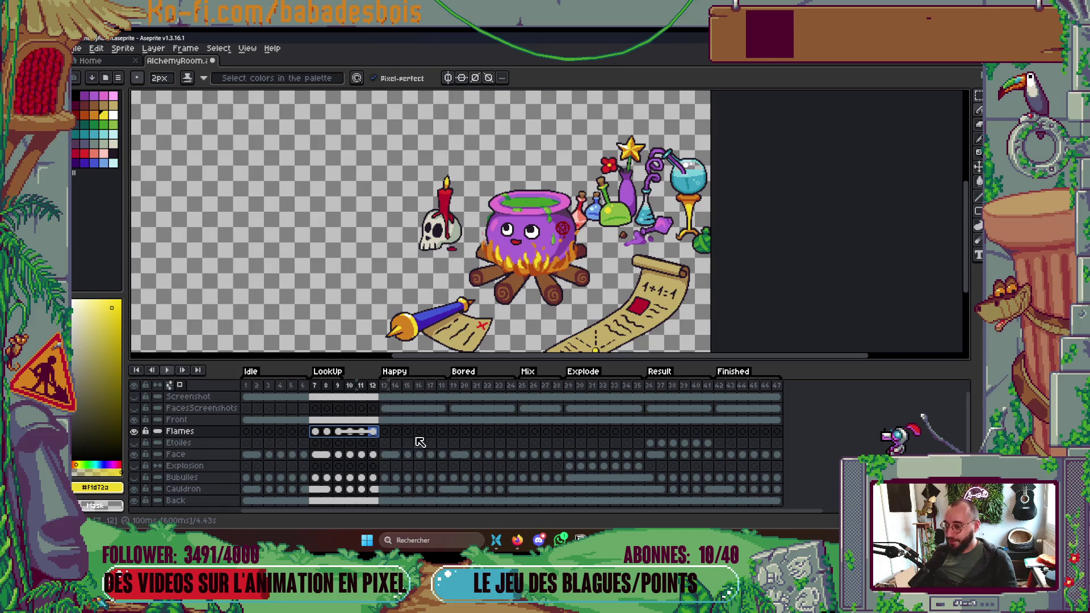
pyautogui.click(384, 432)
pyautogui.hotkey('ctrl', 'v')
pyautogui.press('Return')
pyautogui.scroll(-3, 562, 276)
pyautogui.scroll(3, 566, 270)
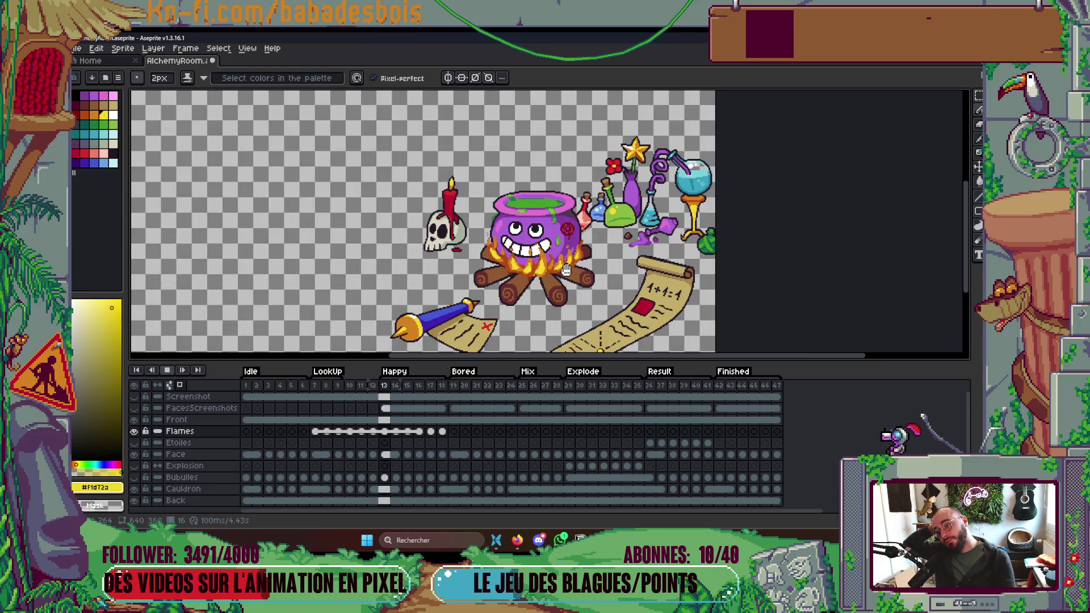
pyautogui.press('Return')
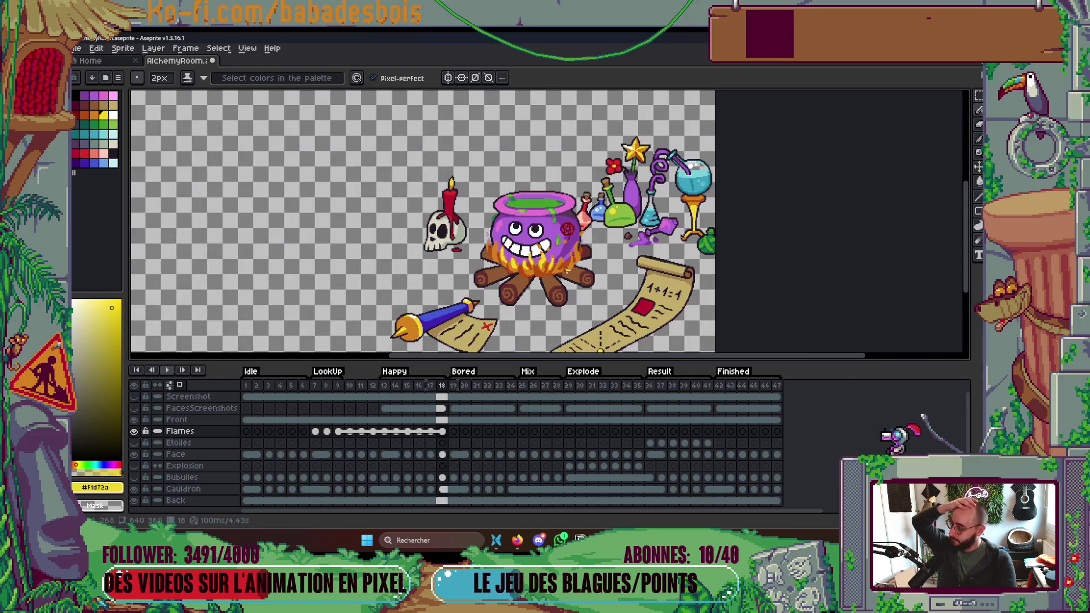
pyautogui.press('Left')
pyautogui.press('Left')
pyautogui.press('Left')
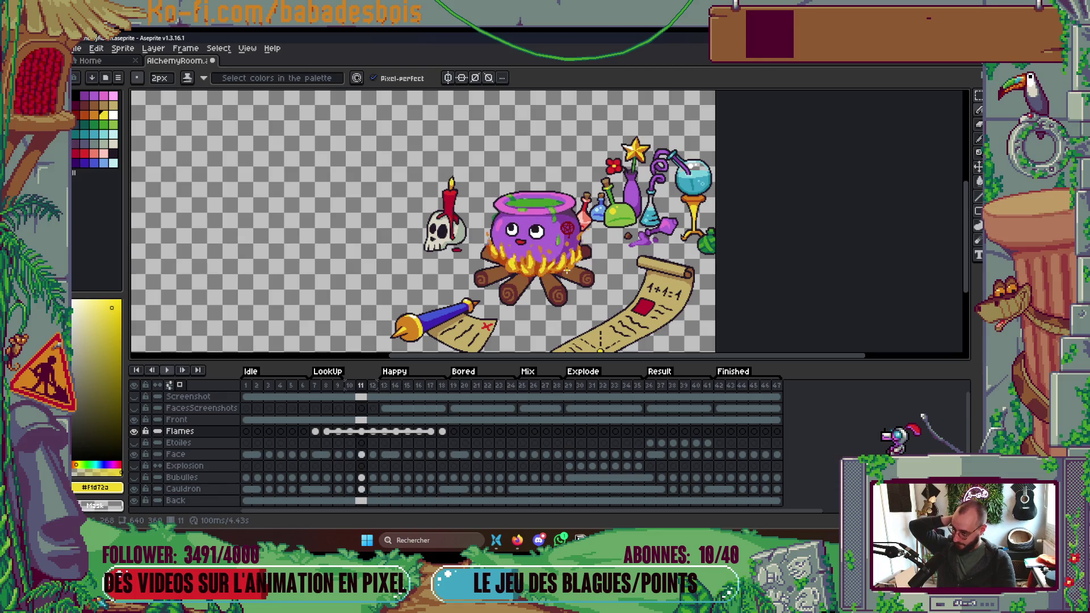
pyautogui.press('Return')
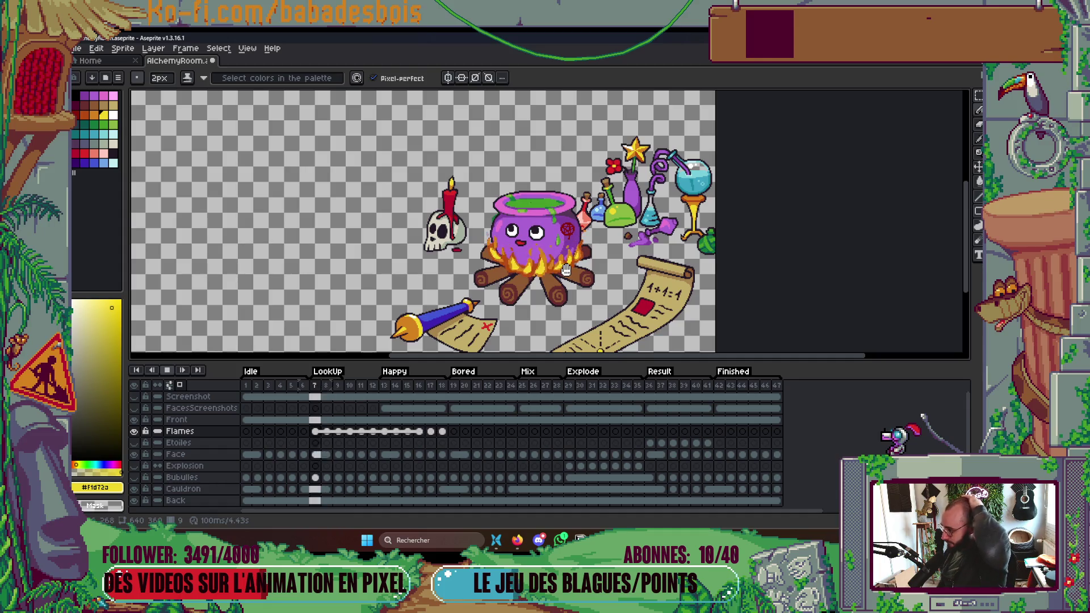
pyautogui.press('Return')
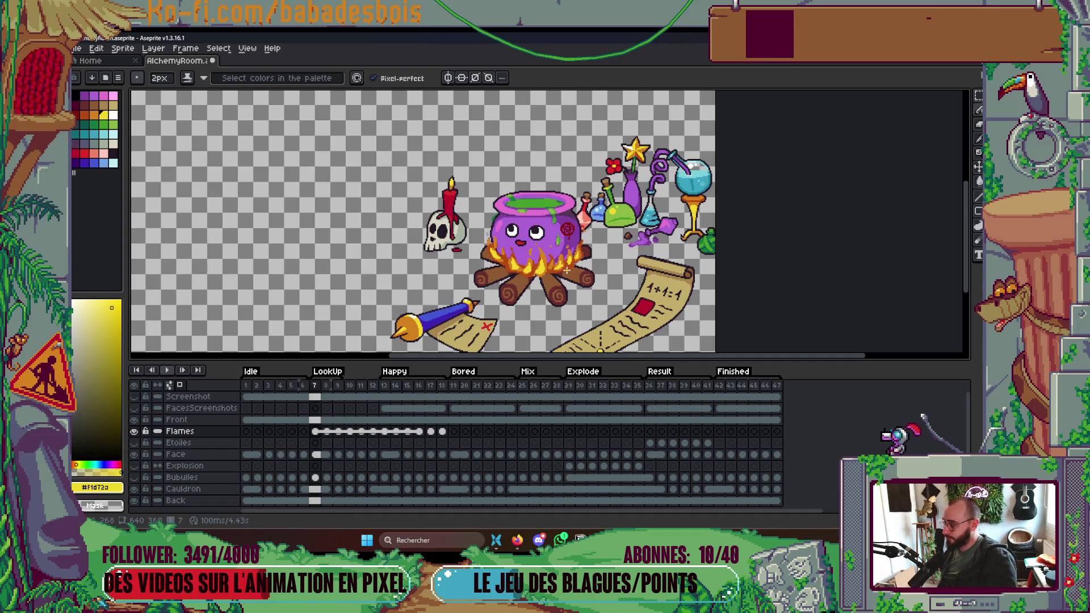
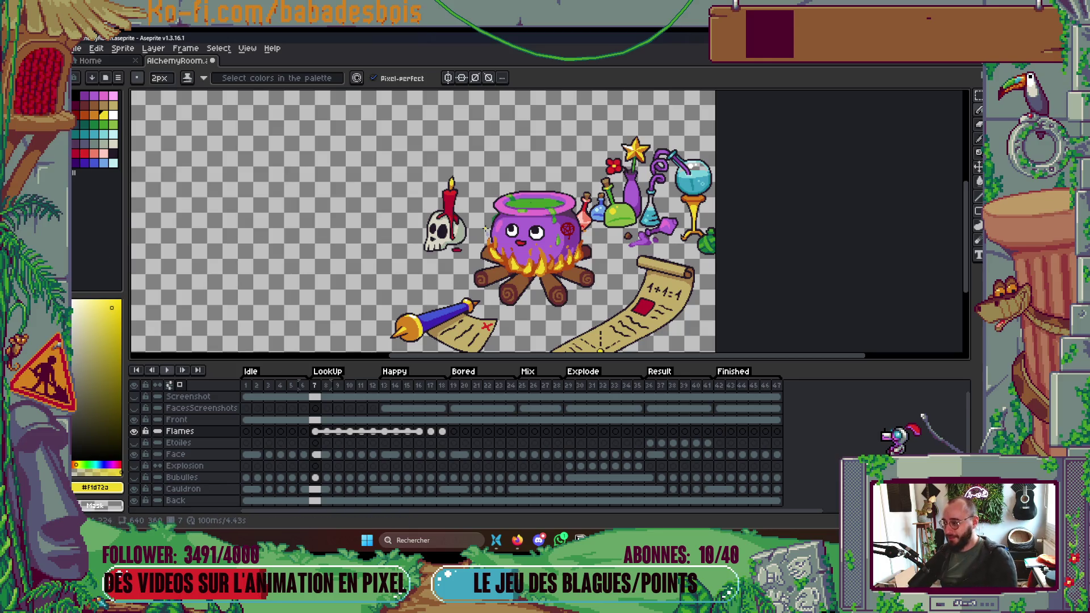
# Step between flame frames 7 and 8, then play and stop on frame 9 and zoom in.
pyautogui.press('Right')
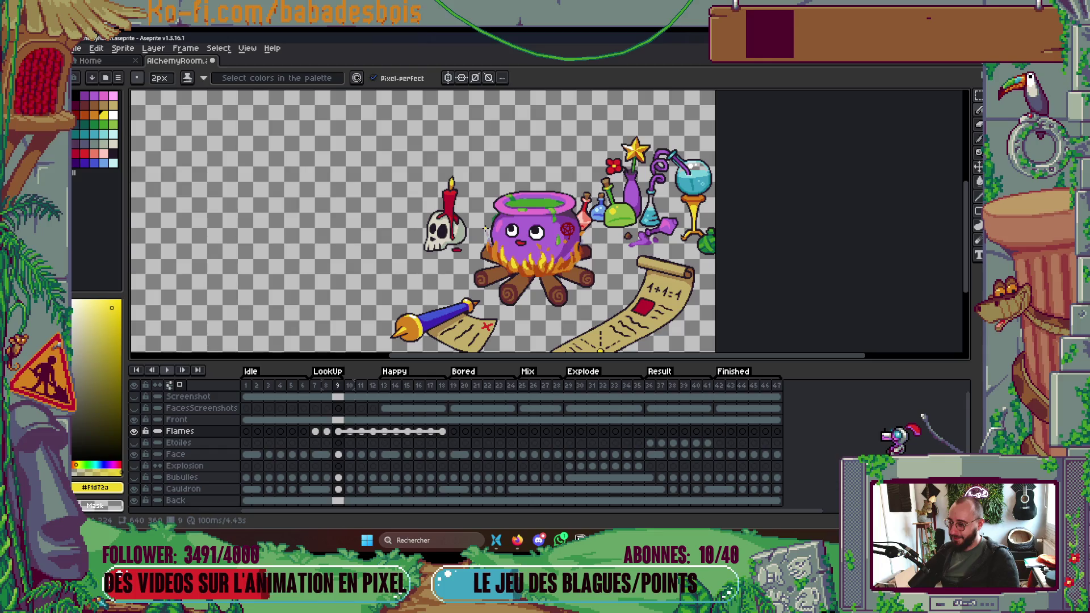
pyautogui.press('Left')
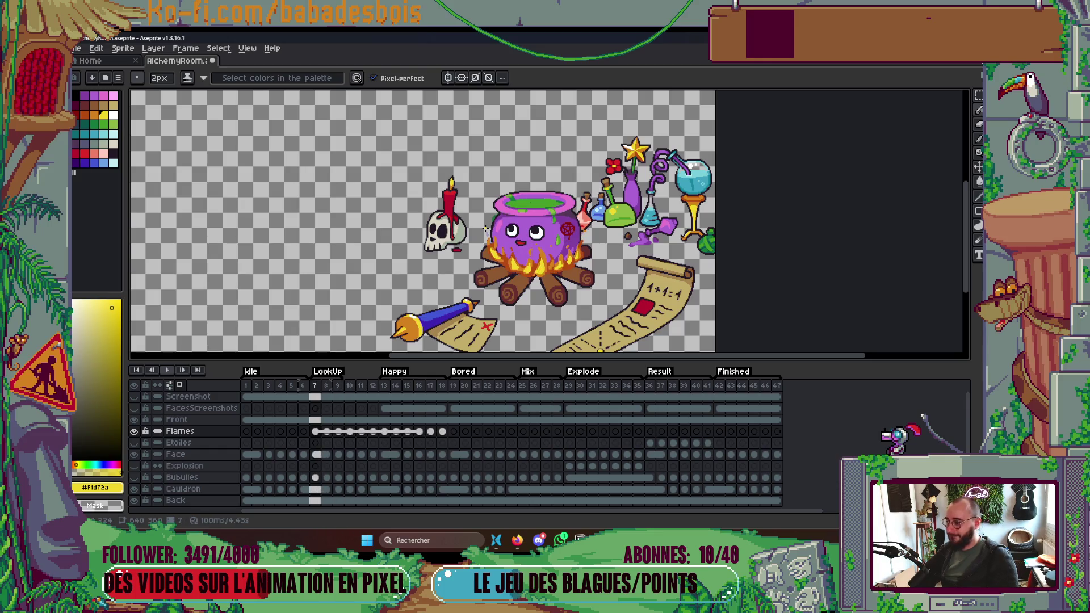
pyautogui.press('Return')
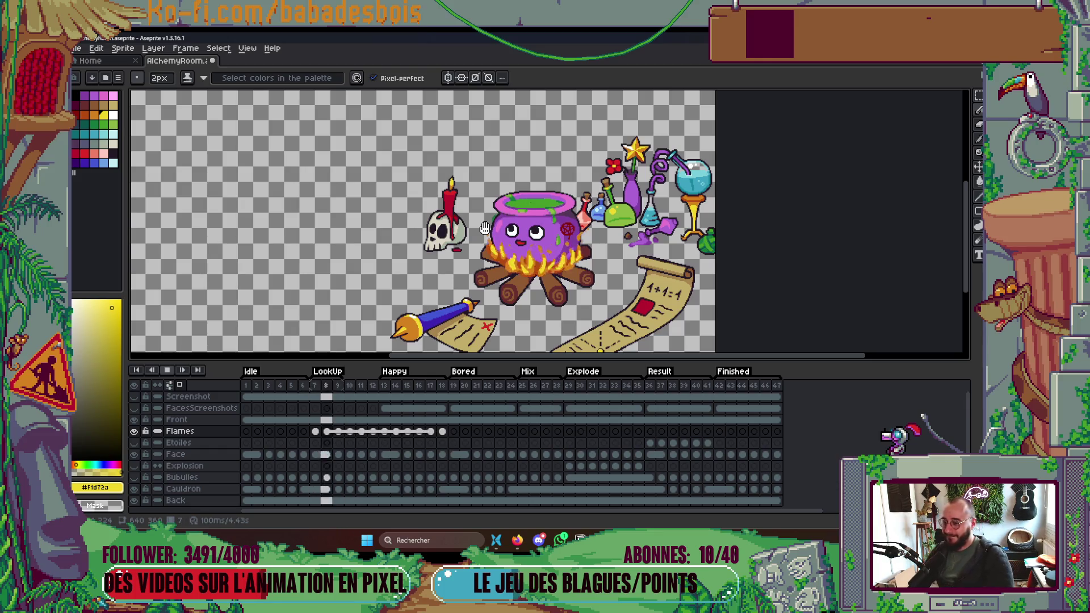
pyautogui.press('Return')
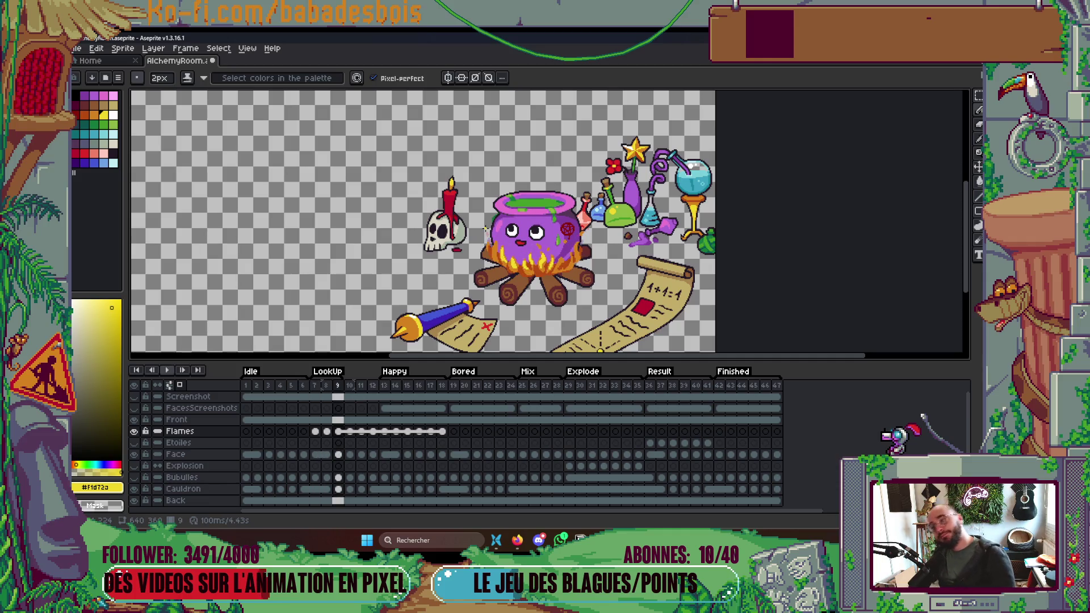
pyautogui.scroll(3, 511, 256)
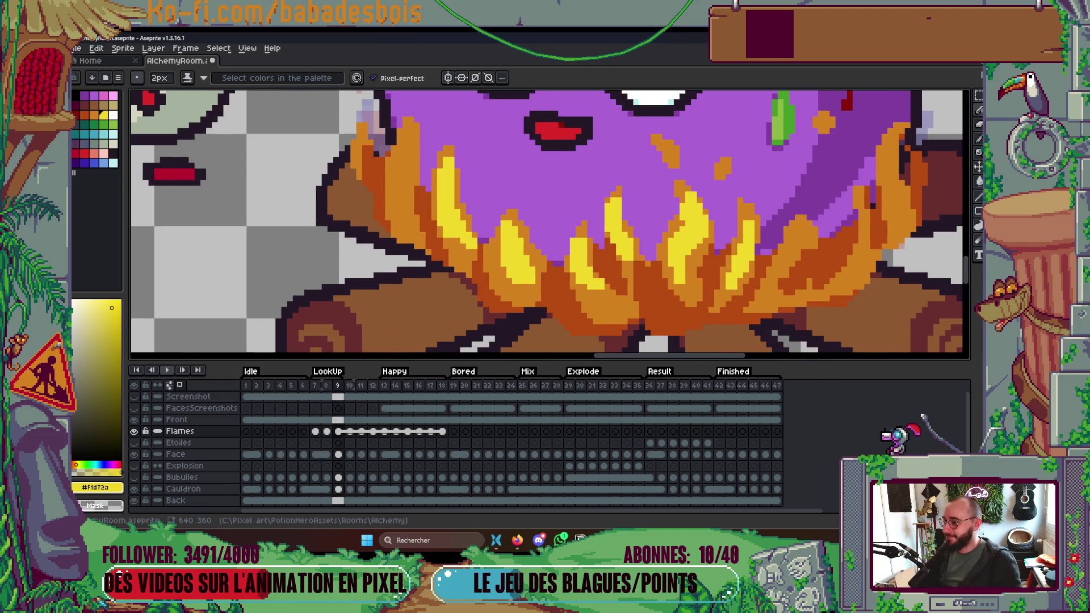
# Pick the orange palette swatch (index 11) and zoom around frame 9's flames to inspect them.
pyautogui.click(99, 116)
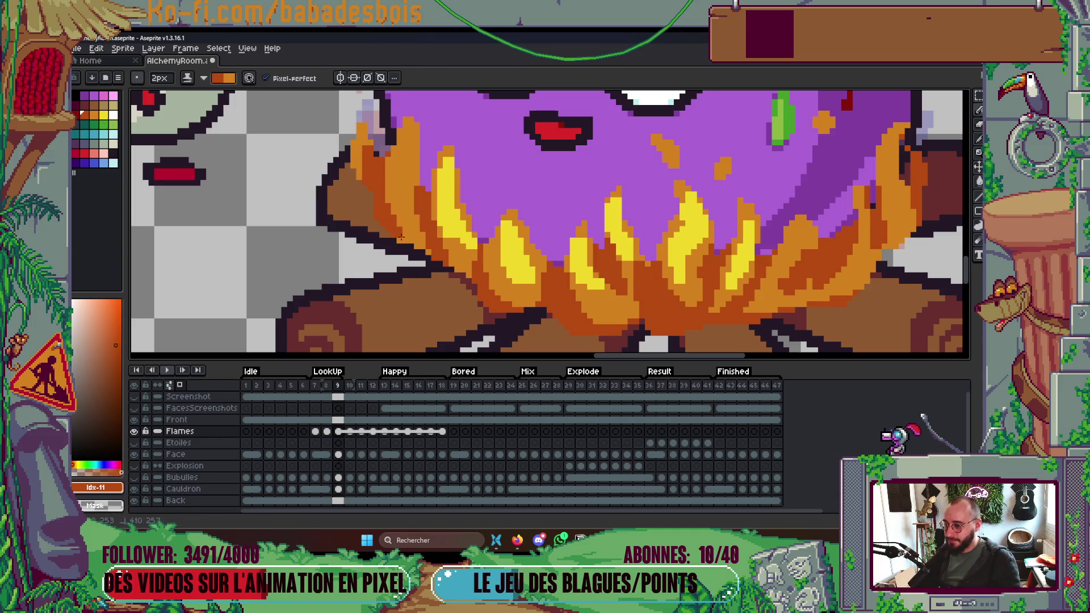
pyautogui.scroll(-3, 432, 256)
pyautogui.scroll(3, 520, 218)
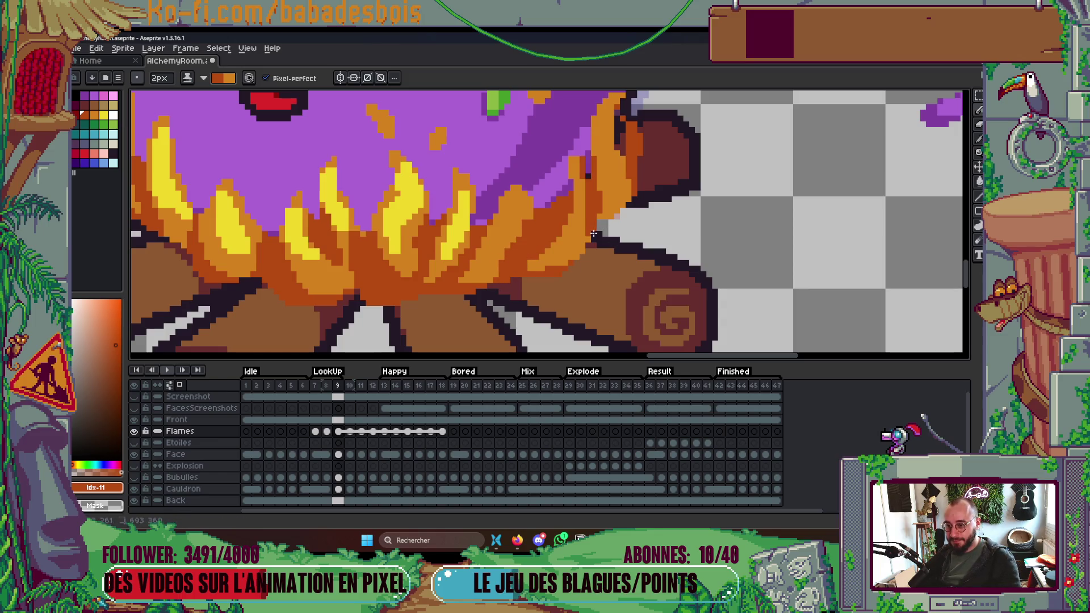
pyautogui.scroll(-3, 597, 240)
pyautogui.scroll(3, 605, 226)
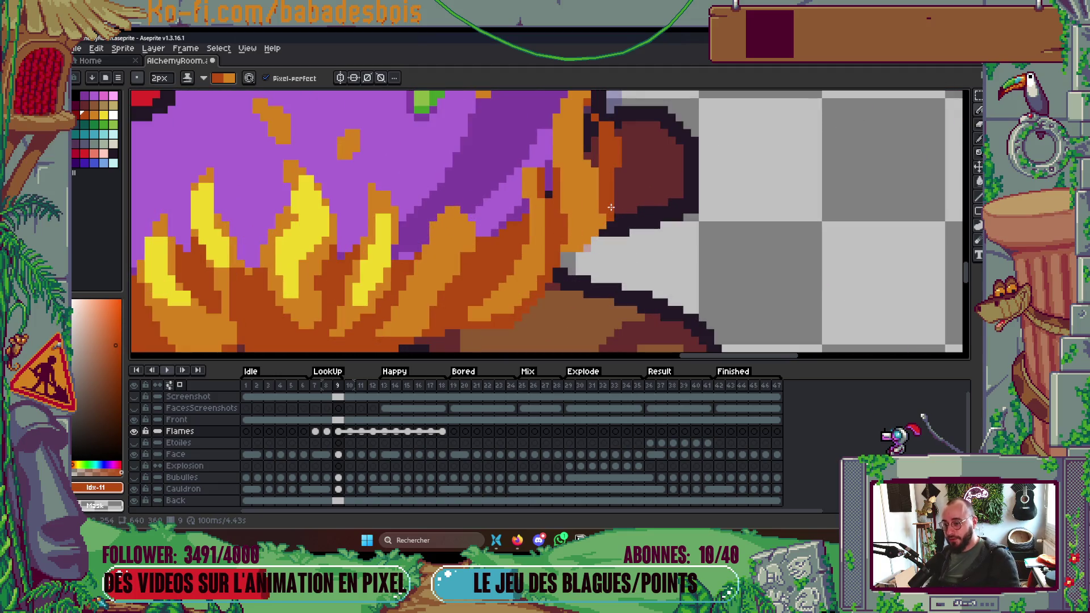
pyautogui.scroll(-2, 618, 178)
pyautogui.scroll(-2, 618, 177)
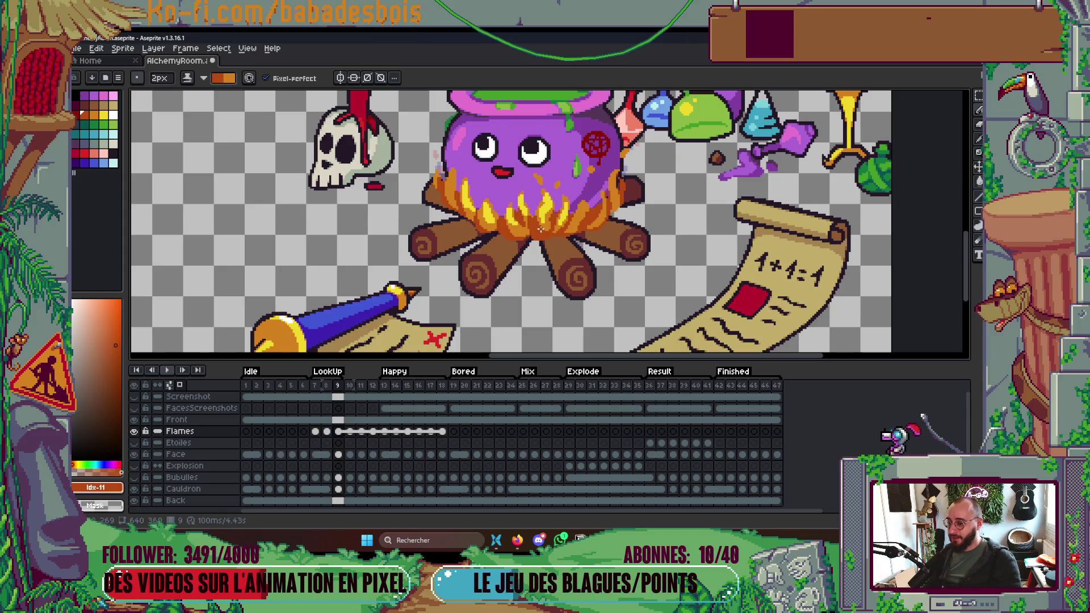
pyautogui.scroll(3, 541, 228)
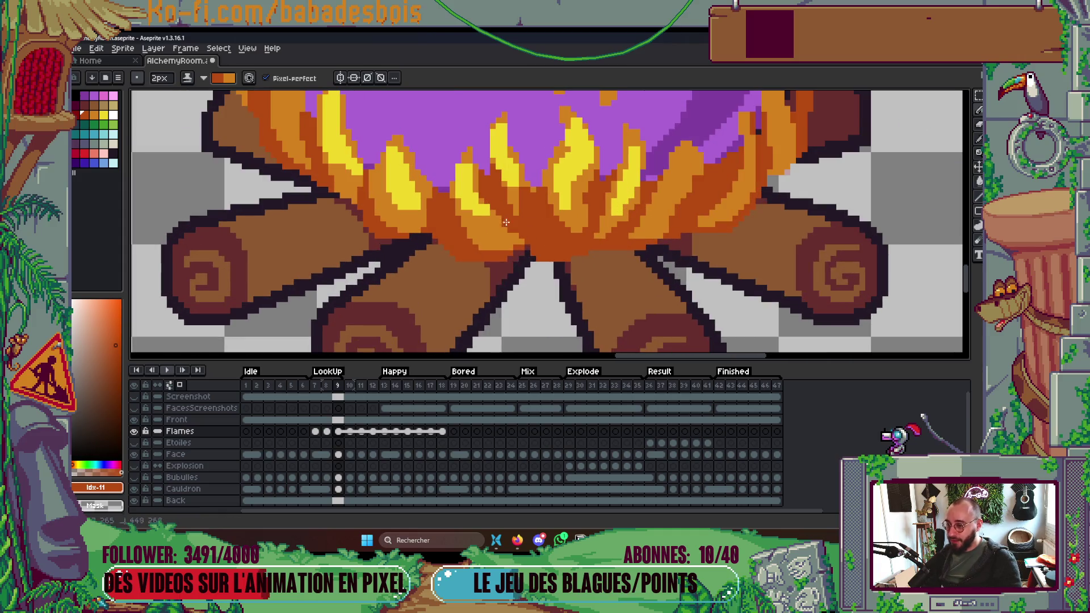
pyautogui.scroll(-3, 506, 222)
pyautogui.scroll(3, 507, 186)
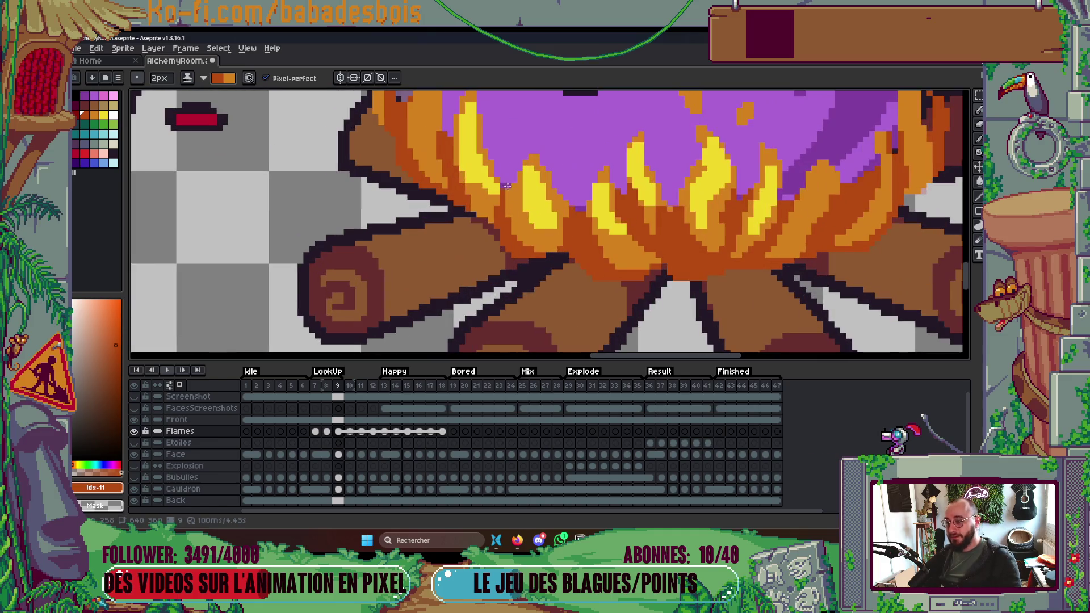
pyautogui.scroll(-3, 539, 233)
pyautogui.scroll(3, 505, 209)
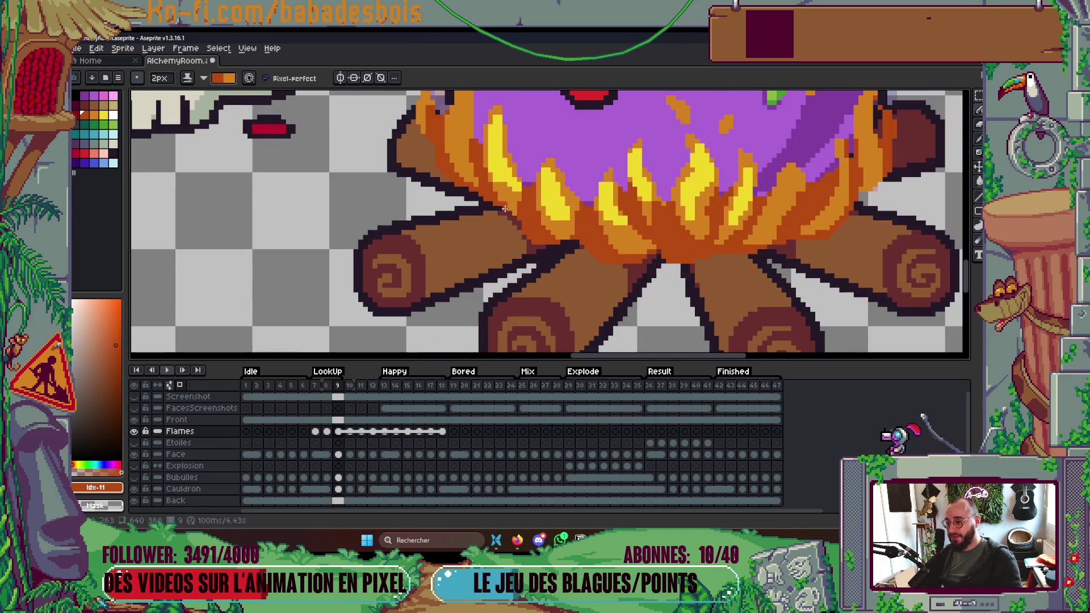
pyautogui.scroll(-3, 505, 209)
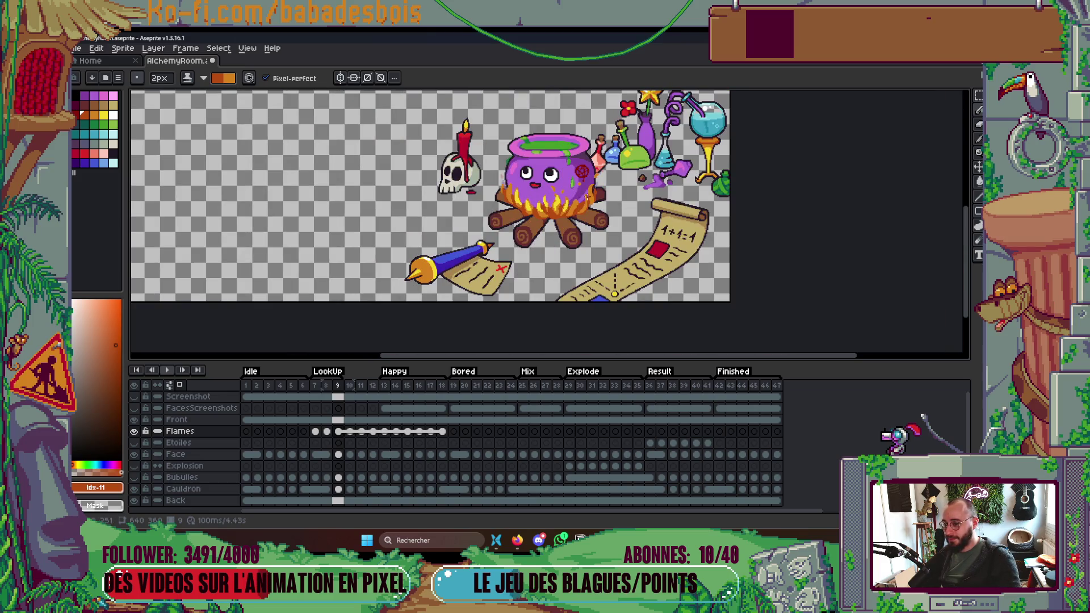
pyautogui.scroll(4, 502, 191)
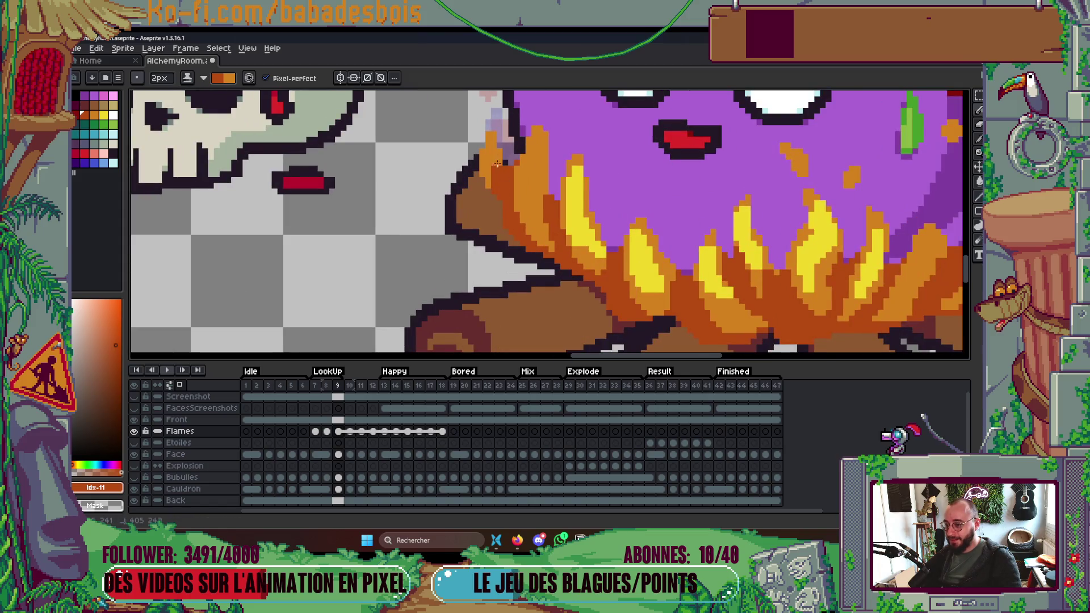
pyautogui.scroll(-4, 497, 168)
pyautogui.scroll(4, 595, 131)
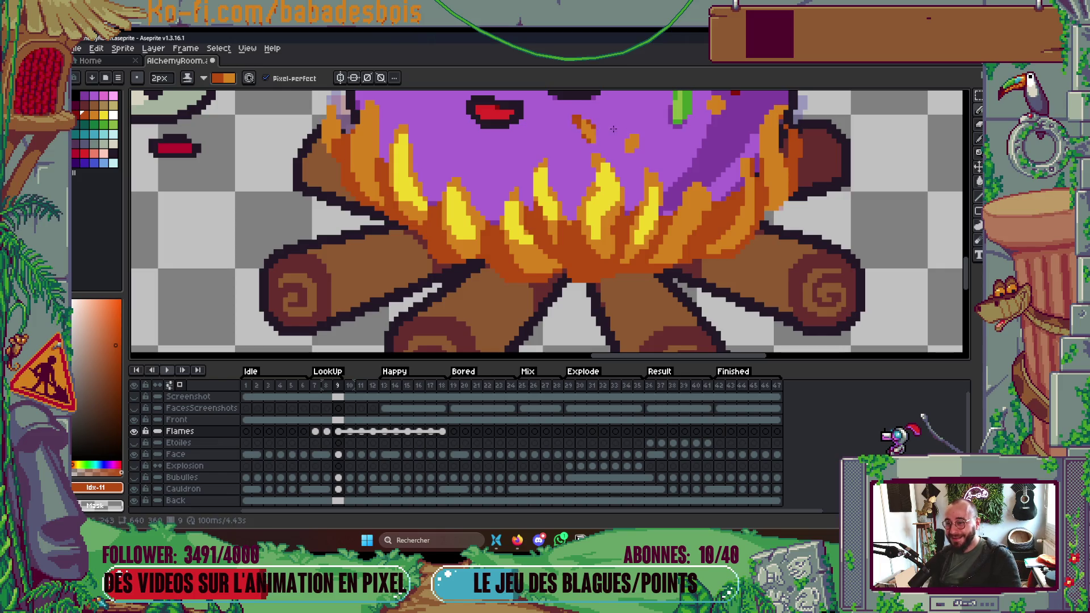
pyautogui.scroll(-1, 652, 141)
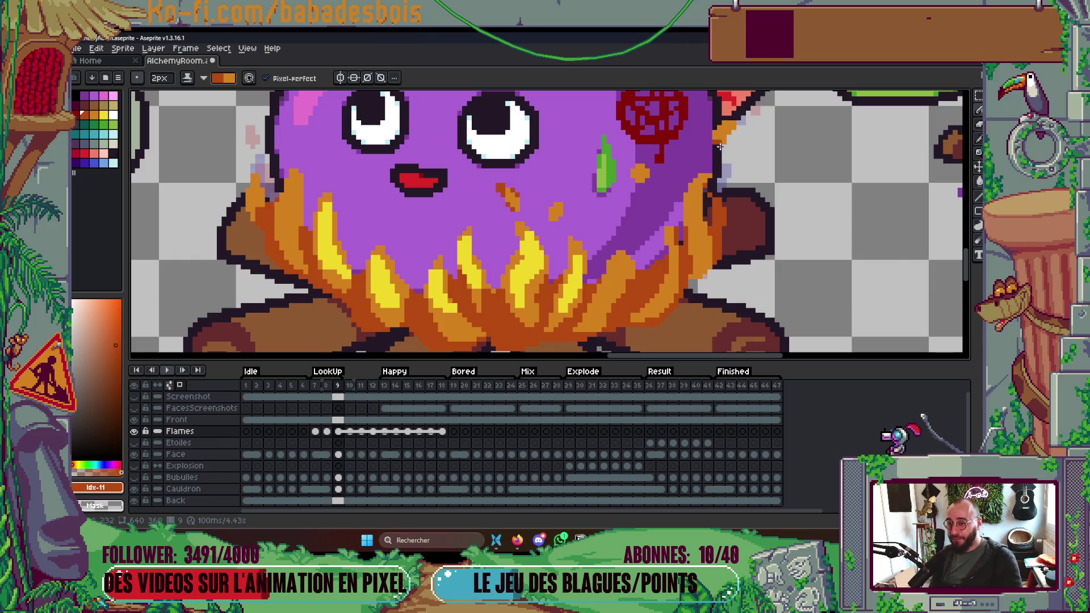
pyautogui.scroll(-3, 714, 148)
pyautogui.scroll(1, 711, 216)
pyautogui.scroll(-2, 712, 217)
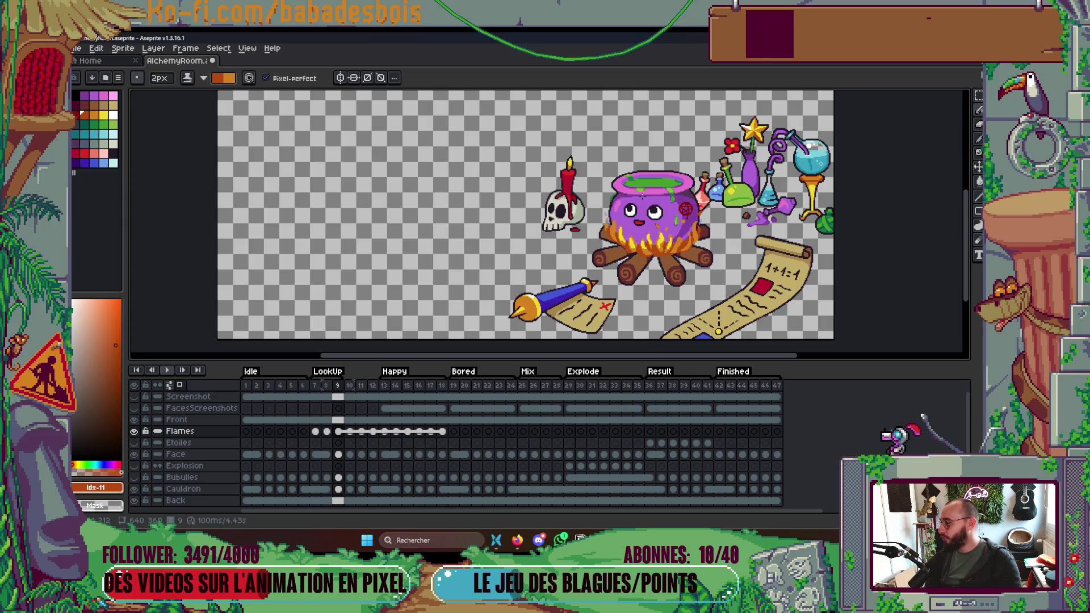
pyautogui.moveTo(642, 196); pyautogui.dragTo(647, 174)
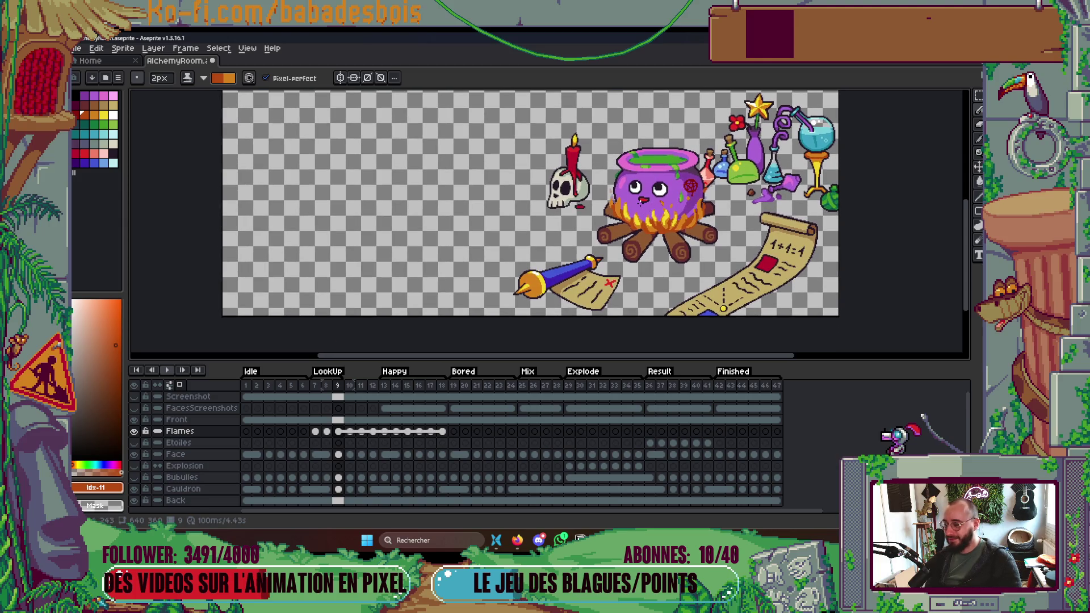
pyautogui.scroll(4, 735, 221)
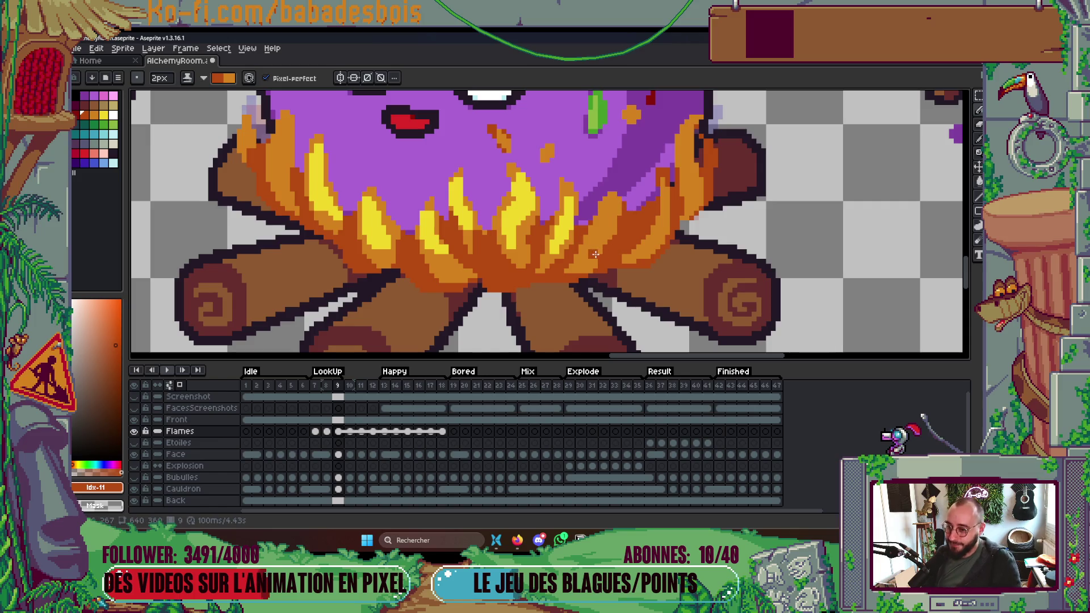
pyautogui.scroll(-2, 615, 195)
pyautogui.scroll(2, 566, 219)
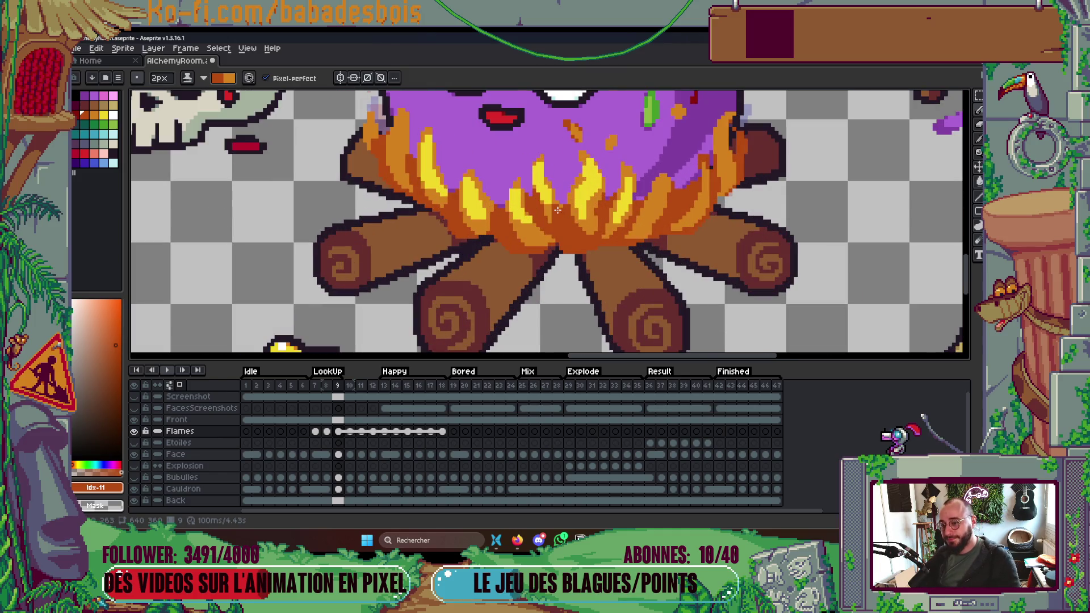
pyautogui.scroll(-5, 566, 219)
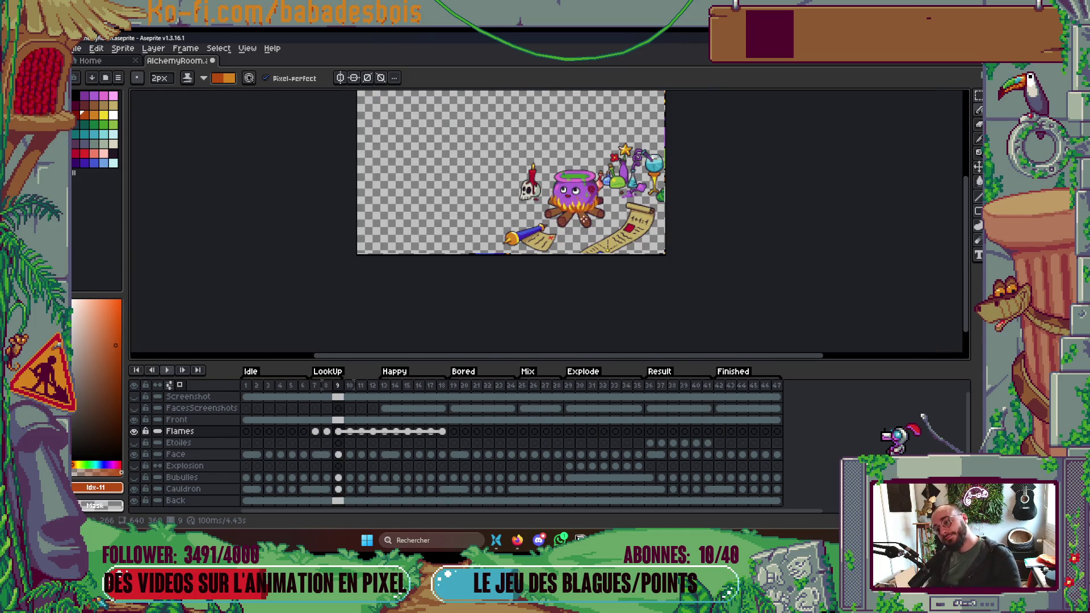
# Compare against frame 8, then paint orange pixels into frame 9's flames.
pyautogui.scroll(3, 587, 219)
pyautogui.press('Left')
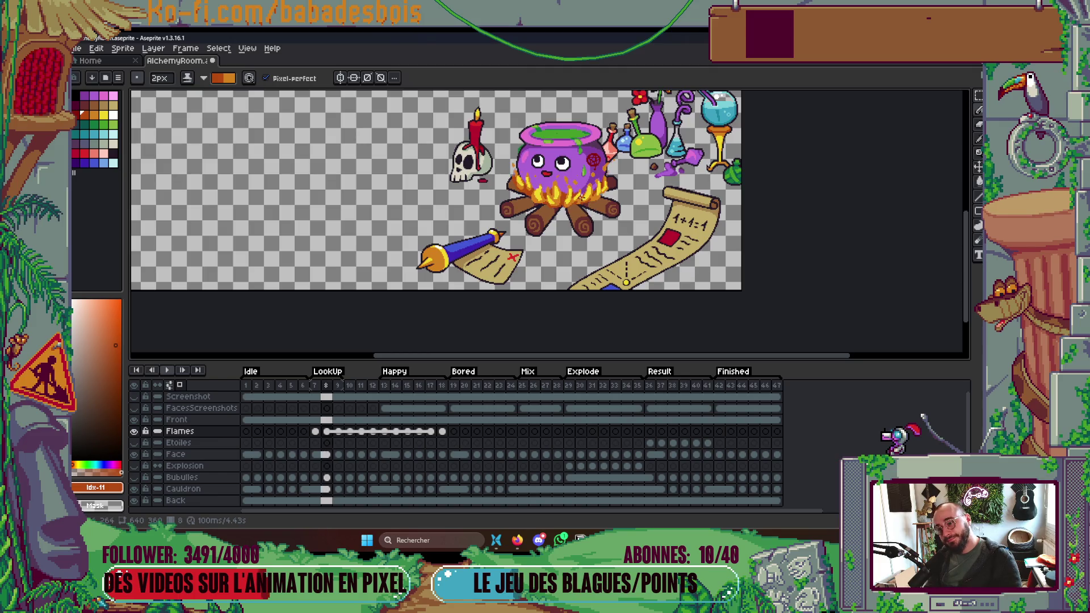
pyautogui.press('Right')
pyautogui.scroll(5, 552, 200)
pyautogui.moveTo(552, 202)
pyautogui.mouseDown()
pyautogui.moveTo(570, 214)
pyautogui.moveTo(575, 205)
pyautogui.moveTo(579, 220)
pyautogui.mouseUp()
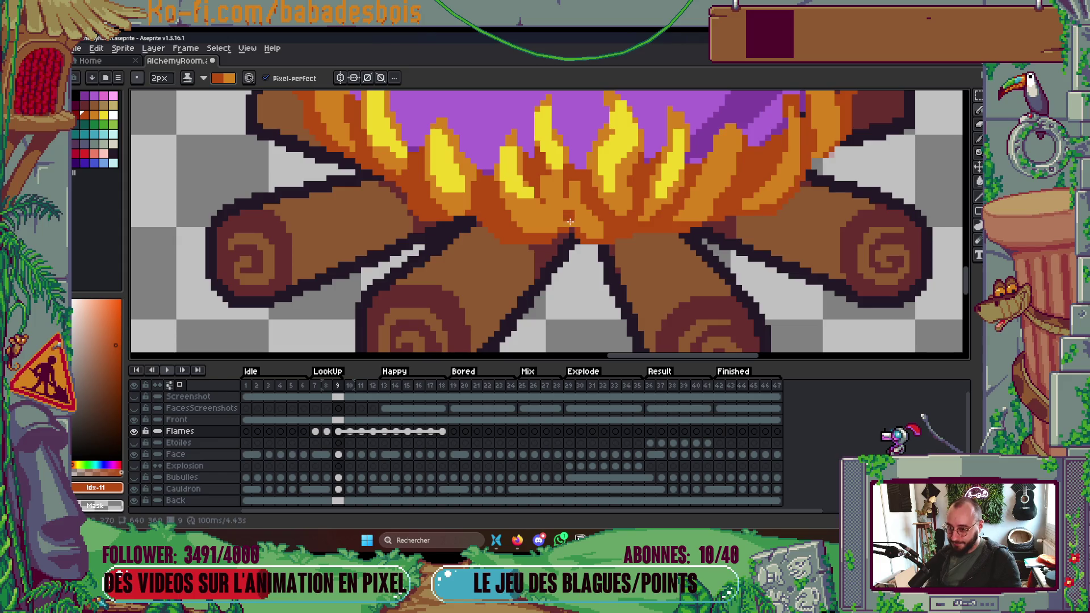
# Replay the animation to check the new orange pixels.
pyautogui.scroll(-4, 570, 222)
pyautogui.scroll(1, 656, 224)
pyautogui.press('Return')
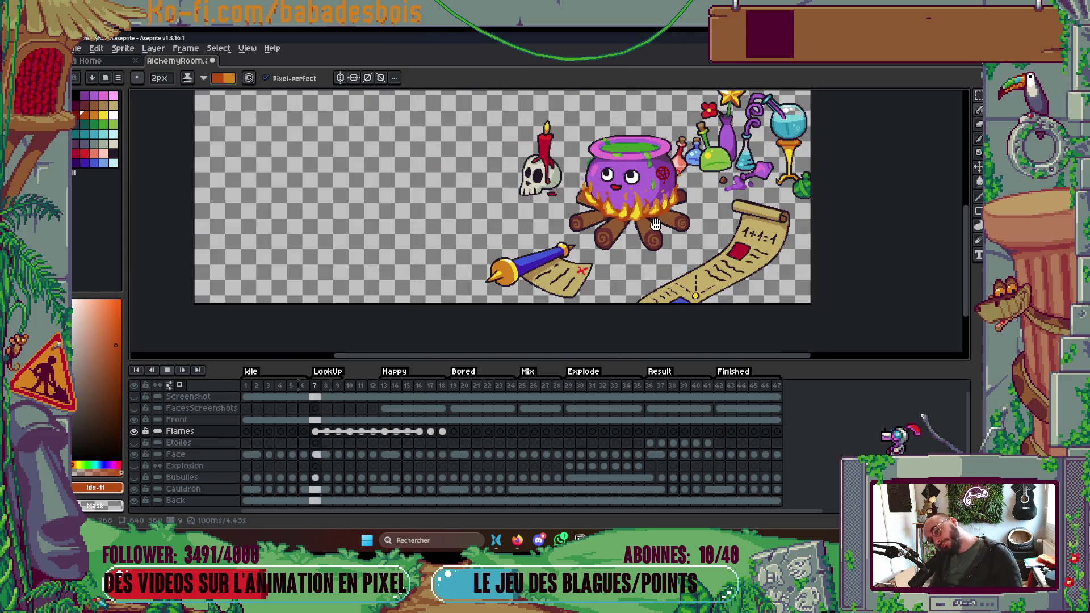
pyautogui.press('Return')
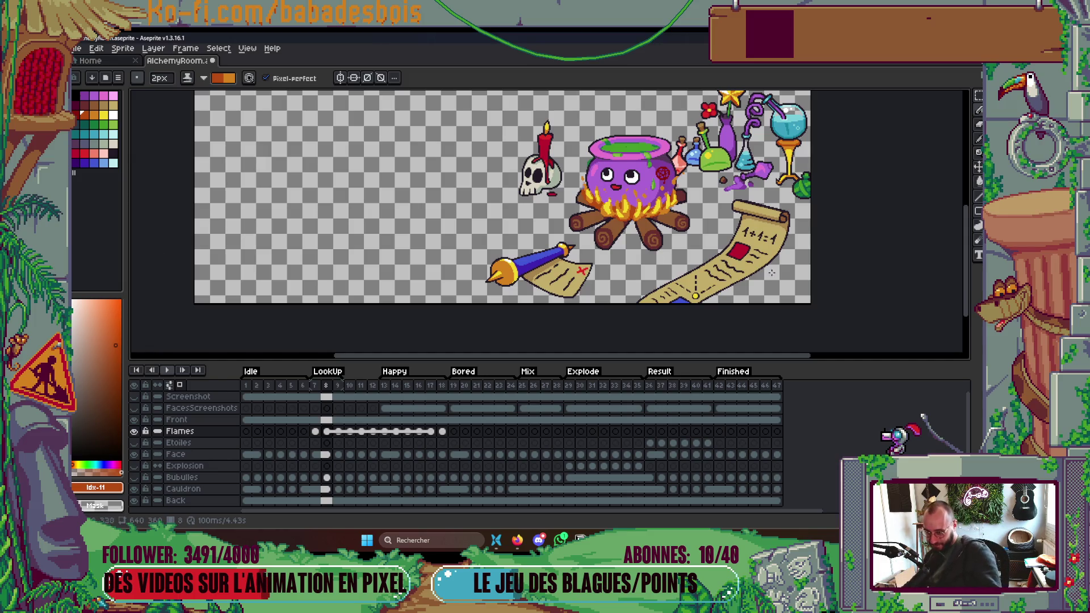
# Zoom in and out over the flames, then play the alchemy-room animation.
pyautogui.scroll(5, 643, 239)
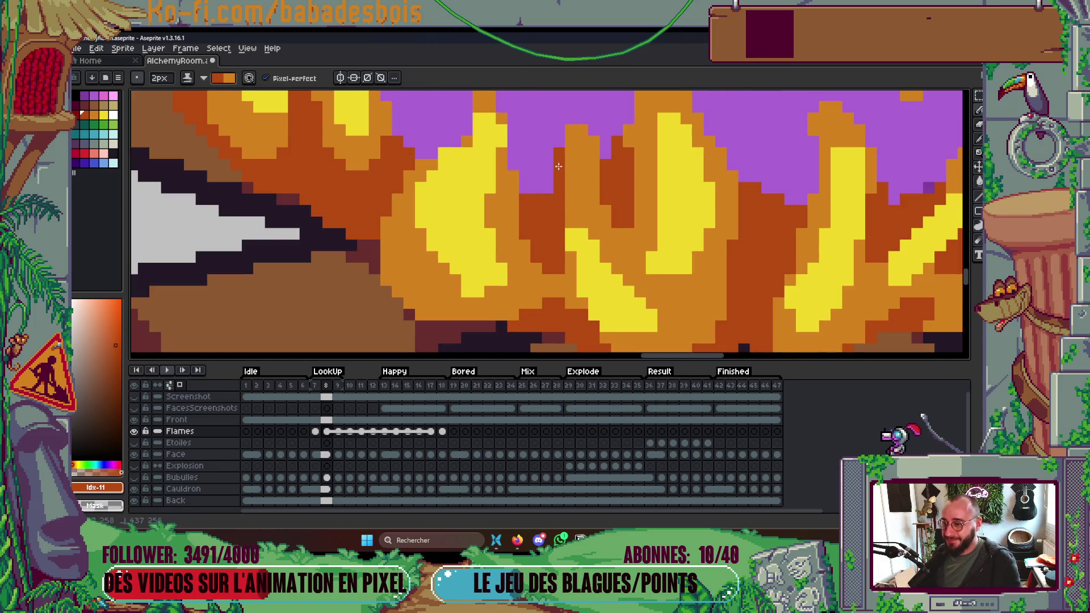
pyautogui.scroll(-4, 624, 187)
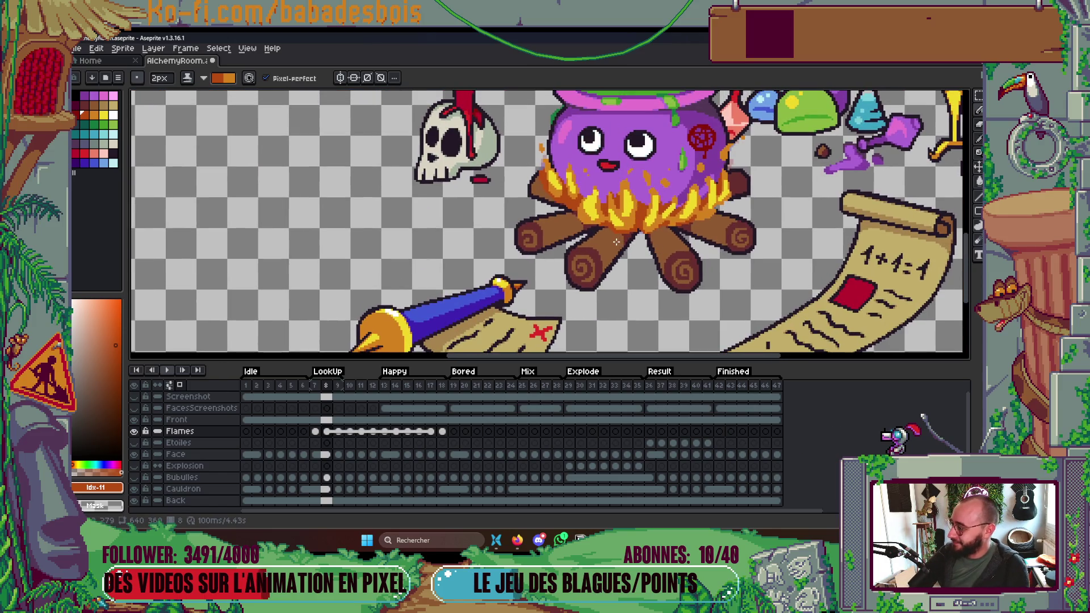
pyautogui.scroll(3, 602, 173)
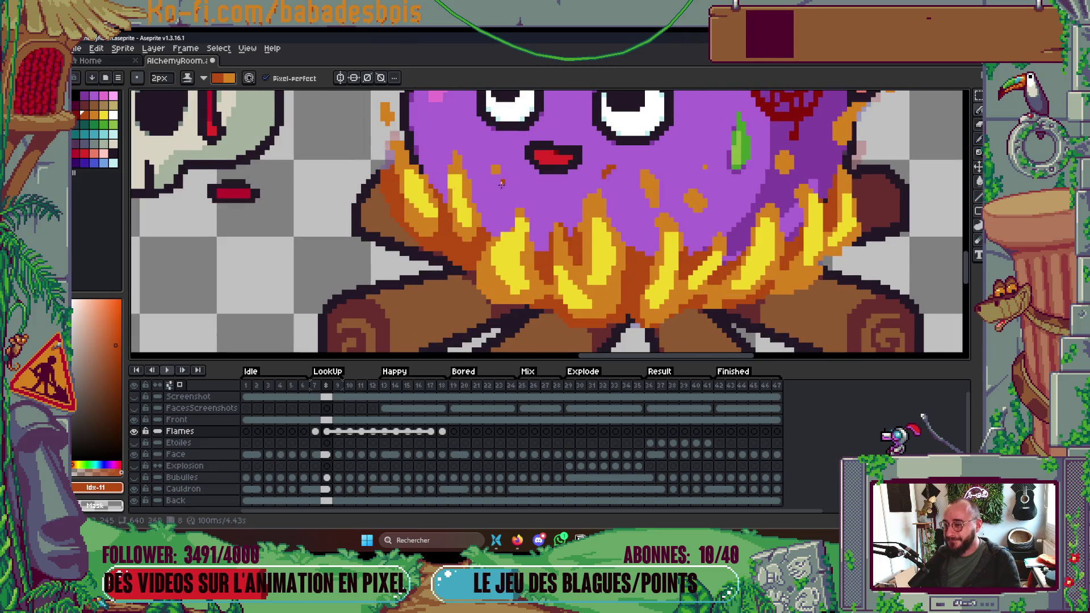
pyautogui.scroll(-1, 771, 197)
pyautogui.scroll(1, 771, 198)
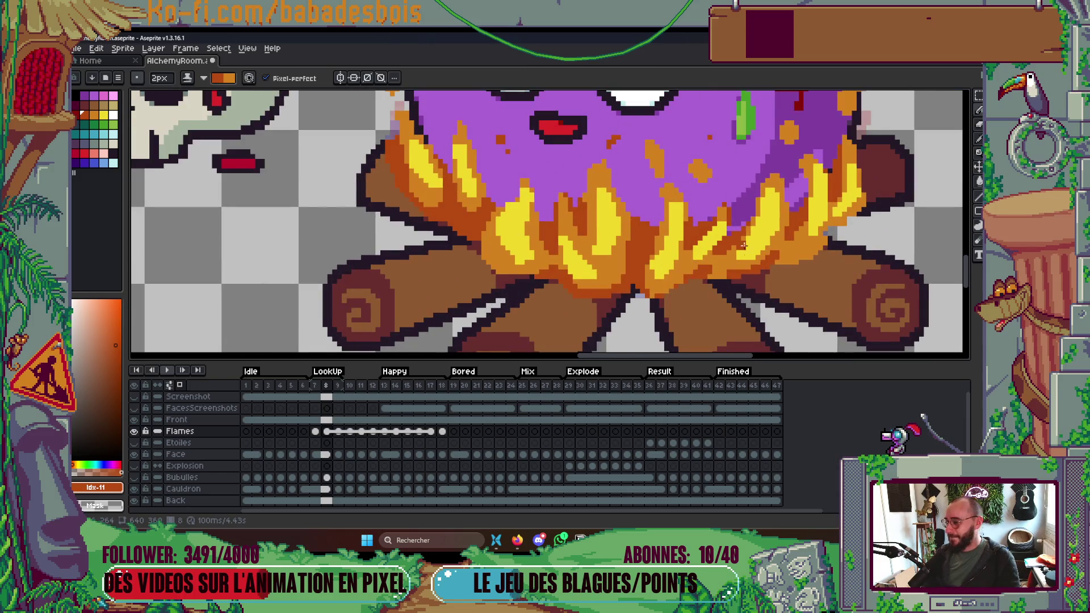
pyautogui.scroll(-2, 584, 292)
pyautogui.scroll(1, 353, 252)
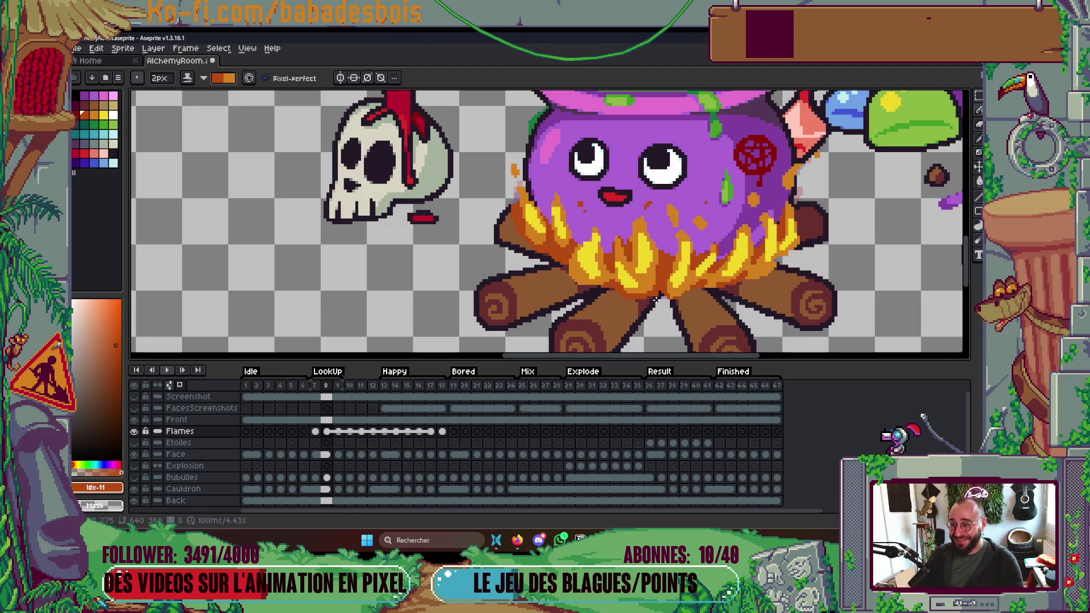
pyautogui.scroll(2, 718, 241)
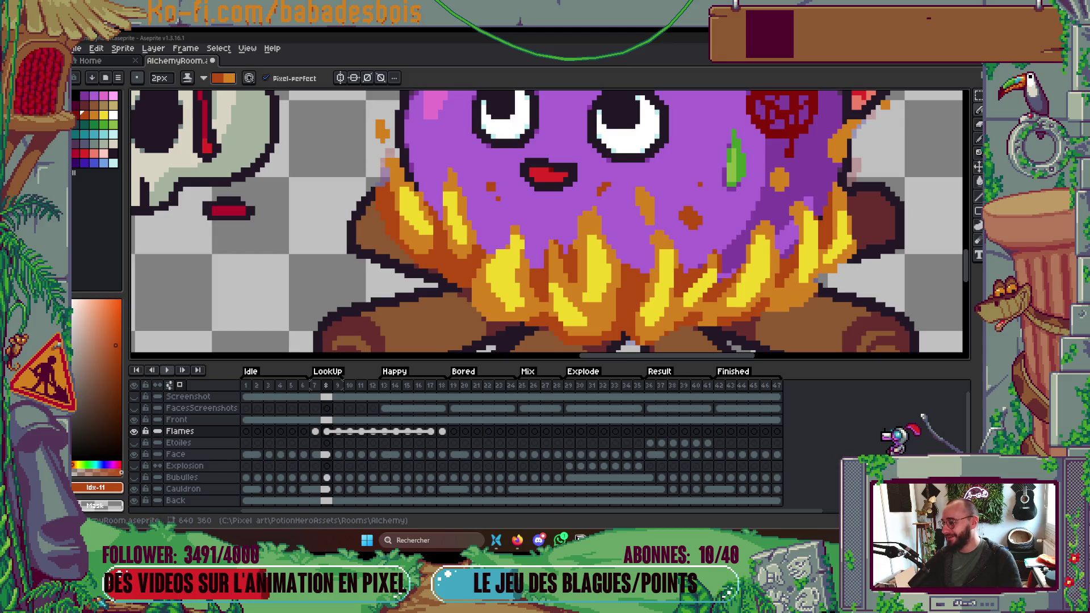
pyautogui.scroll(-1, 815, 271)
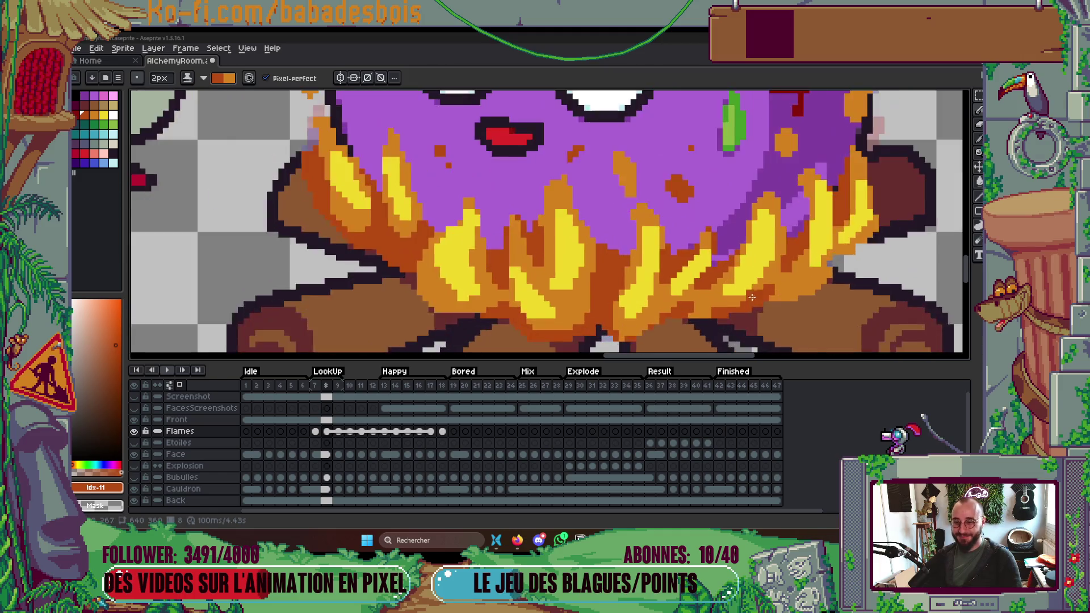
pyautogui.scroll(3, 710, 267)
pyautogui.scroll(-3, 680, 260)
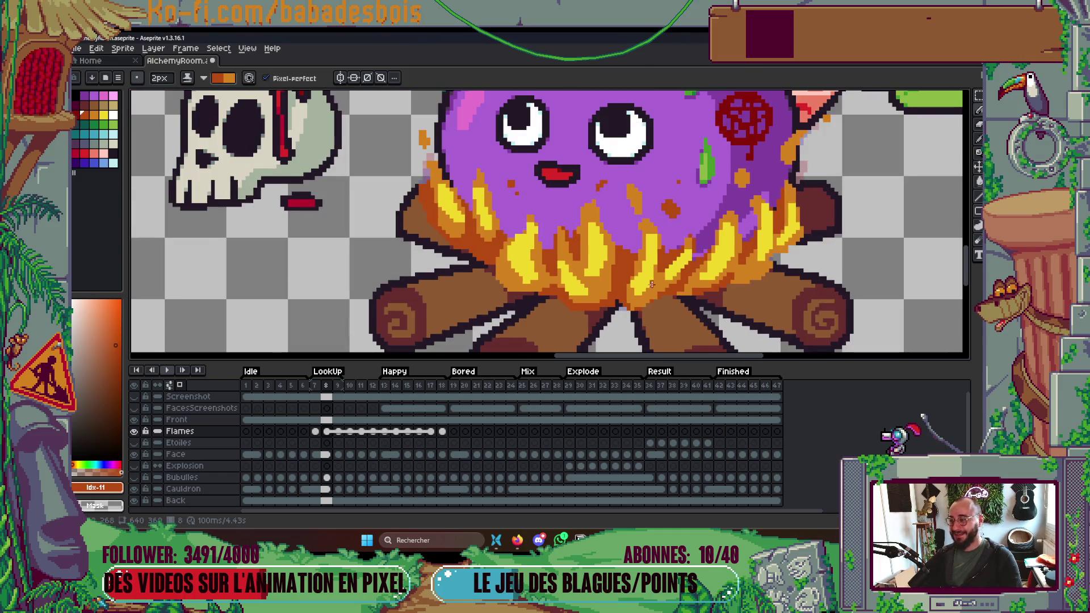
pyautogui.scroll(-3, 651, 283)
pyautogui.scroll(4, 634, 246)
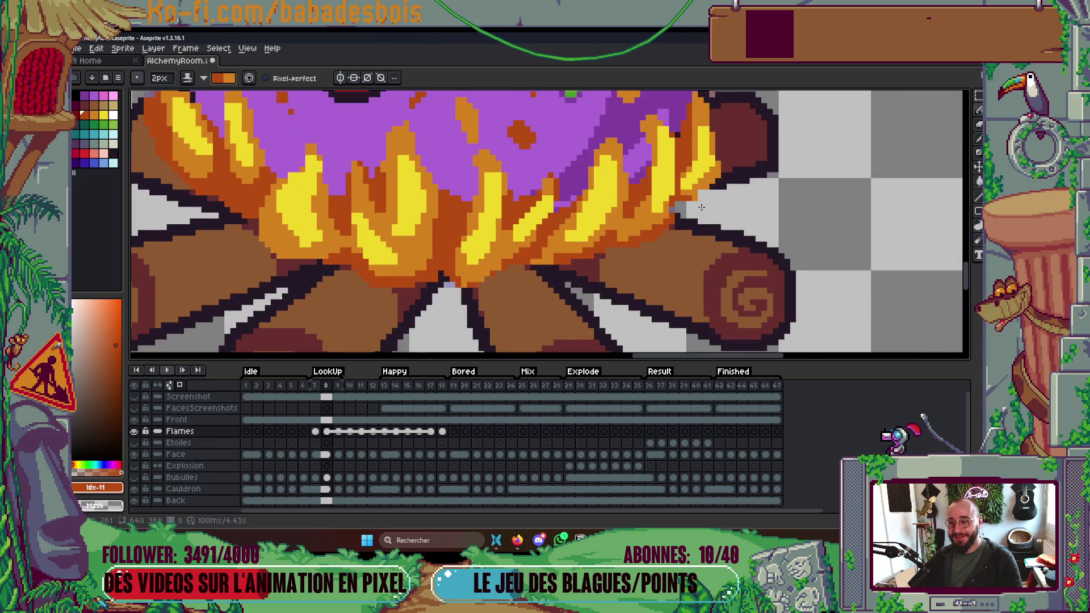
pyautogui.scroll(-2, 702, 207)
pyautogui.scroll(1, 646, 274)
pyautogui.scroll(-3, 512, 206)
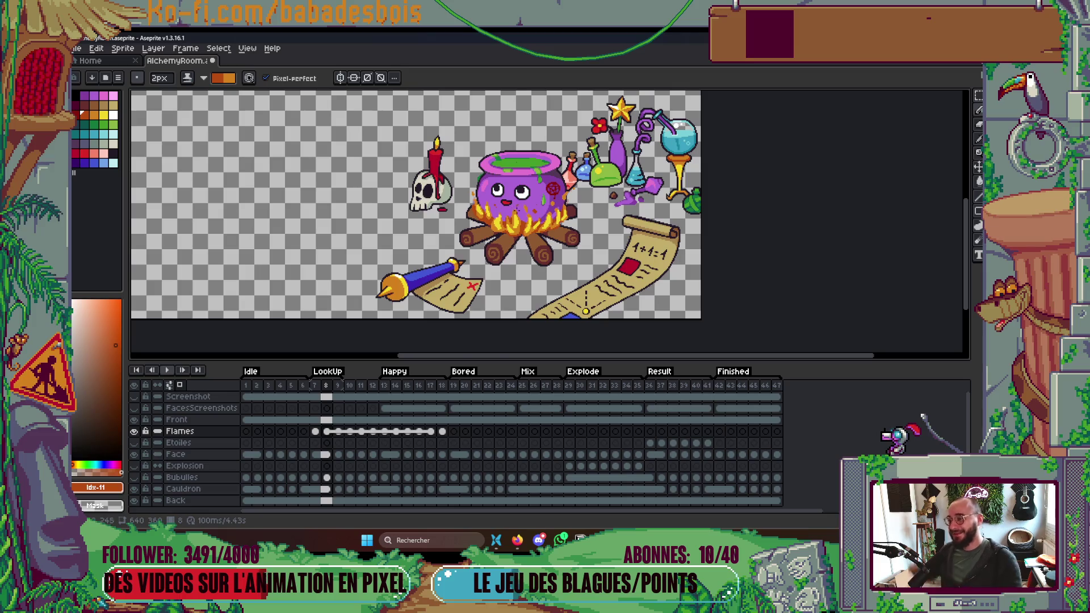
pyautogui.scroll(4, 587, 190)
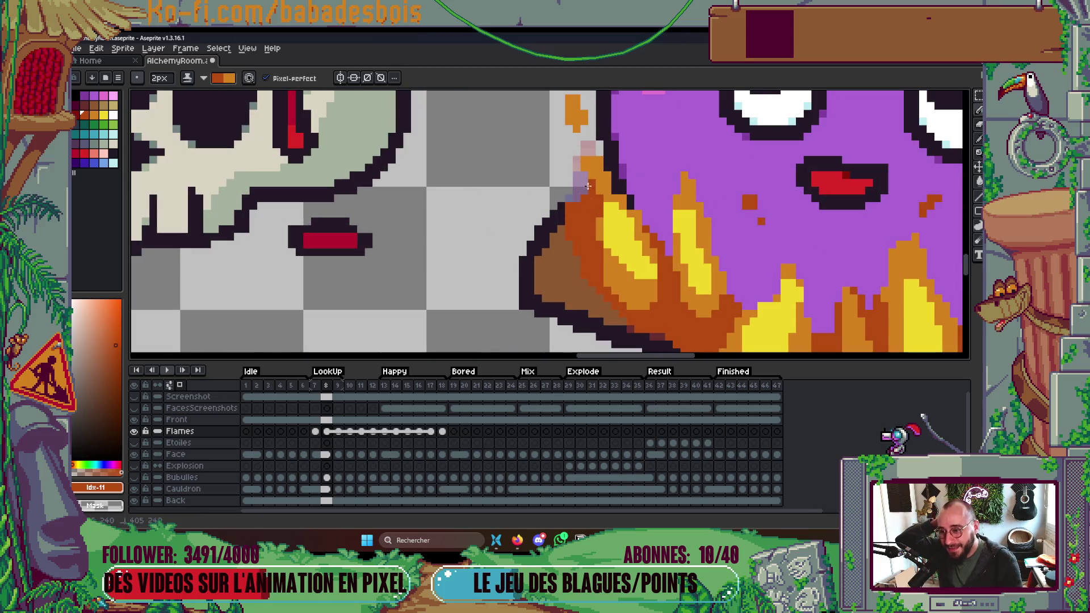
pyautogui.scroll(-3, 584, 171)
pyautogui.scroll(3, 577, 148)
pyautogui.scroll(-4, 577, 149)
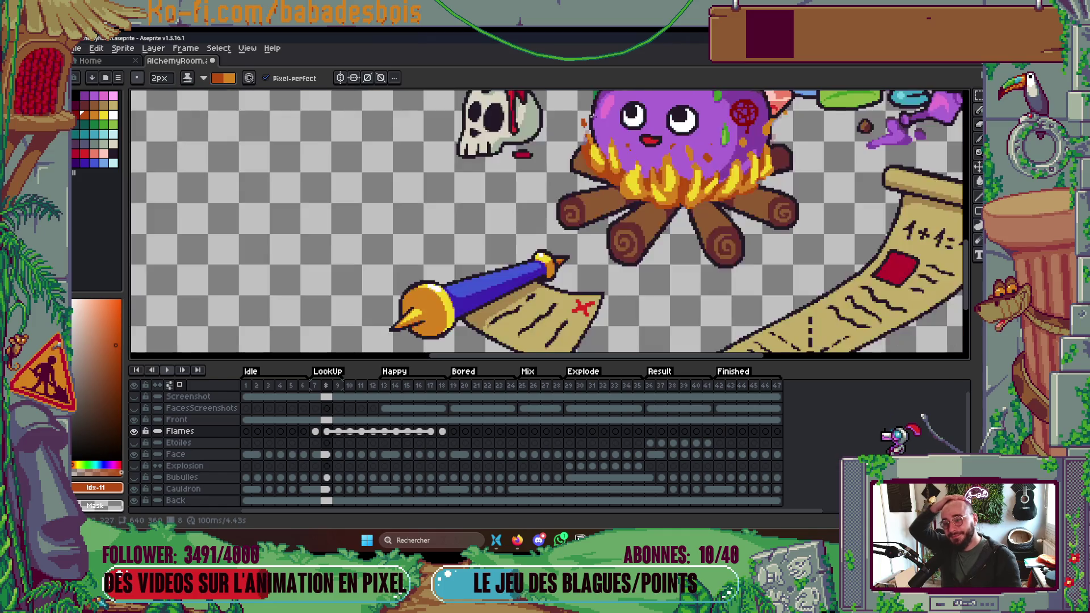
pyautogui.scroll(1, 639, 201)
pyautogui.press('Return')
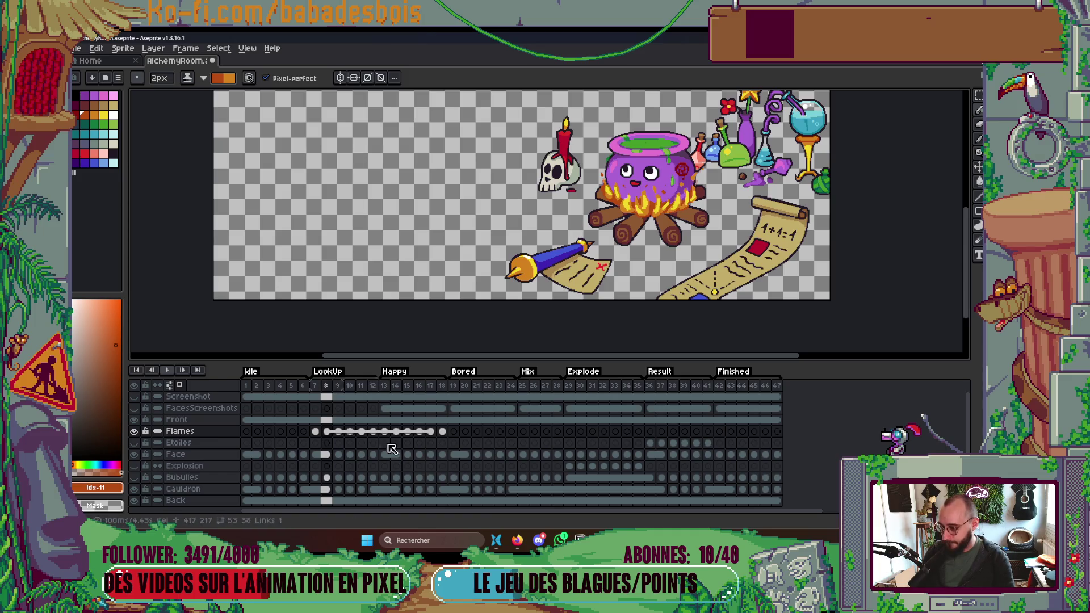
pyautogui.click(314, 386)
pyautogui.press('Return')
pyautogui.scroll(-2, 632, 245)
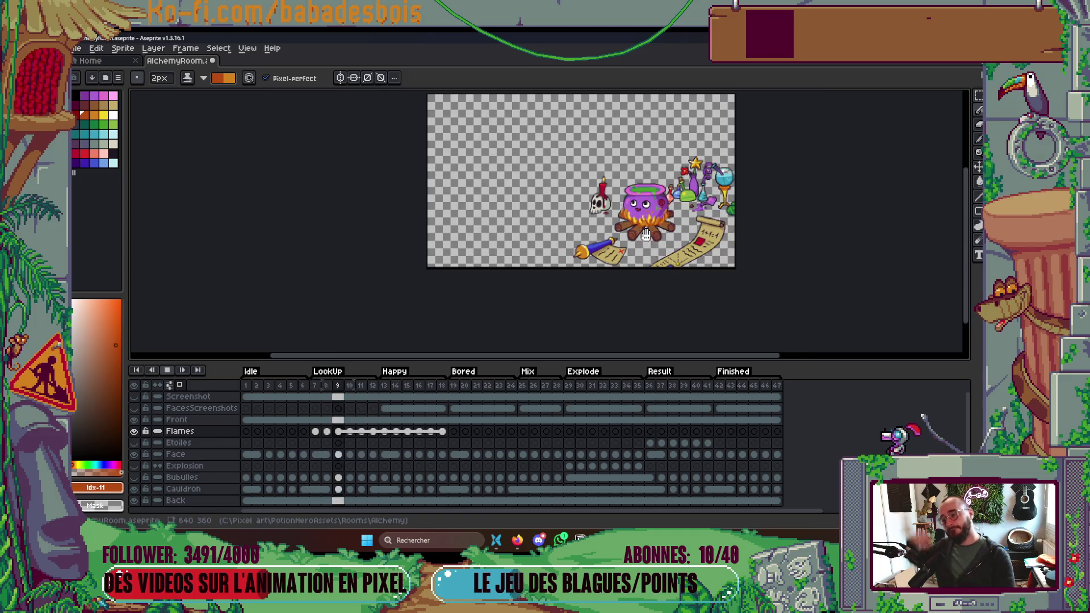
# Stop playback on frame 18 and select the Flames cels in frames 13–18.
pyautogui.scroll(1, 677, 228)
pyautogui.moveTo(677, 228); pyautogui.dragTo(674, 266)
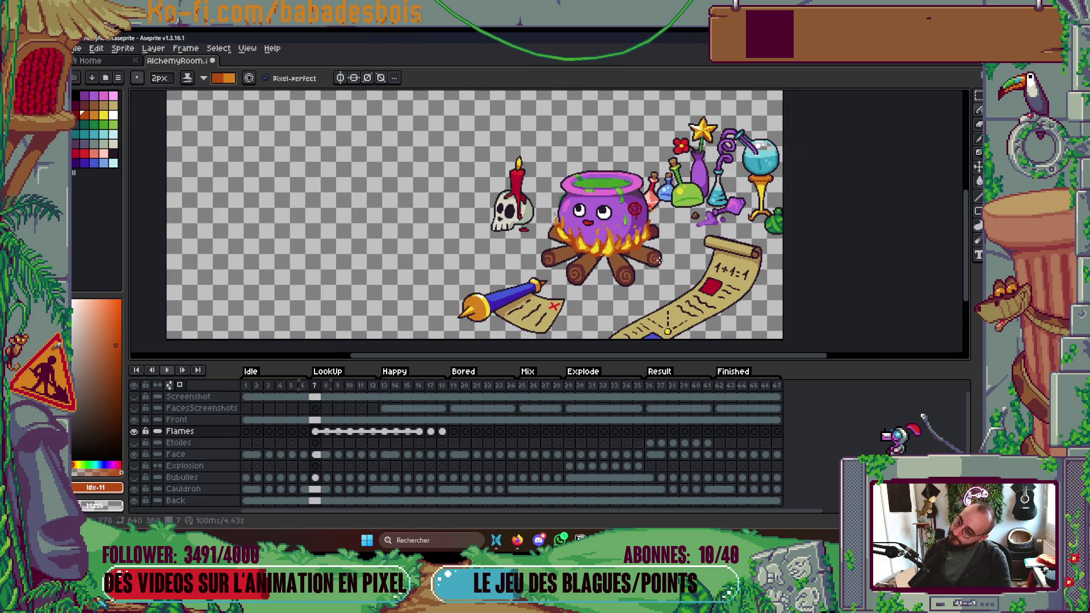
pyautogui.press('Return')
pyautogui.press('Return')
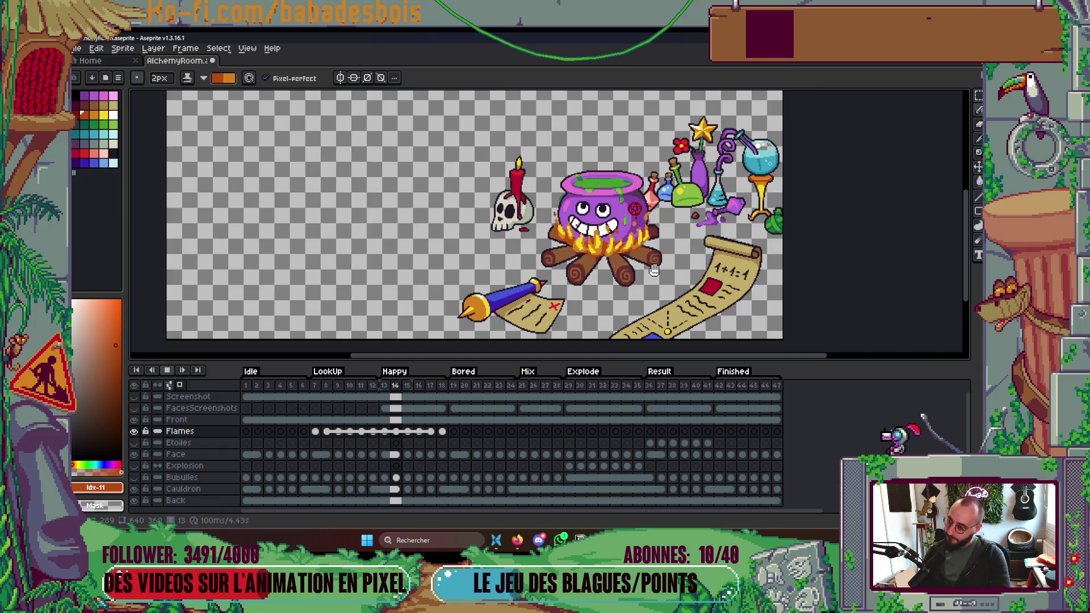
pyautogui.moveTo(666, 293); pyautogui.dragTo(634, 310)
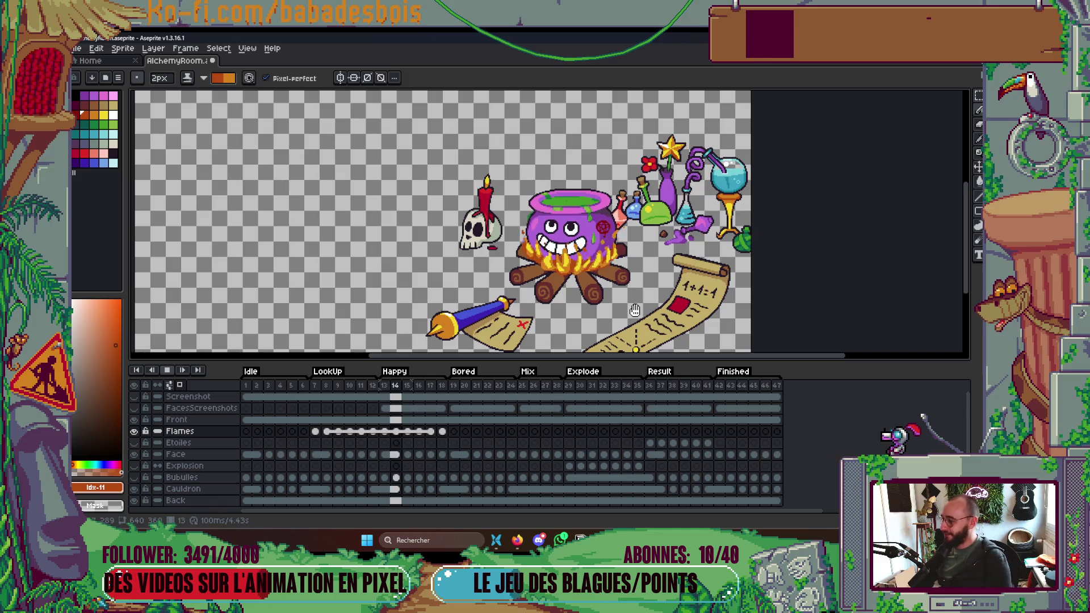
pyautogui.press('Return')
pyautogui.press('Return')
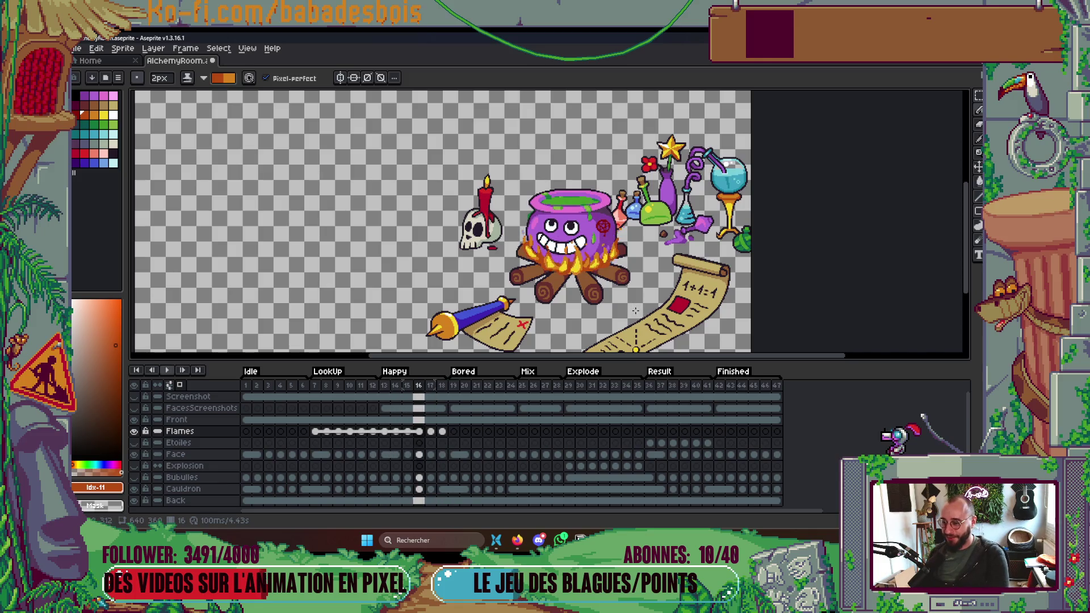
pyautogui.press('Return')
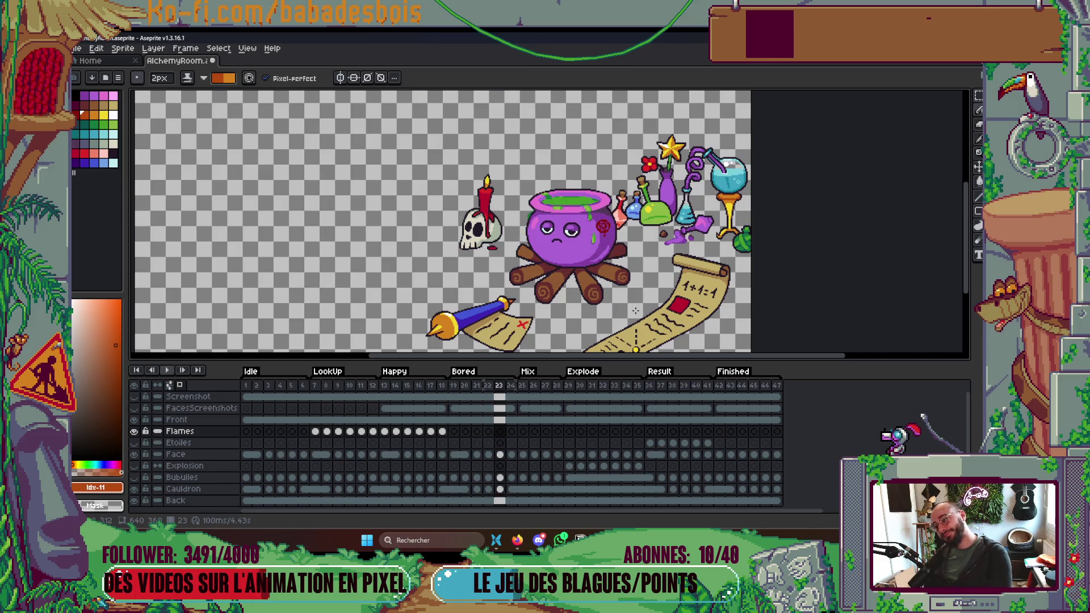
pyautogui.press('Left')
pyautogui.press('Left')
pyautogui.press('Left')
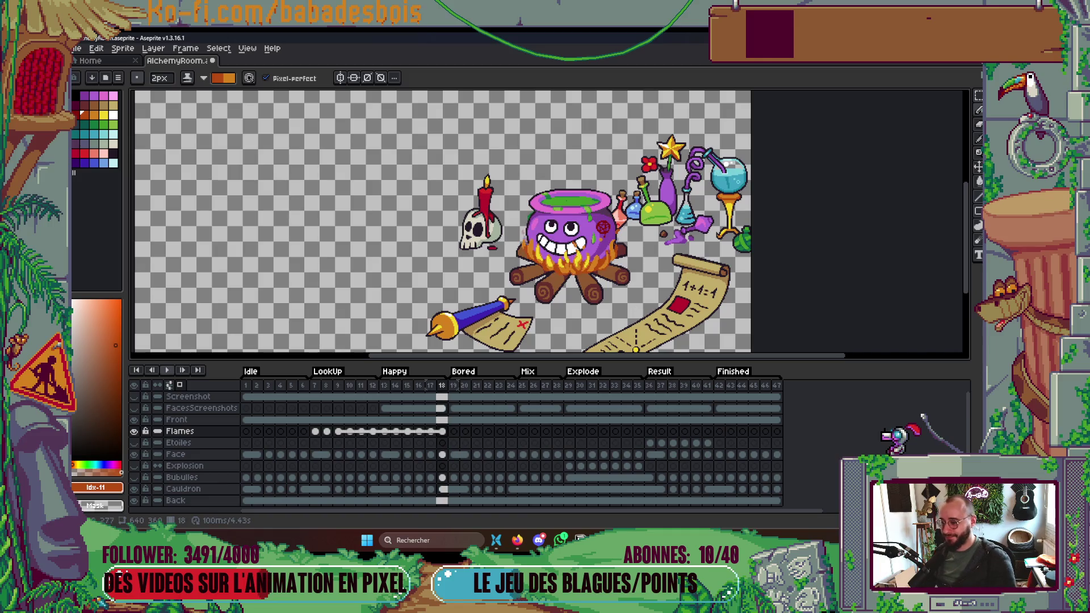
pyautogui.moveTo(384, 432); pyautogui.dragTo(442, 433)
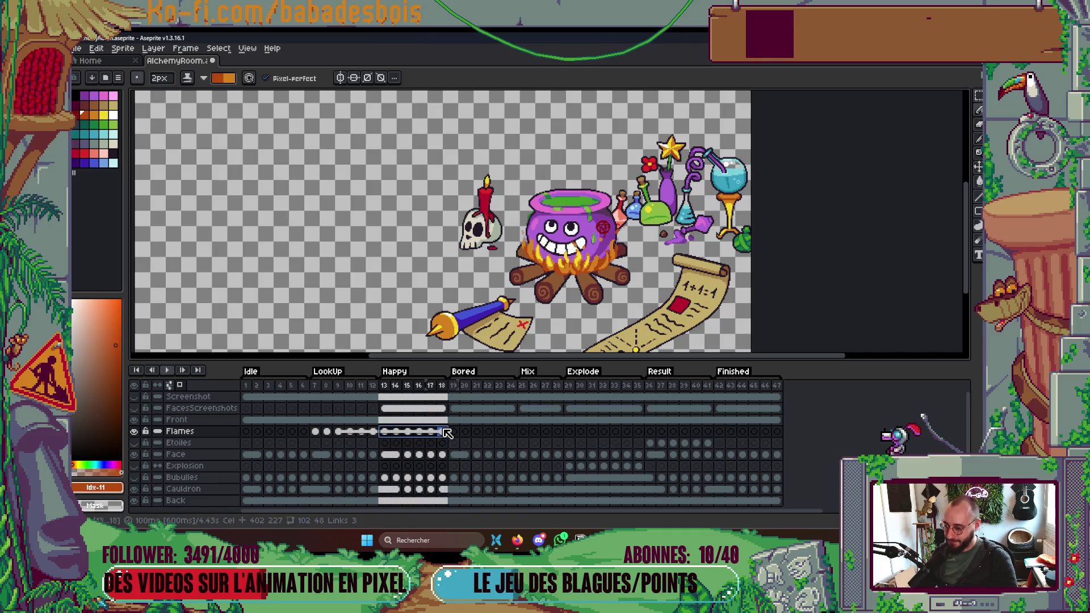
# Paste the copied flame cels into frames 19–24 of the Flames layer.
pyautogui.click(454, 432)
pyautogui.hotkey('ctrl', 'v')
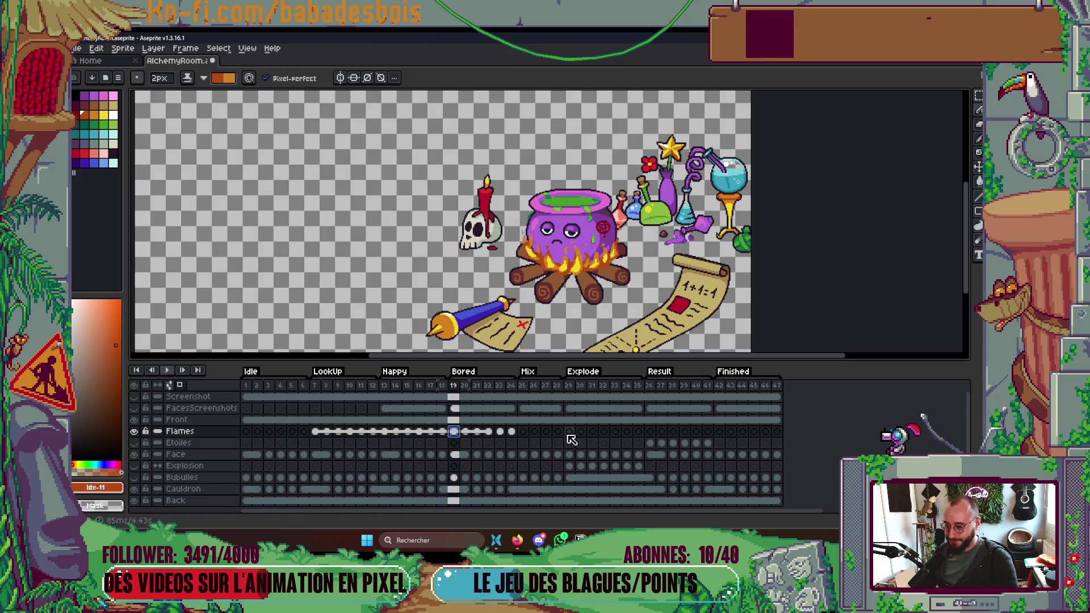
pyautogui.click(569, 432)
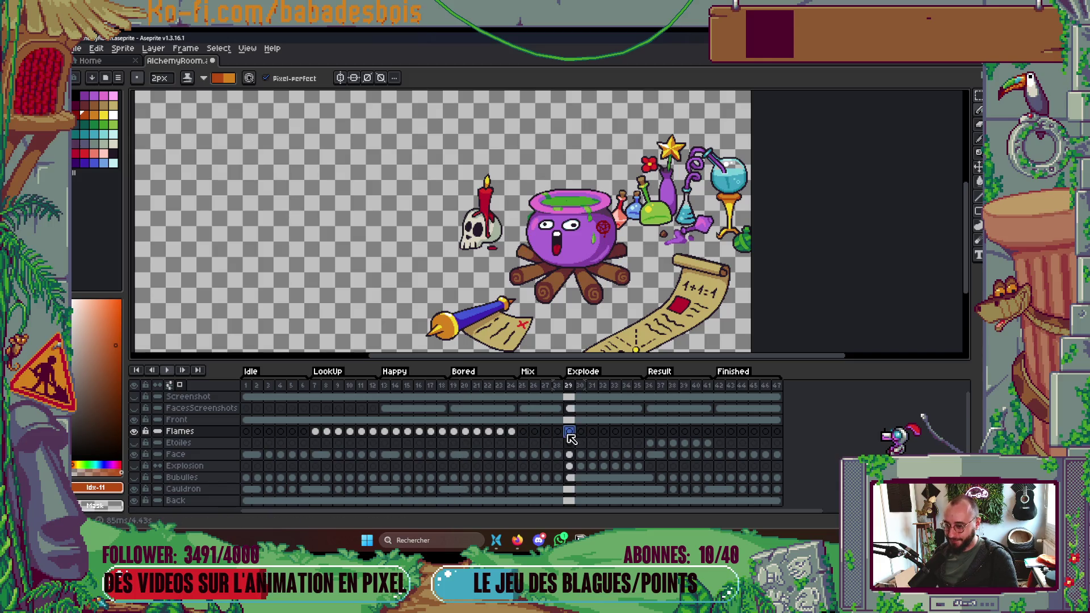
# Replay the animation from the LookUp frames to review the extended fire loop.
pyautogui.click(317, 388)
pyautogui.press('Return')
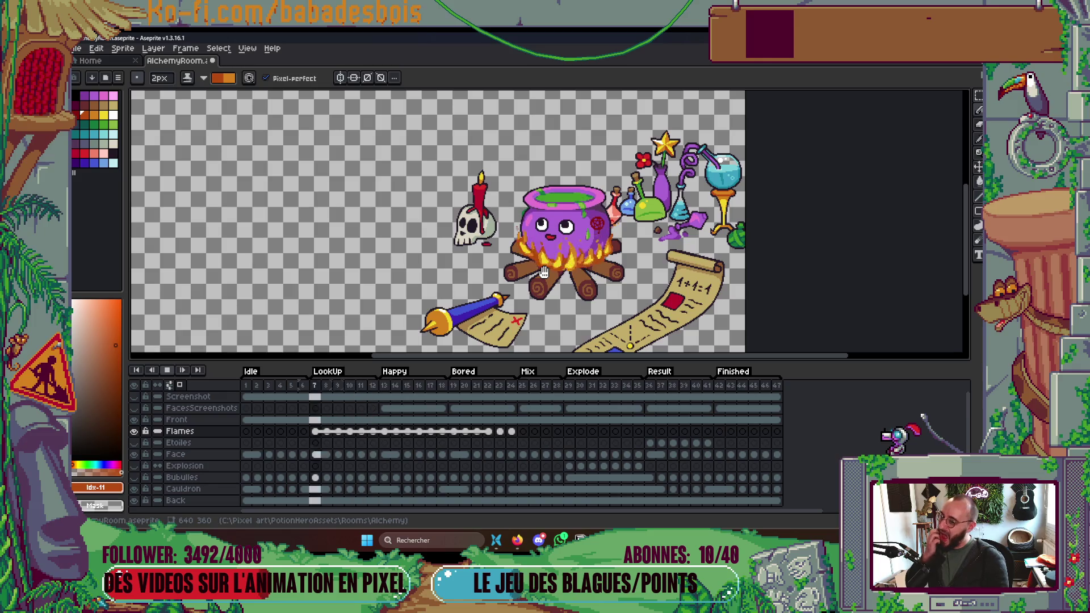
pyautogui.press('Return')
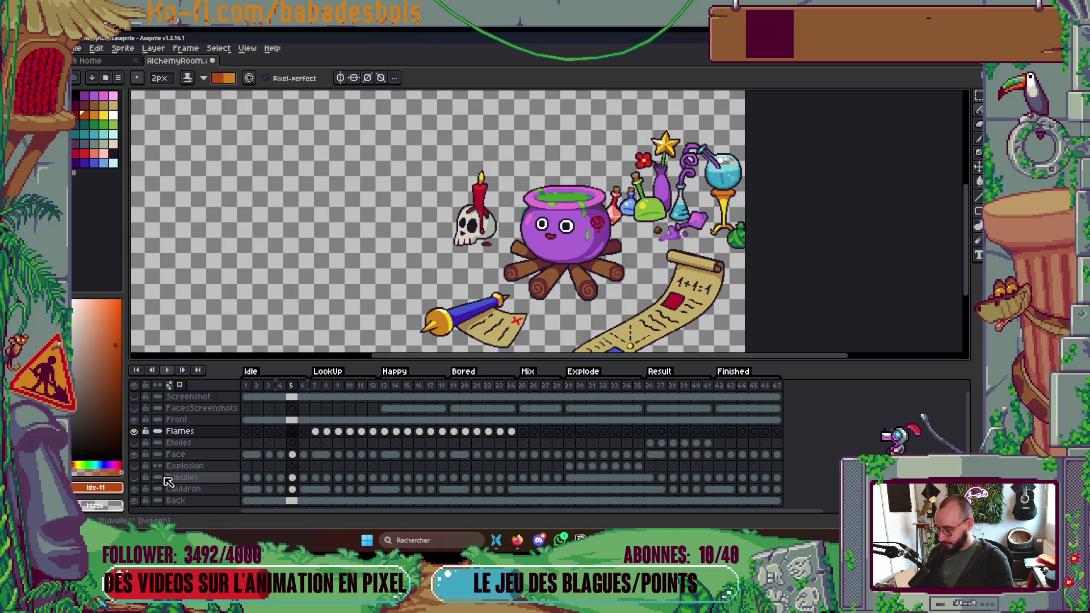
pyautogui.press('Return')
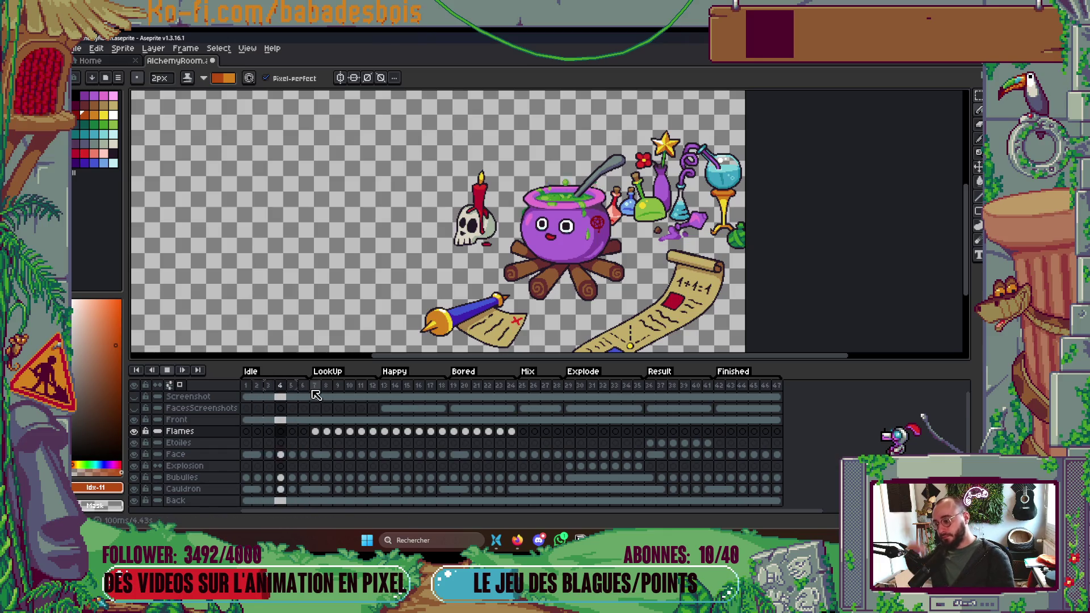
pyautogui.moveTo(640, 273); pyautogui.dragTo(596, 295)
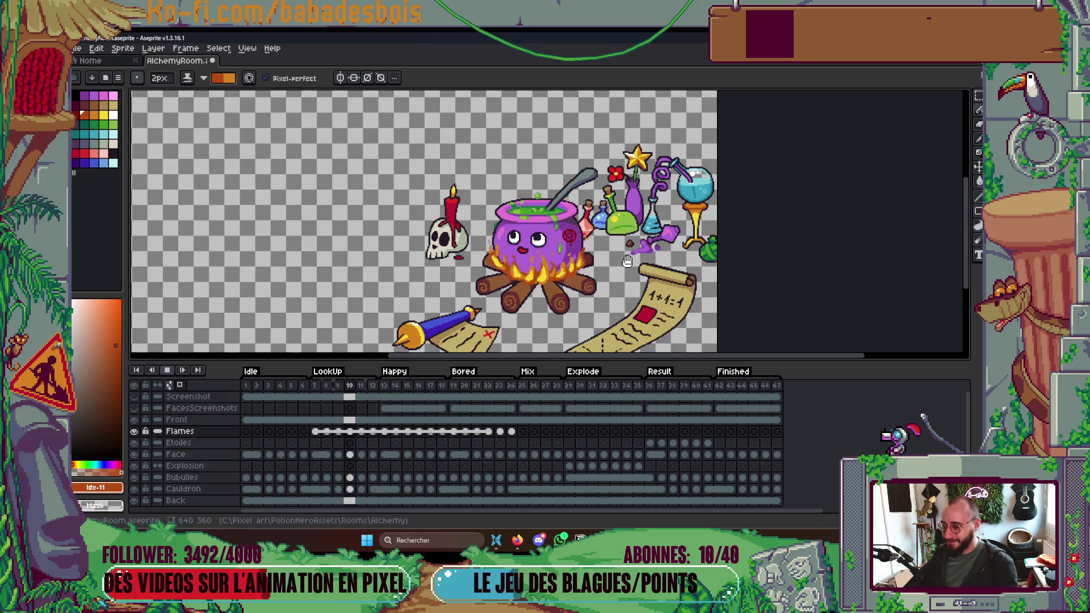
pyautogui.scroll(3, 542, 280)
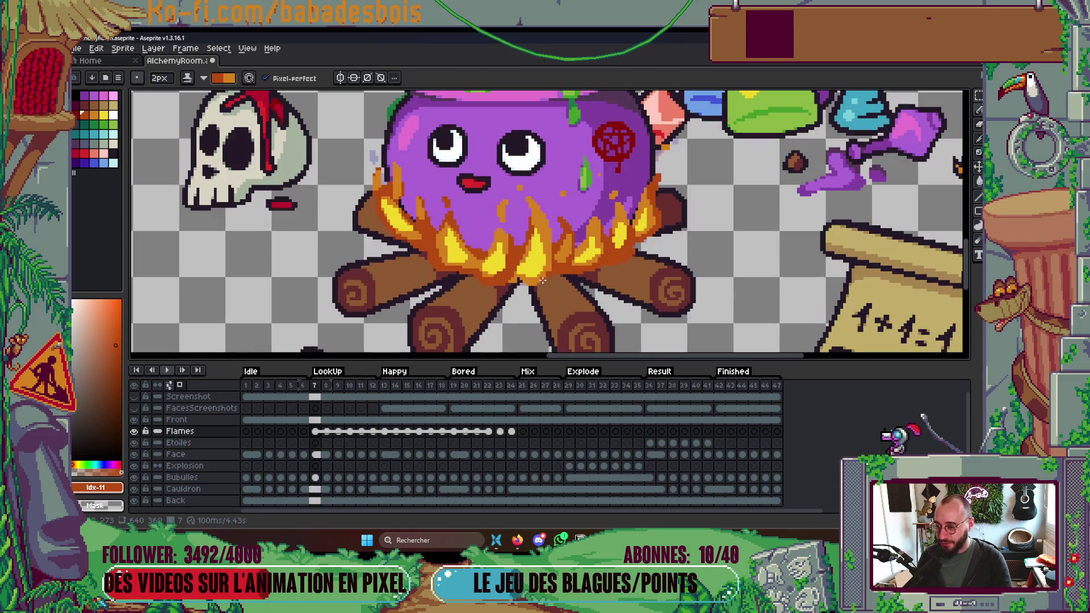
# Return to Simple ink and sample the flame's yellow, orange and darker orange.
pyautogui.scroll(3, 521, 267)
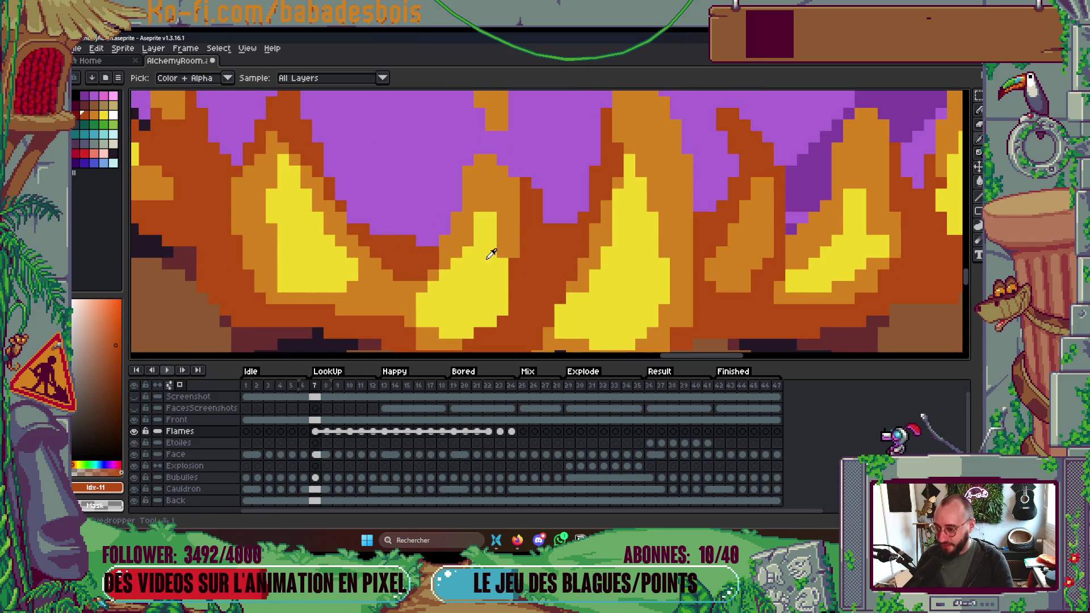
pyautogui.keyDown('alt'); pyautogui.click(487, 244); pyautogui.keyUp('alt')
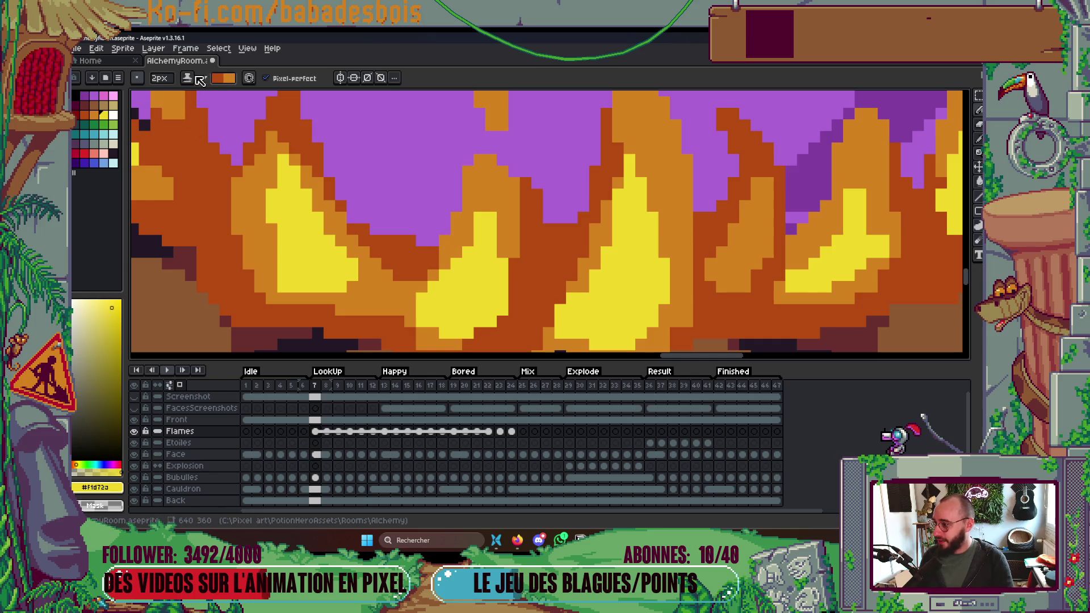
pyautogui.click(200, 84)
pyautogui.click(207, 91)
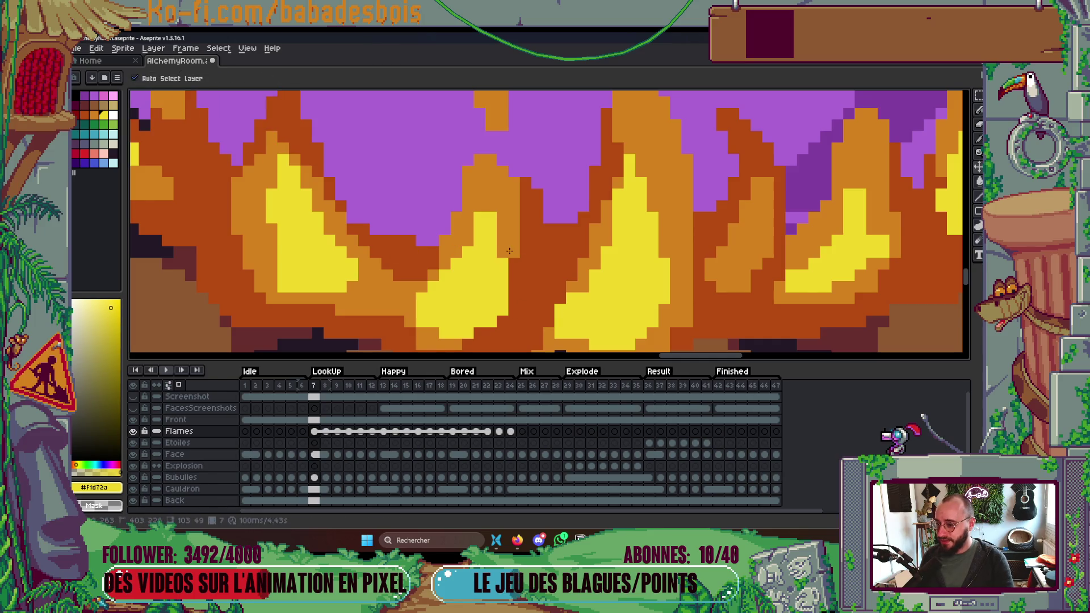
pyautogui.scroll(-2, 499, 250)
pyautogui.scroll(2, 483, 221)
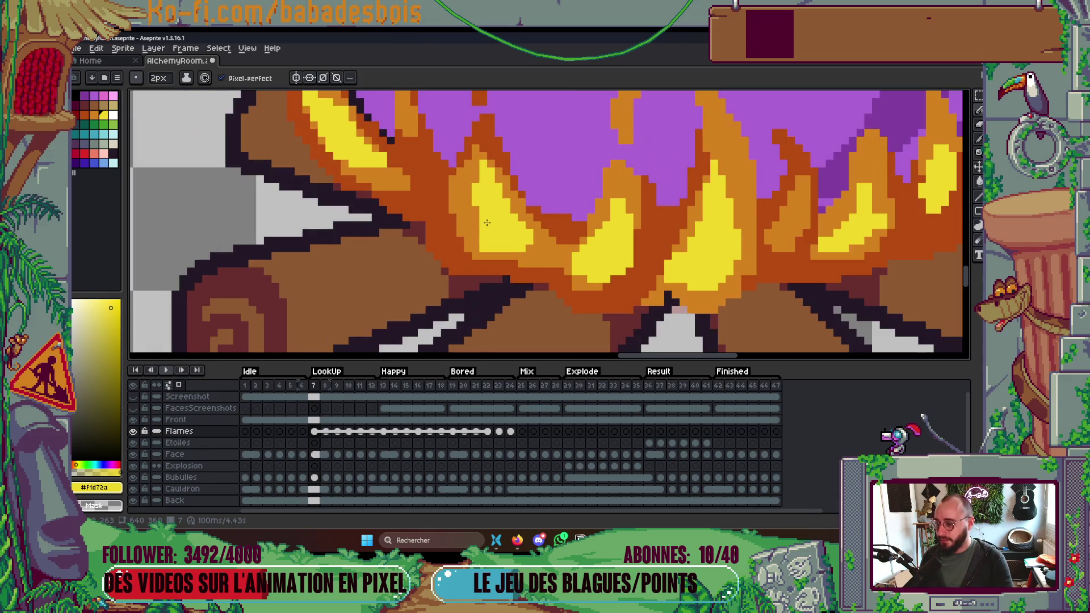
pyautogui.scroll(2, 480, 256)
pyautogui.keyDown('alt'); pyautogui.click(477, 256); pyautogui.keyUp('alt')
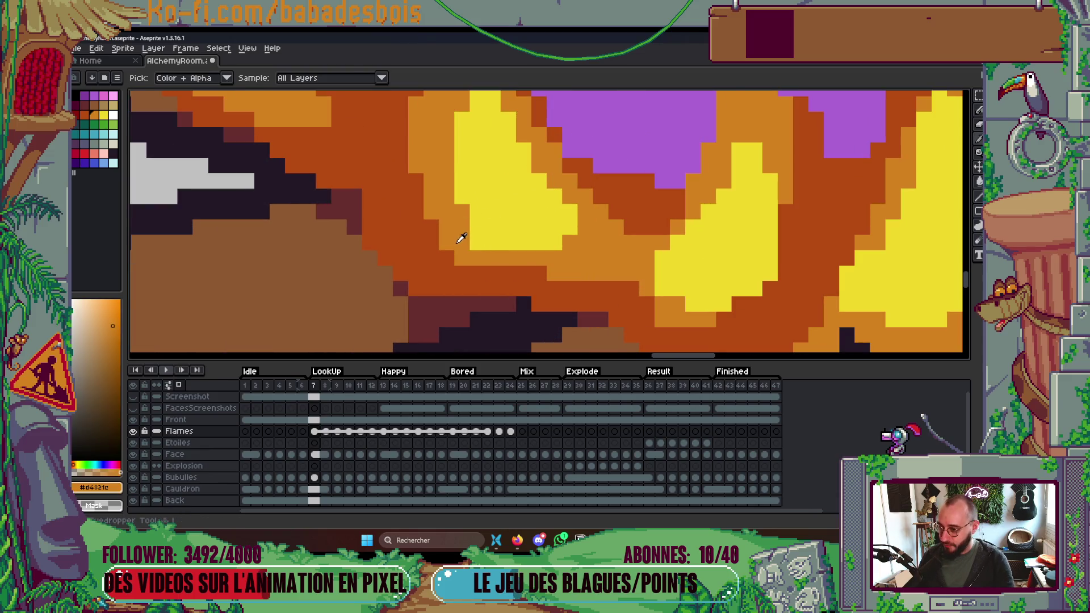
pyautogui.scroll(-3, 477, 256)
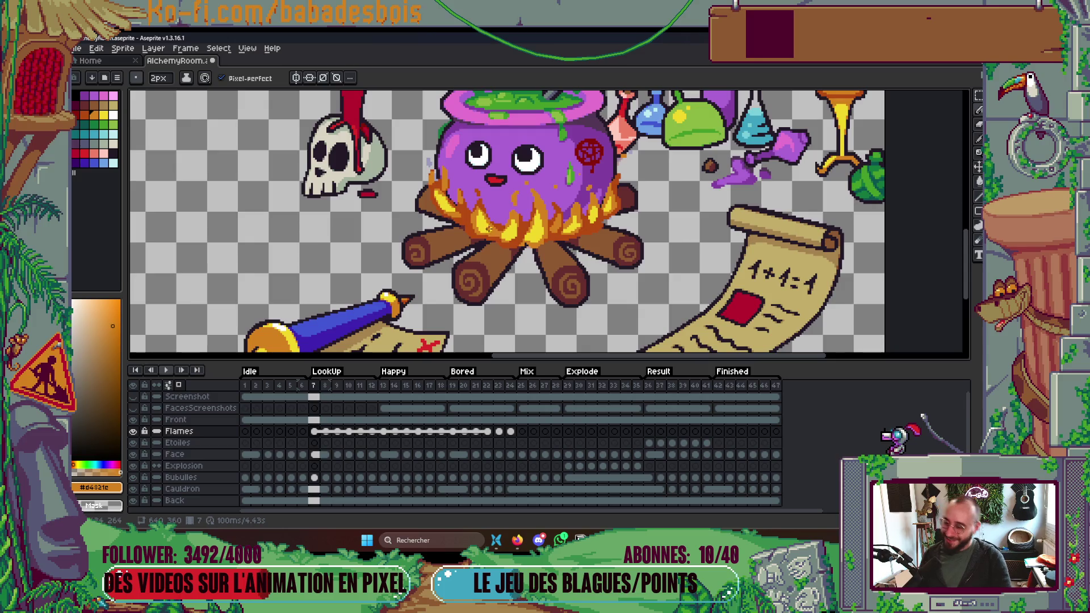
pyautogui.scroll(3, 480, 221)
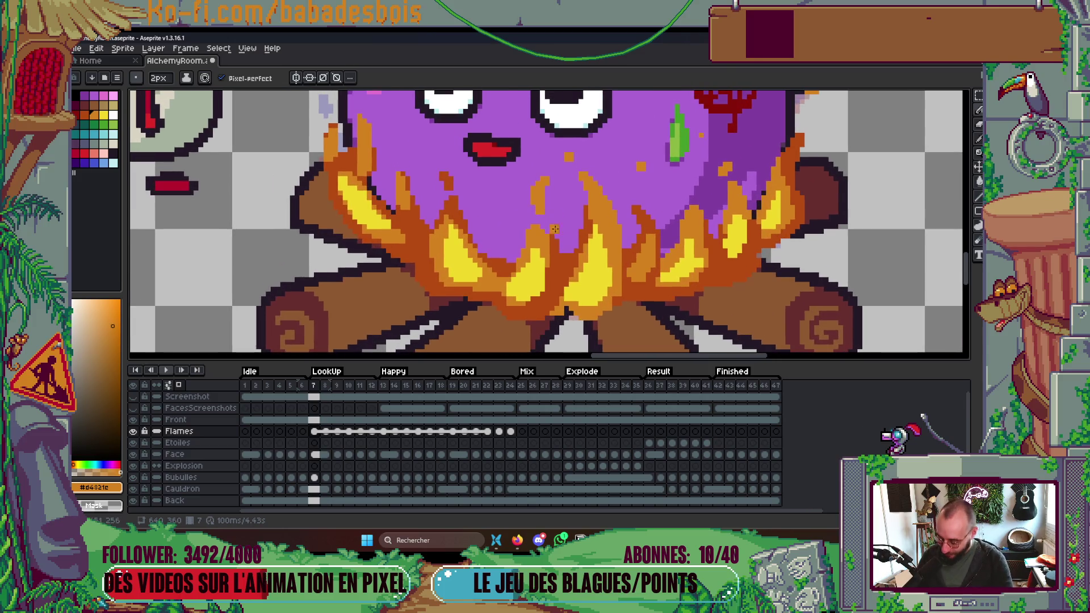
pyautogui.keyDown('alt'); pyautogui.click(551, 243); pyautogui.keyUp('alt')
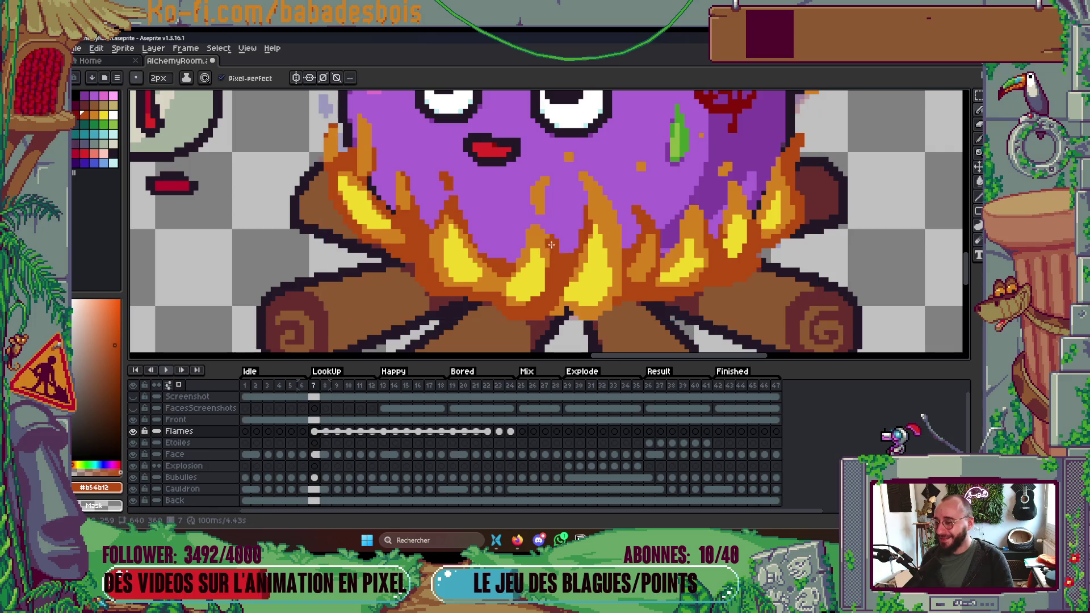
# Switch the ink to Shading and darken a flame pixel one shade.
pyautogui.click(186, 78)
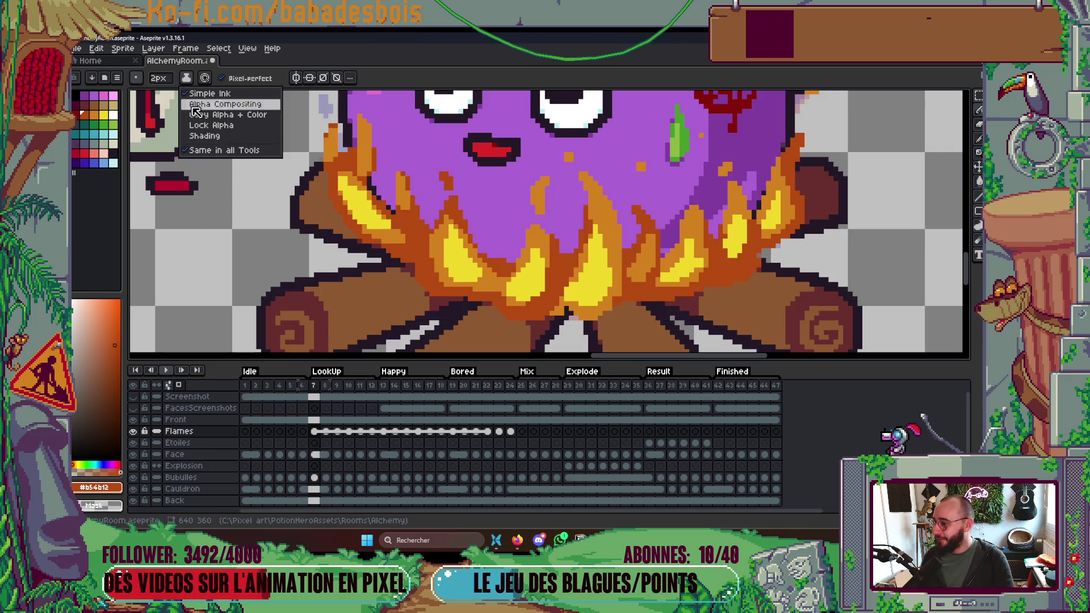
pyautogui.click(205, 136)
pyautogui.scroll(1, 575, 238)
pyautogui.click(528, 224)
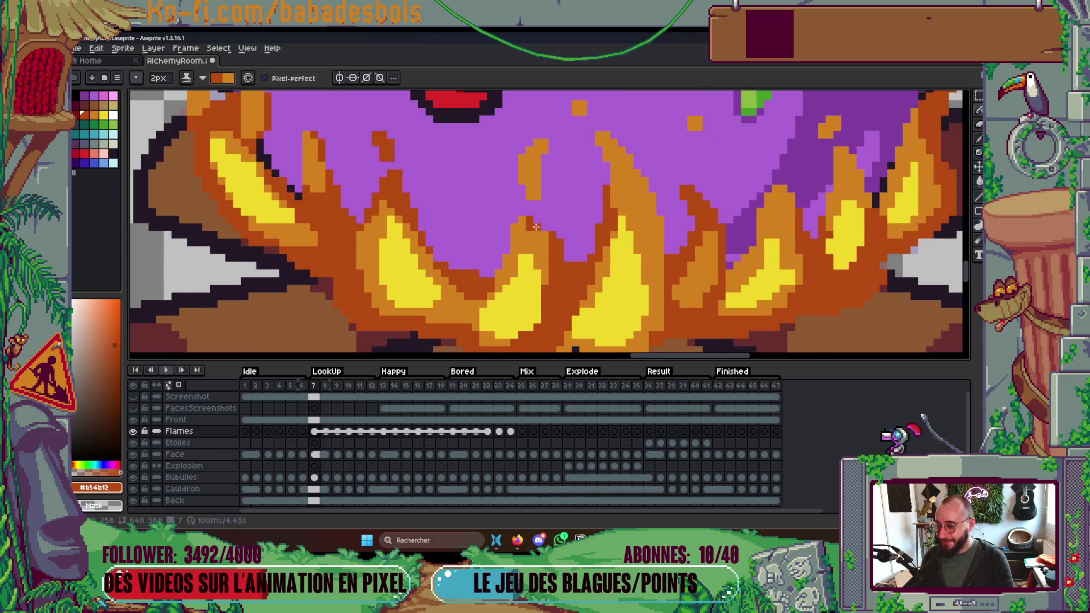
pyautogui.scroll(-3, 572, 160)
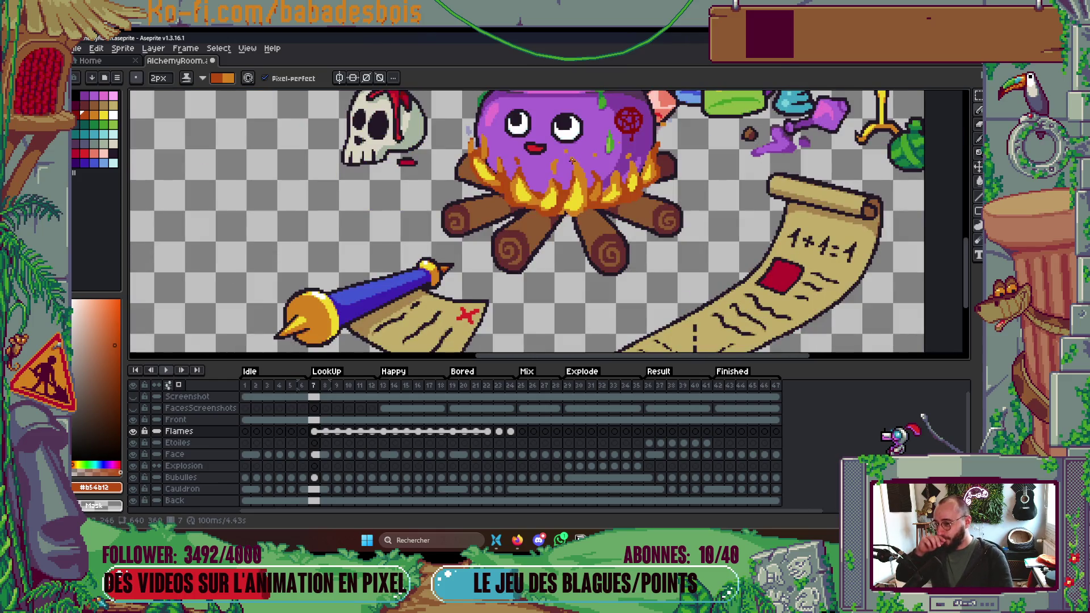
# Shade a stroke along one flame darker, then undo it and inspect the flames.
pyautogui.scroll(3, 572, 160)
pyautogui.moveTo(523, 205); pyautogui.dragTo(540, 145)
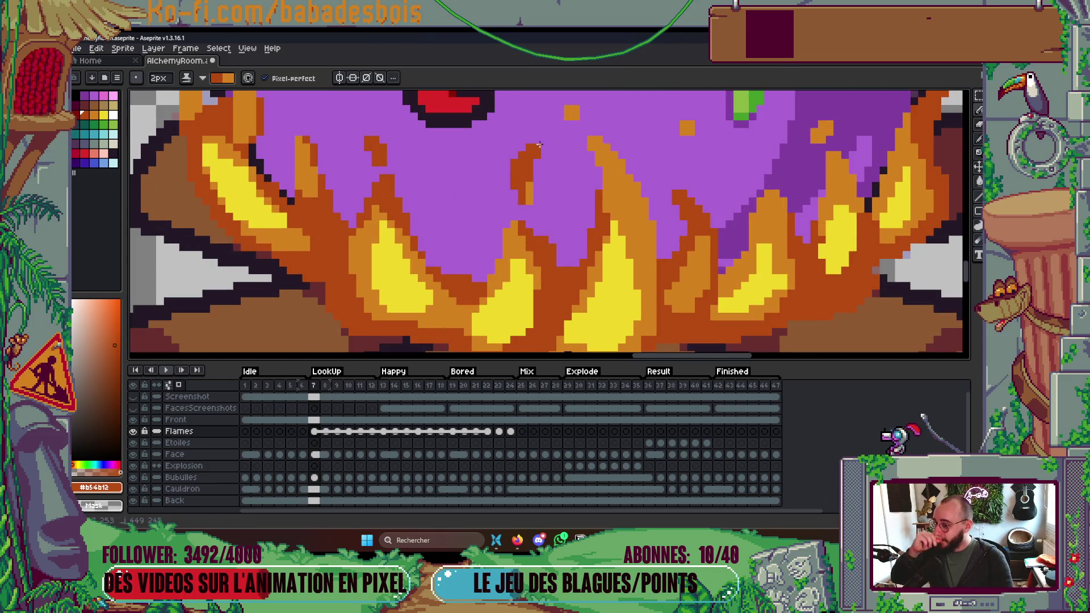
pyautogui.hotkey('ctrl', 'z')
pyautogui.hotkey('ctrl', 'z')
pyautogui.hotkey('ctrl', 'z')
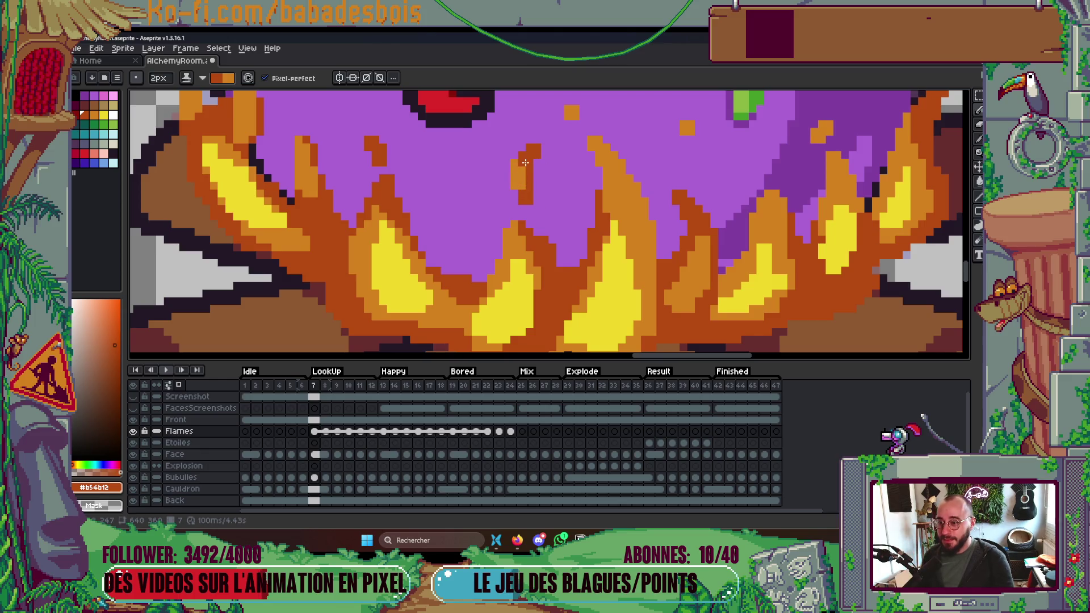
pyautogui.scroll(-1, 618, 149)
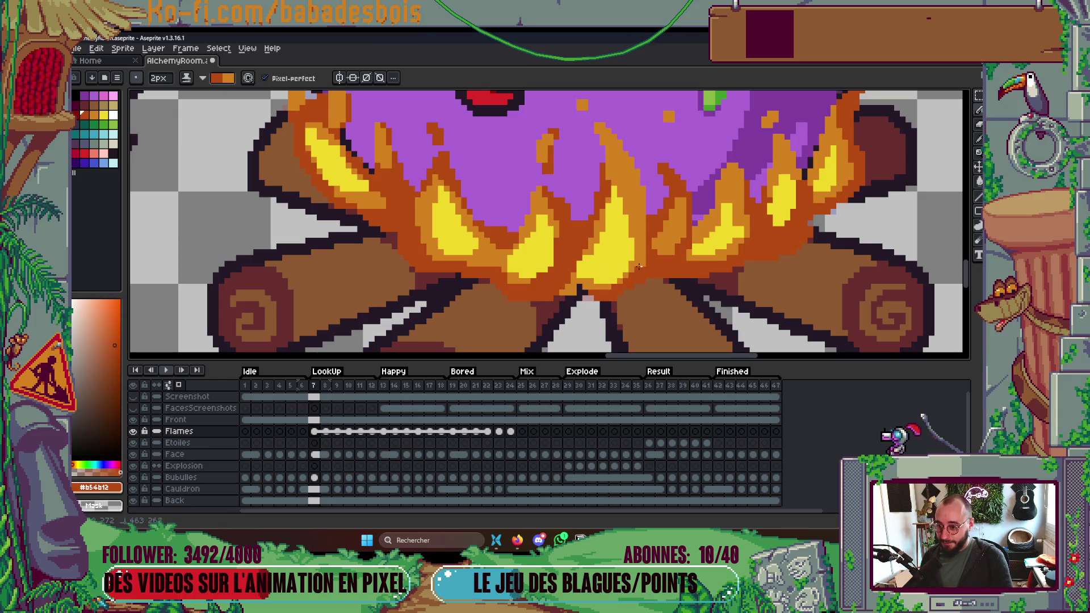
pyautogui.scroll(1, 590, 278)
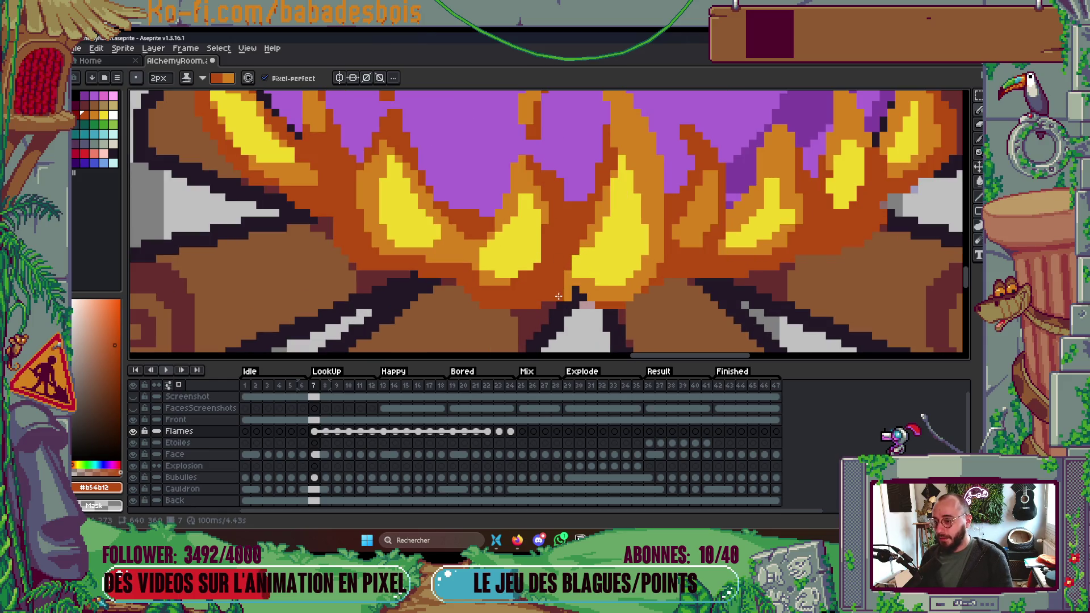
pyautogui.scroll(-2, 507, 235)
pyautogui.scroll(-1, 507, 235)
pyautogui.scroll(3, 478, 205)
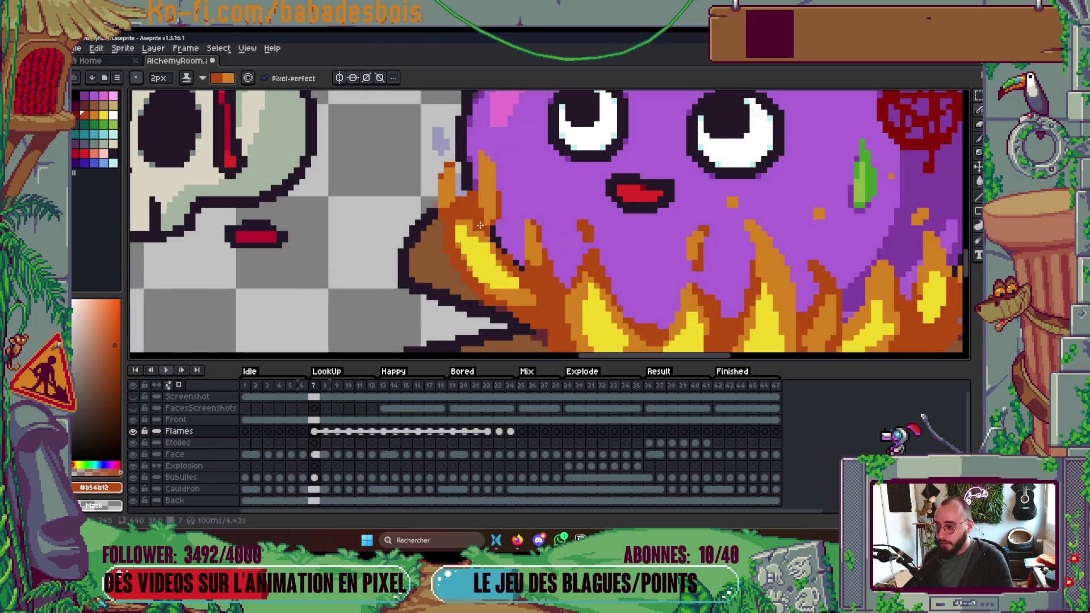
pyautogui.moveTo(491, 193); pyautogui.dragTo(494, 193)
pyautogui.scroll(1, 494, 193)
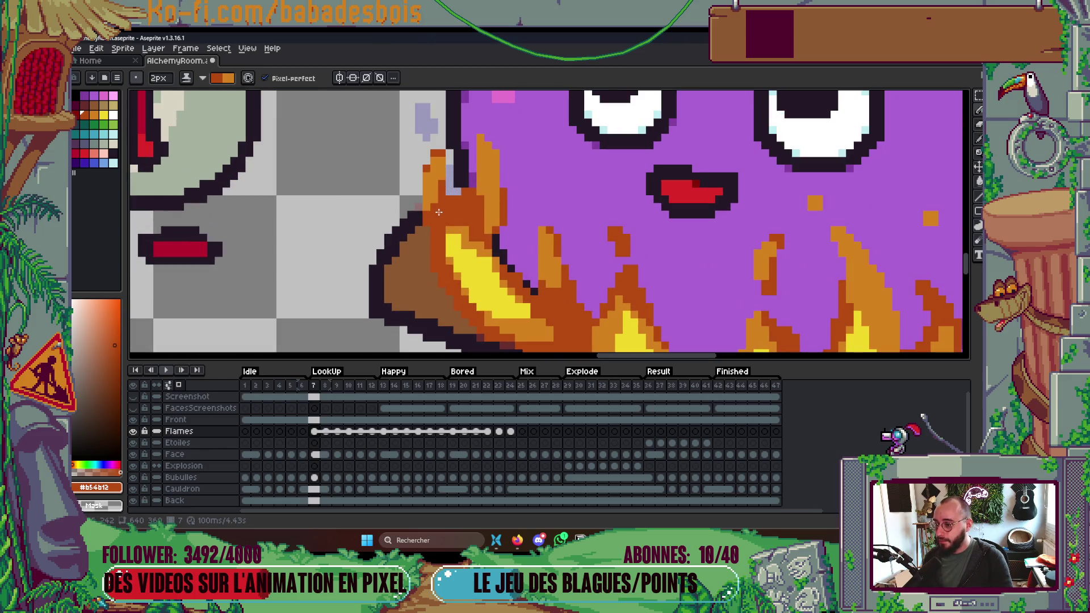
pyautogui.scroll(-5, 538, 287)
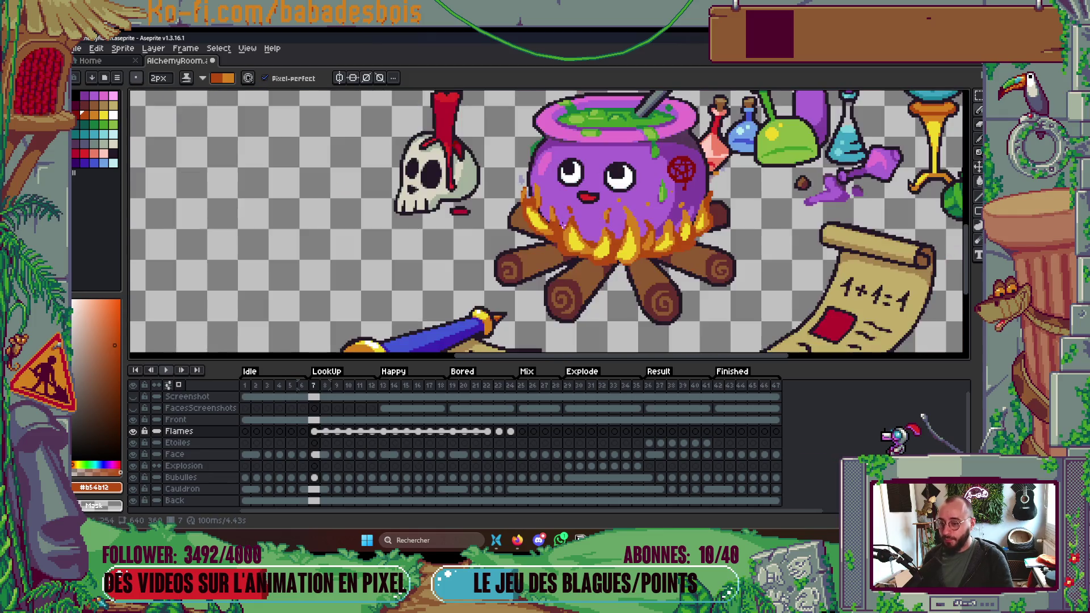
# Set Simple ink, sample the mid flame orange, and shrink the brush to 1 pixel.
pyautogui.scroll(3, 711, 221)
pyautogui.scroll(-4, 693, 188)
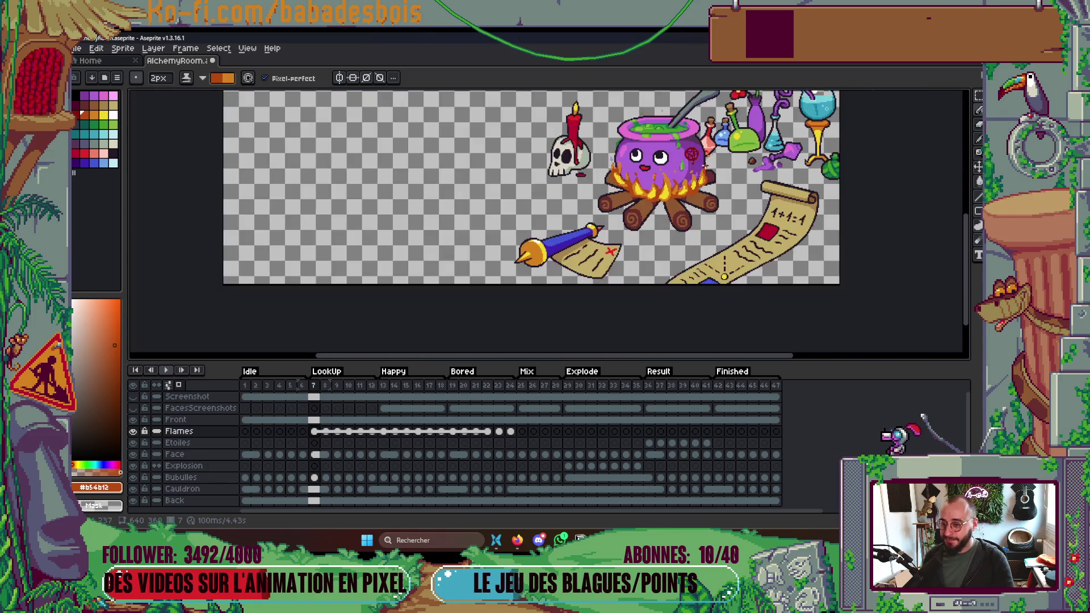
pyautogui.scroll(6, 676, 155)
pyautogui.scroll(-1, 676, 155)
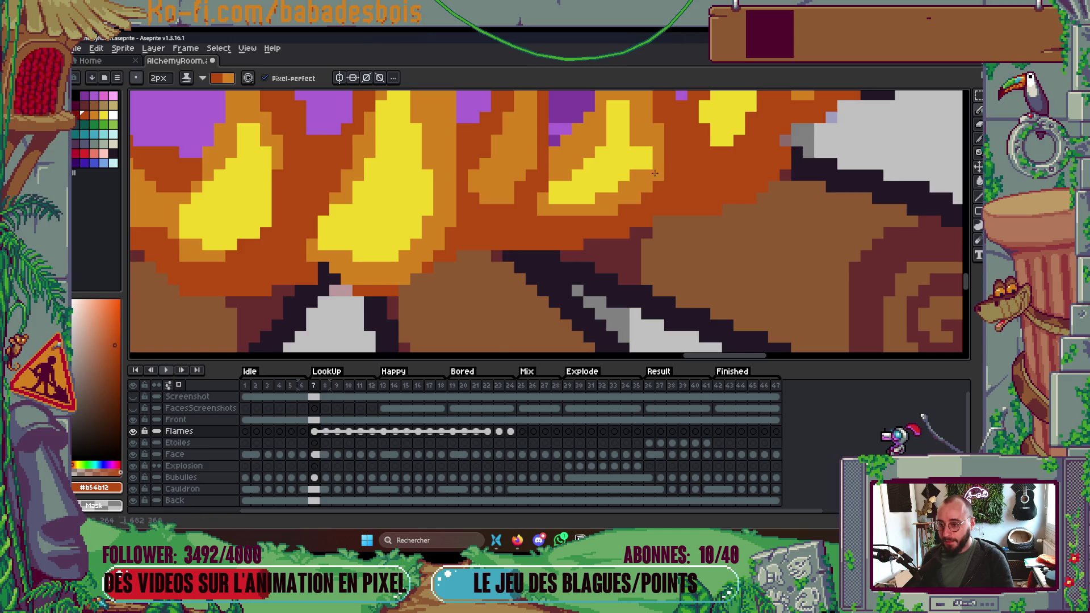
pyautogui.scroll(-3, 612, 283)
pyautogui.scroll(4, 612, 284)
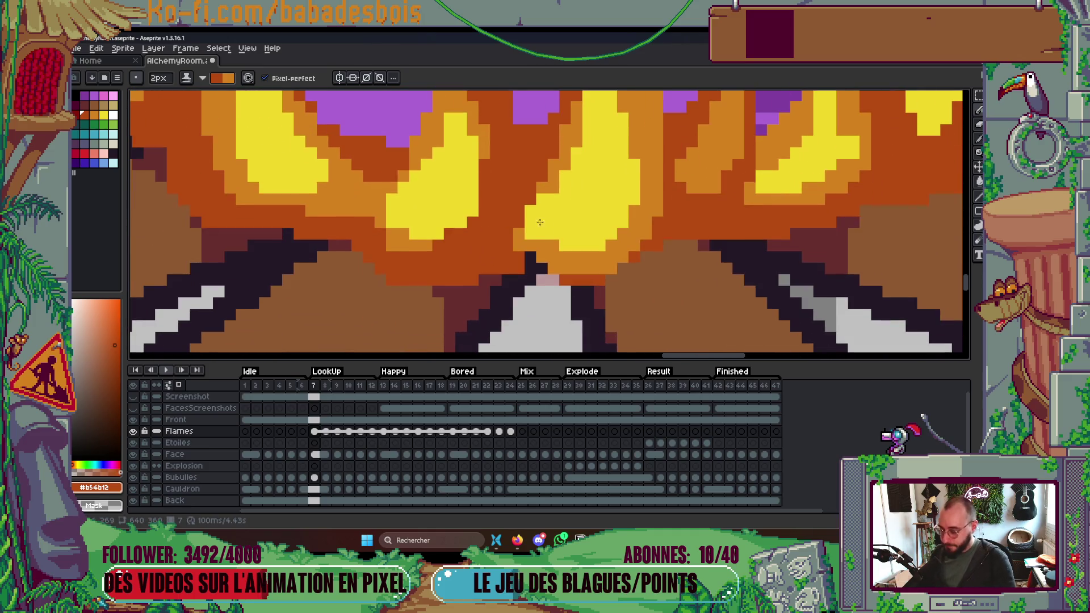
pyautogui.click(200, 94)
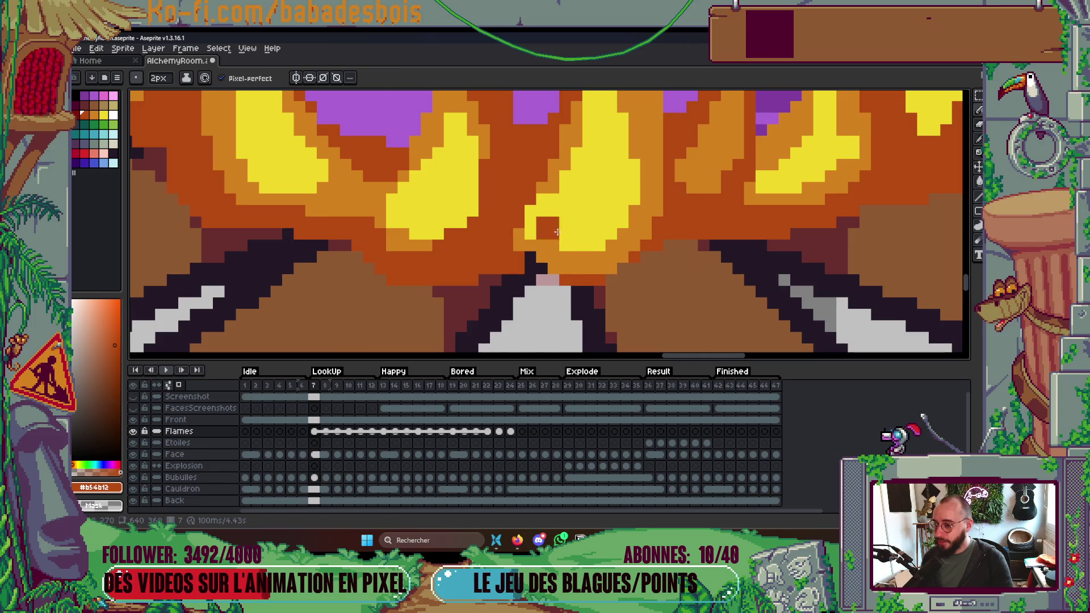
pyautogui.keyDown('alt'); pyautogui.click(546, 194); pyautogui.keyUp('alt')
pyautogui.press('-')
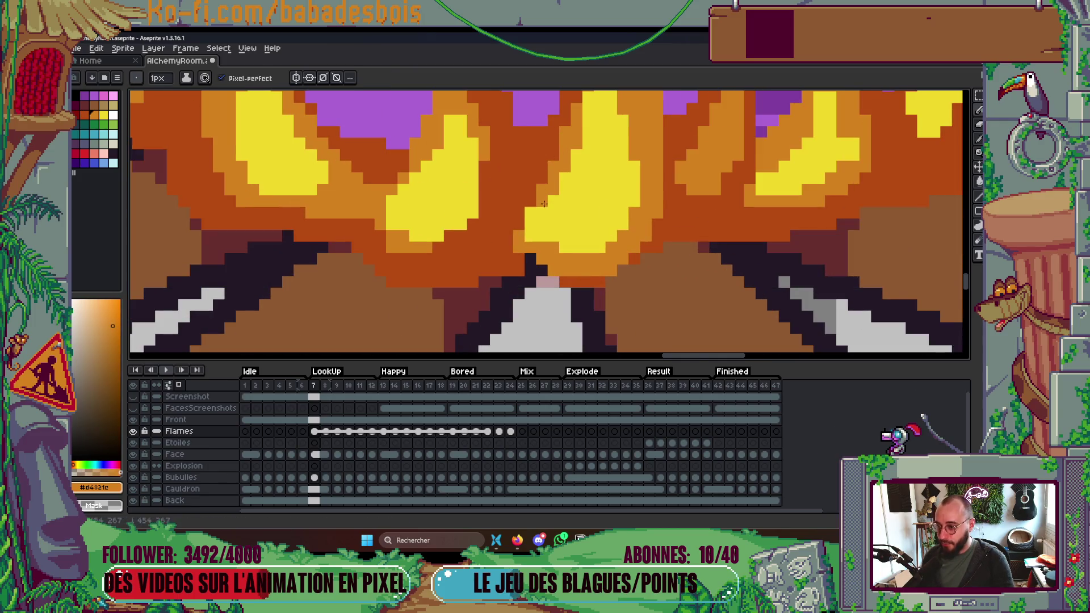
# Sample the darker flame orange and play the animation to preview the flames.
pyautogui.scroll(-2, 601, 266)
pyautogui.scroll(-3, 601, 266)
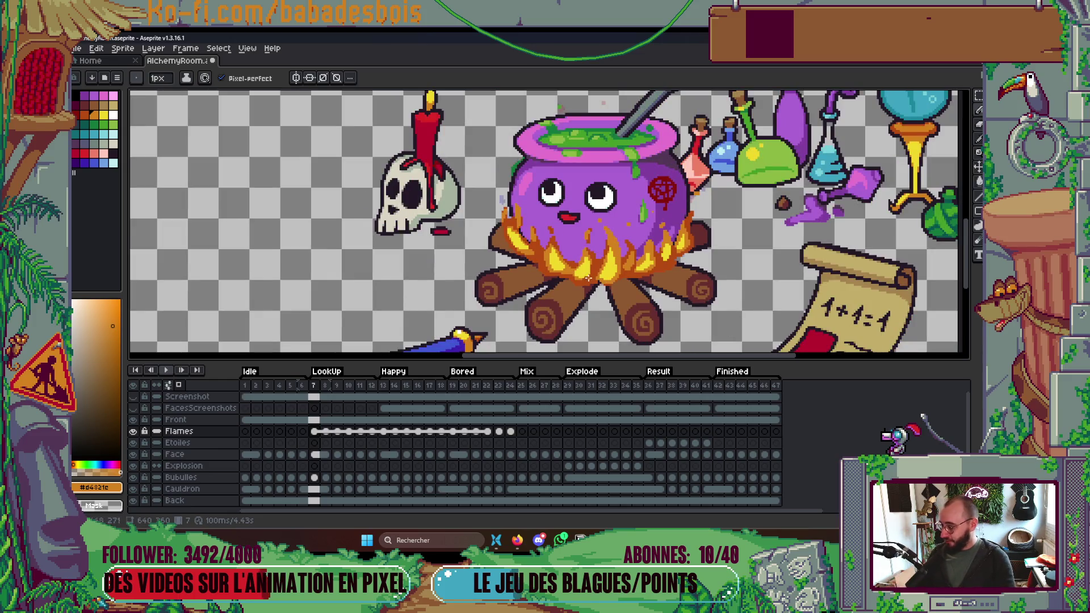
pyautogui.scroll(4, 592, 269)
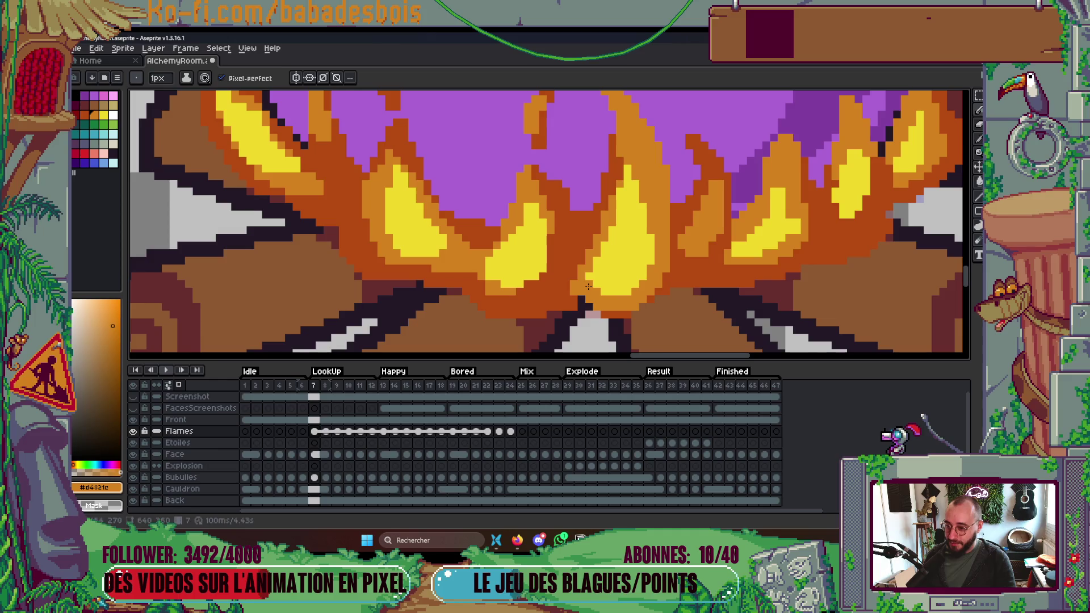
pyautogui.scroll(2, 588, 279)
pyautogui.keyDown('alt'); pyautogui.click(559, 256); pyautogui.keyUp('alt')
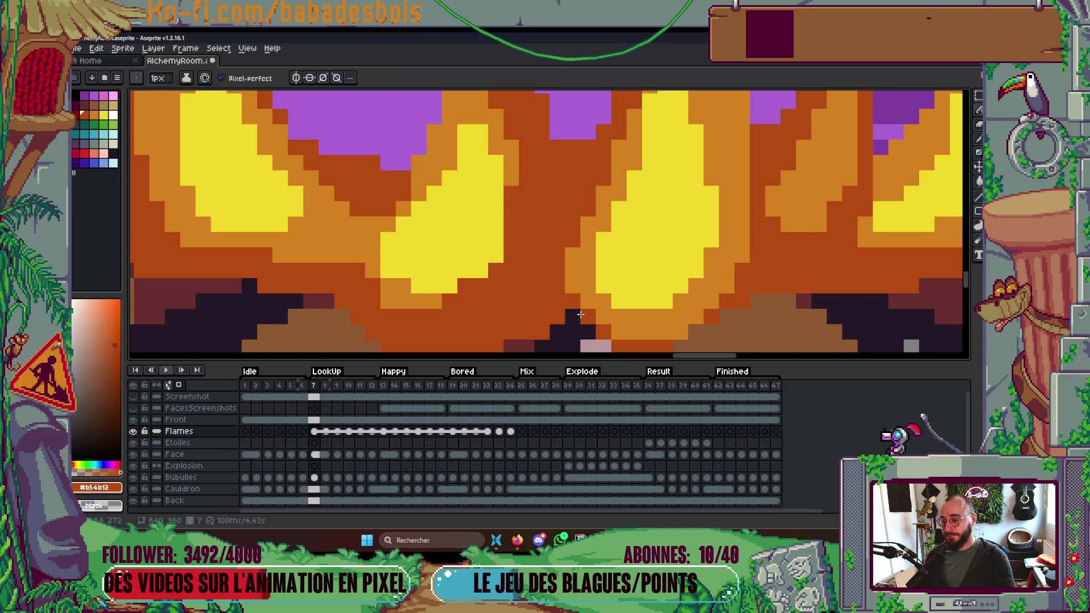
pyautogui.scroll(-6, 592, 322)
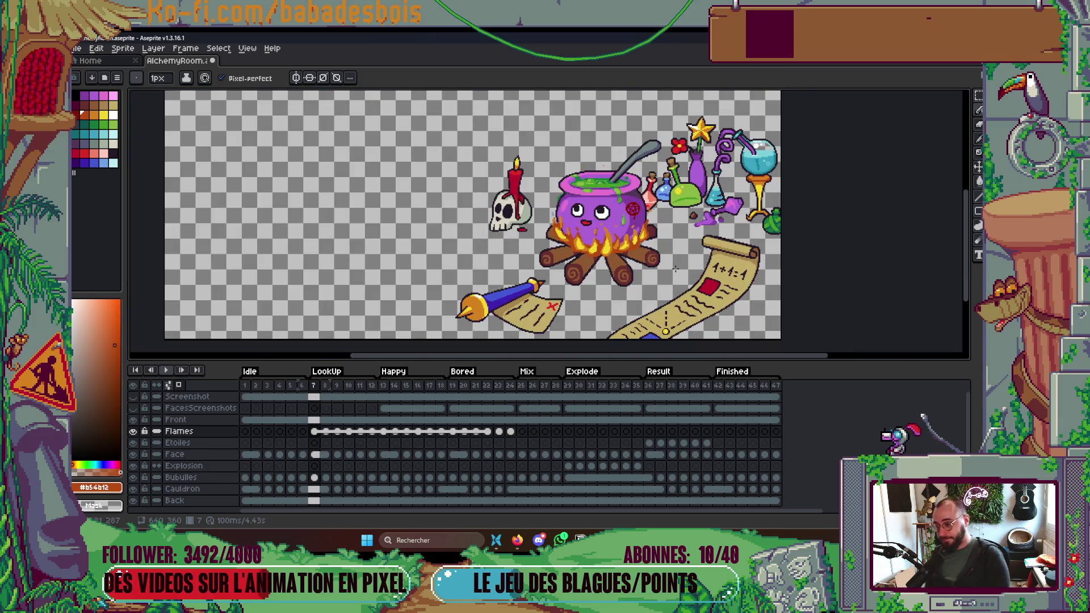
pyautogui.press('Return')
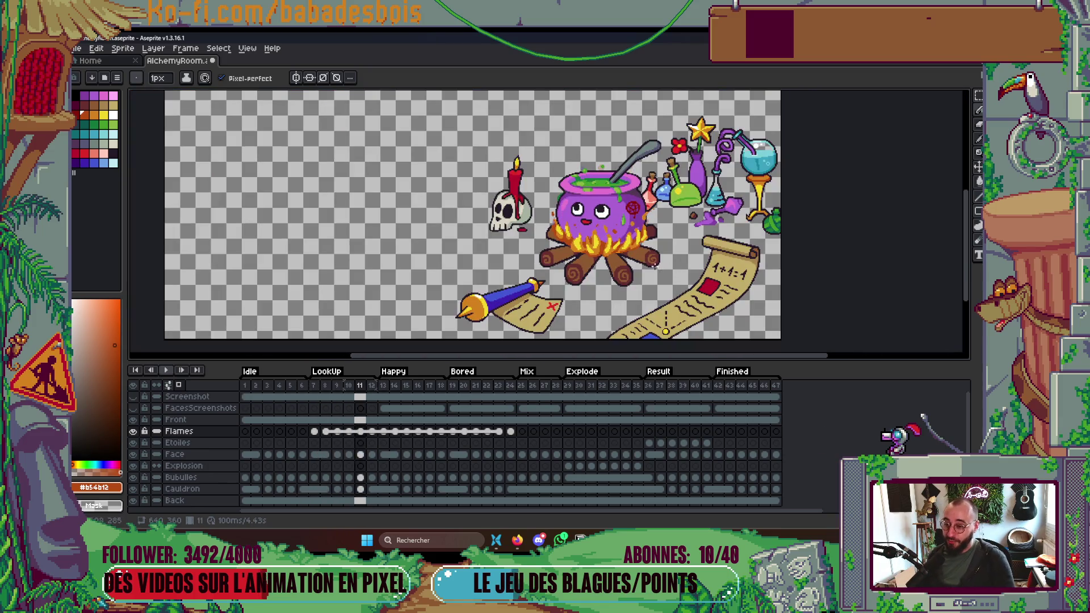
# Add dark-orange pixels below the cauldron and along the flame's left edge.
pyautogui.scroll(5, 558, 234)
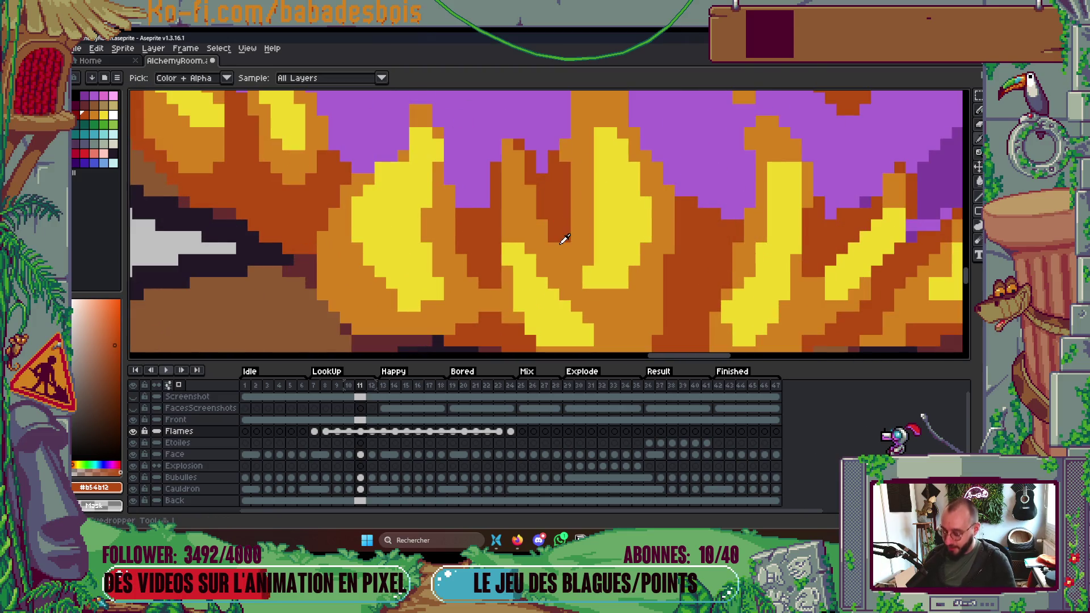
pyautogui.click(566, 254)
pyautogui.click(504, 145)
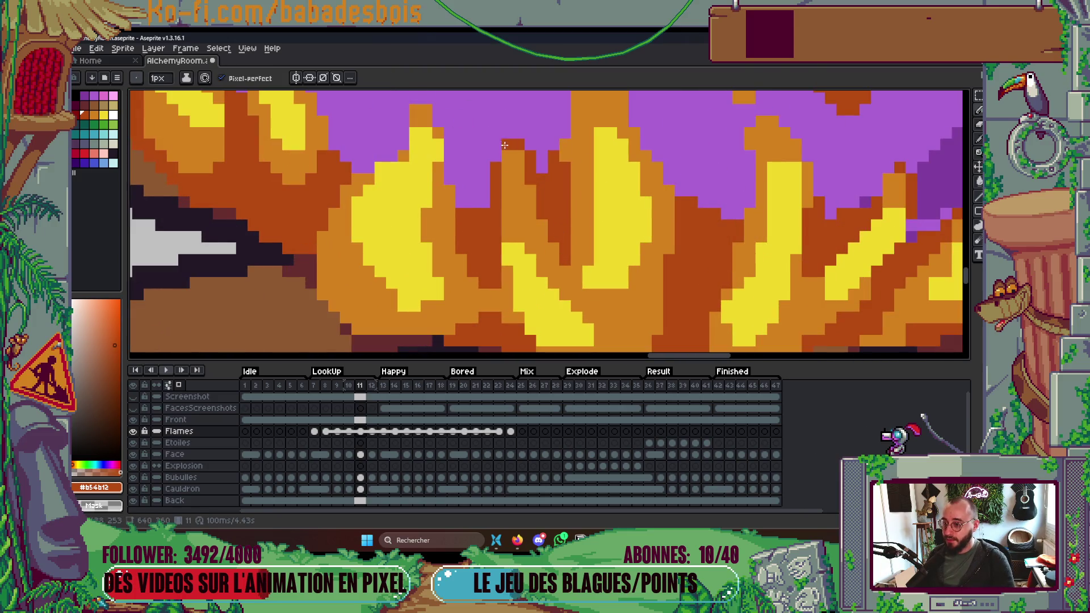
pyautogui.scroll(3, 562, 170)
pyautogui.click(547, 212)
pyautogui.moveTo(547, 212)
pyautogui.mouseDown()
pyautogui.moveTo(585, 175)
pyautogui.moveTo(536, 208)
pyautogui.moveTo(582, 231)
pyautogui.mouseUp()
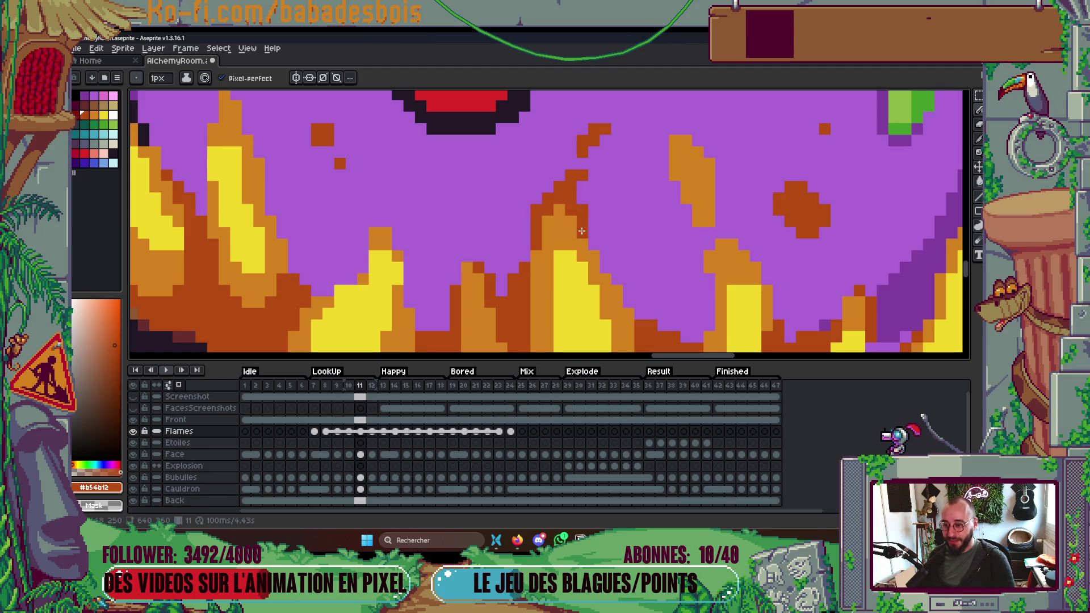
# Paint a short yellow stroke on a flame tip and save the file.
pyautogui.scroll(-4, 567, 178)
pyautogui.scroll(1, 568, 178)
pyautogui.scroll(4, 516, 175)
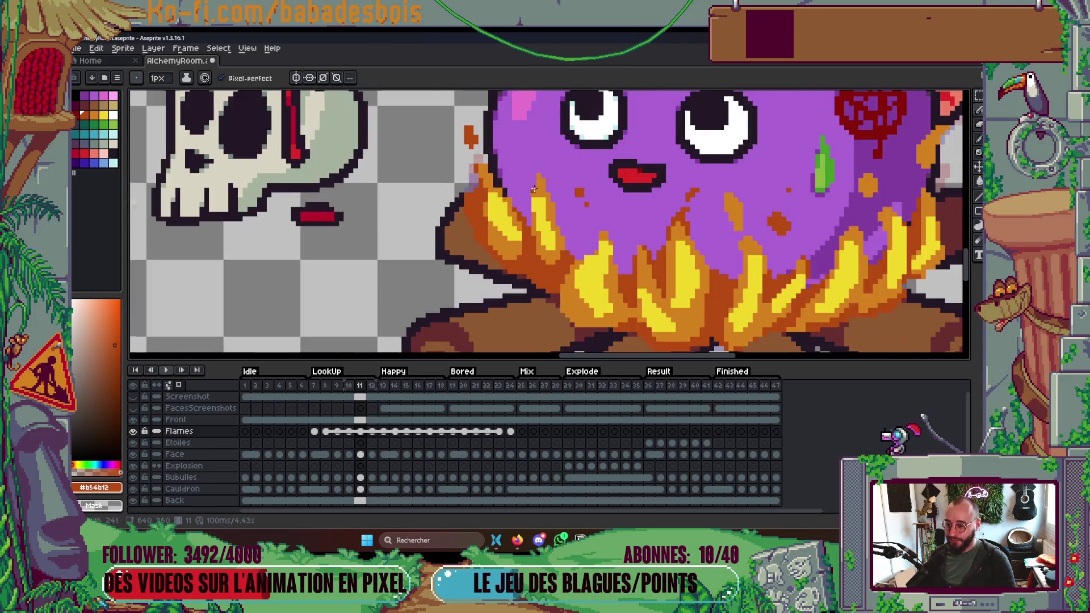
pyautogui.keyDown('alt'); pyautogui.click(542, 216); pyautogui.keyUp('alt')
pyautogui.moveTo(538, 182); pyautogui.dragTo(541, 201)
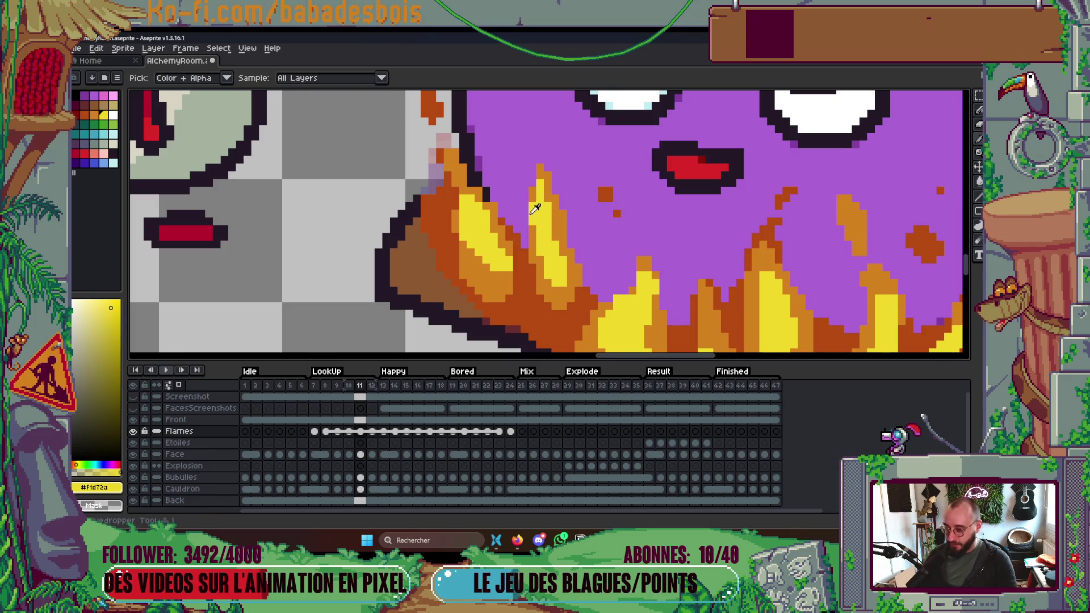
pyautogui.keyDown('alt'); pyautogui.click(531, 233); pyautogui.keyUp('alt')
pyautogui.scroll(-5, 530, 233)
pyautogui.scroll(3, 568, 227)
pyautogui.hotkey('ctrl', 's')
# Recentre on the cauldron and add another dark-orange pixel to the flame.
pyautogui.moveTo(687, 223); pyautogui.dragTo(683, 220)
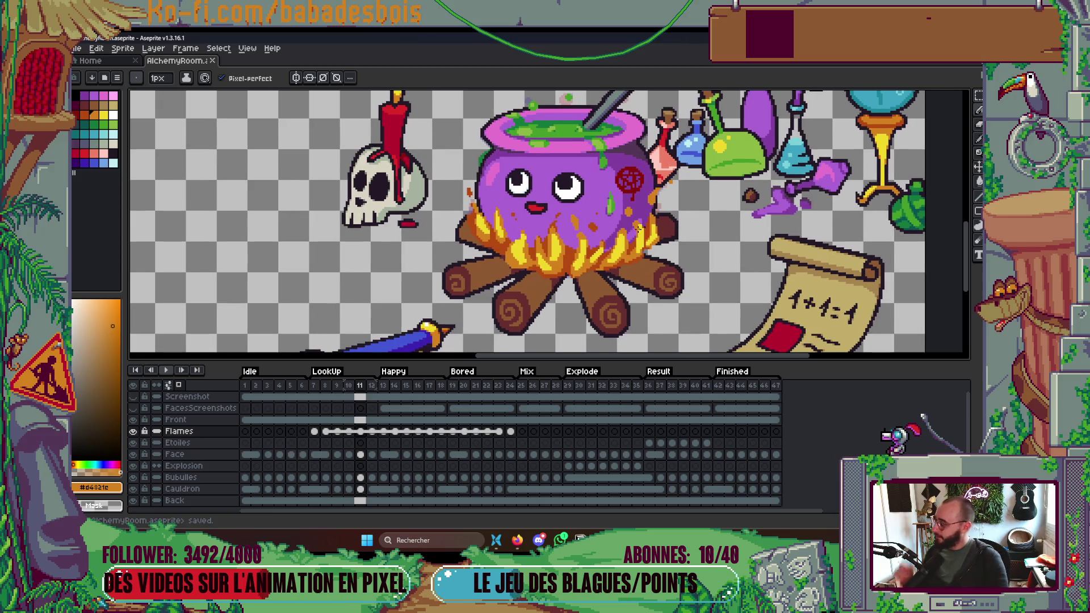
pyautogui.scroll(2, 652, 226)
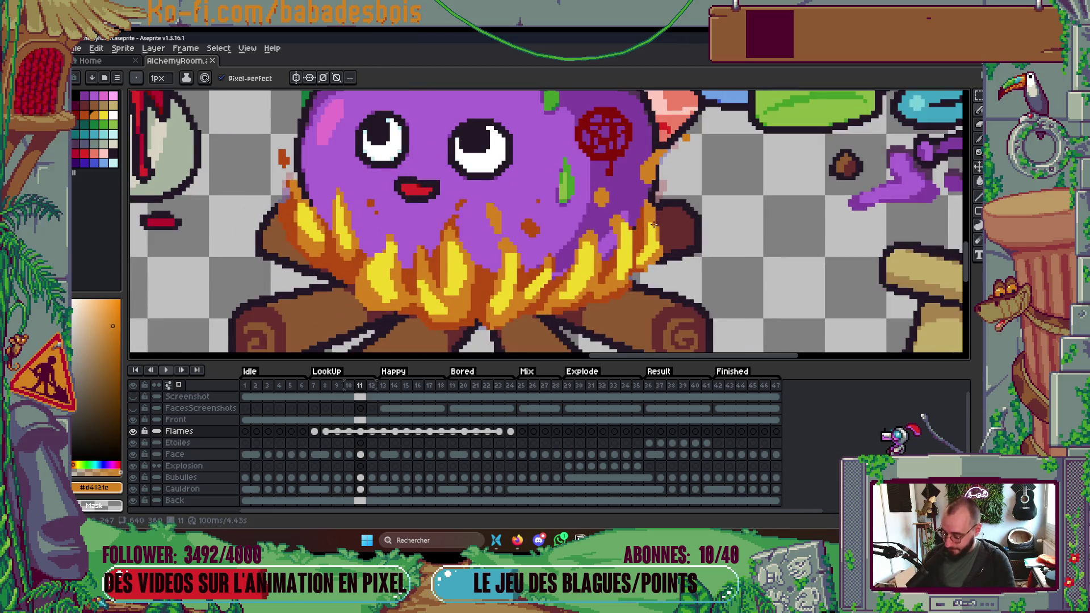
pyautogui.keyDown('alt'); pyautogui.click(607, 281); pyautogui.keyUp('alt')
pyautogui.scroll(2, 607, 280)
pyautogui.click(614, 270)
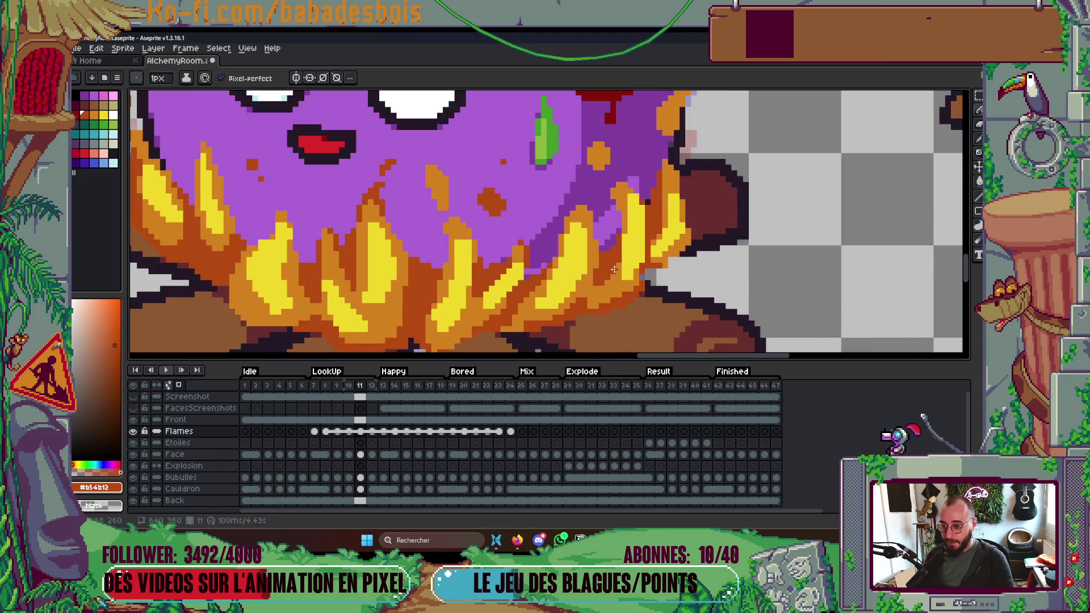
pyautogui.scroll(-2, 600, 275)
pyautogui.scroll(4, 523, 308)
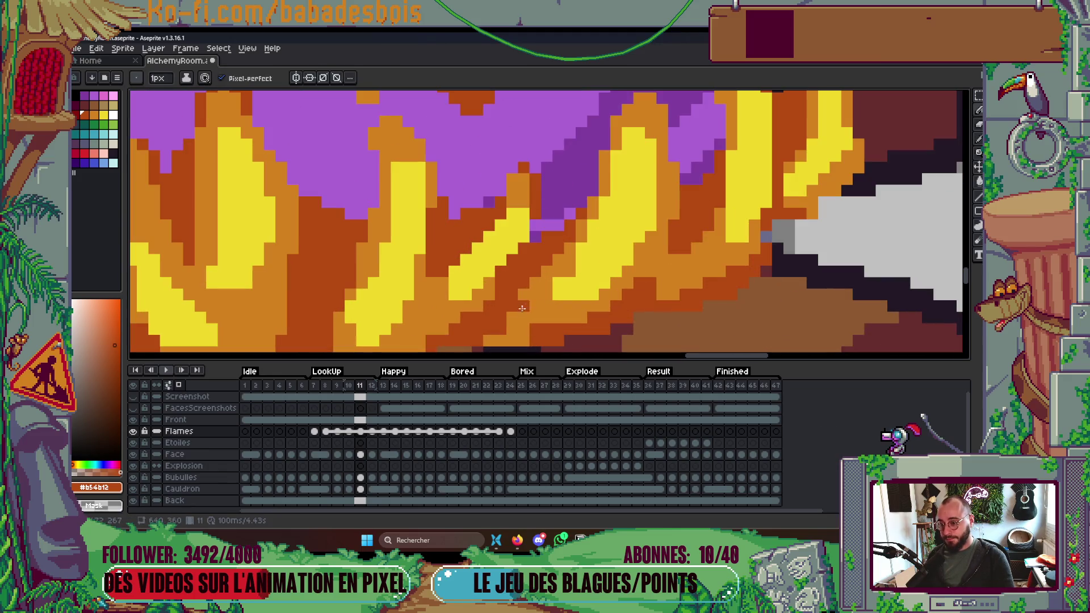
pyautogui.scroll(-1, 506, 328)
pyautogui.scroll(1, 532, 304)
# Paint dark orange around the central flame and extend its edge.
pyautogui.keyDown('alt'); pyautogui.click(537, 286); pyautogui.keyUp('alt')
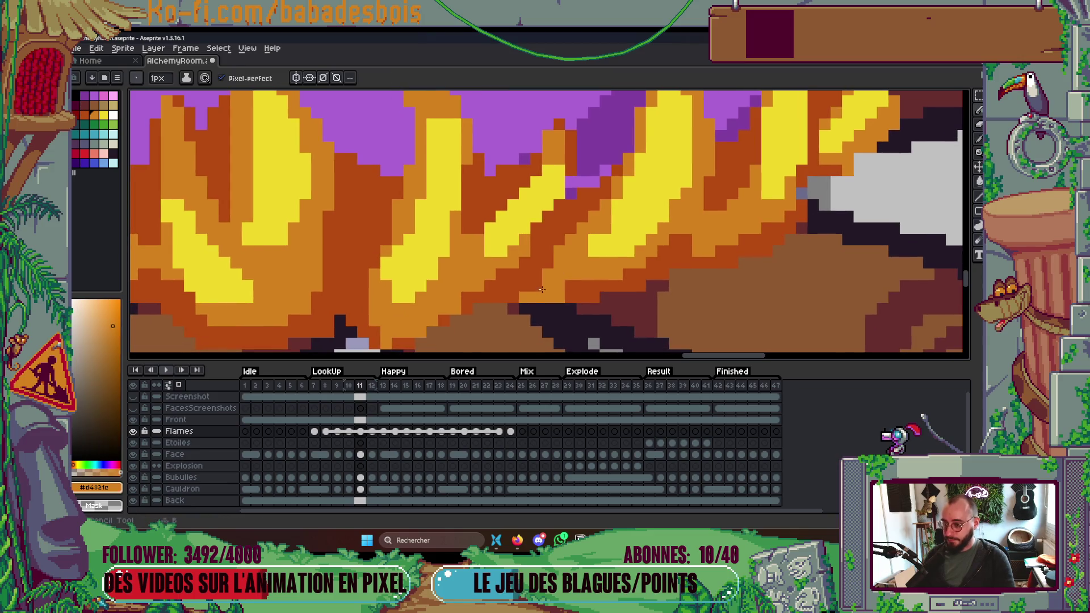
pyautogui.scroll(-3, 537, 286)
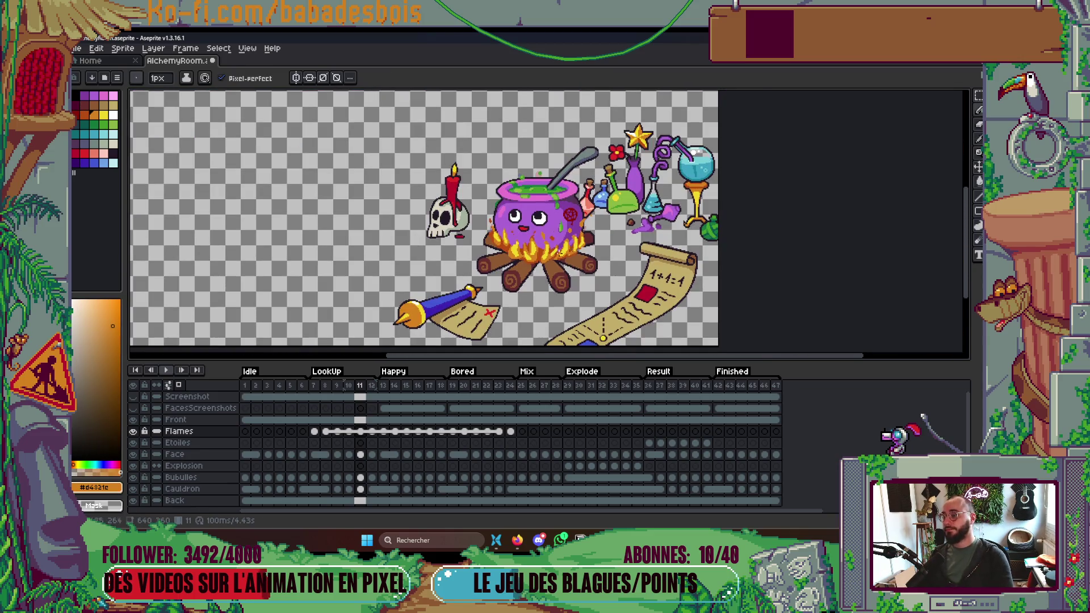
pyautogui.scroll(3, 564, 248)
pyautogui.scroll(2, 486, 218)
pyautogui.keyDown('alt'); pyautogui.click(489, 170); pyautogui.keyUp('alt')
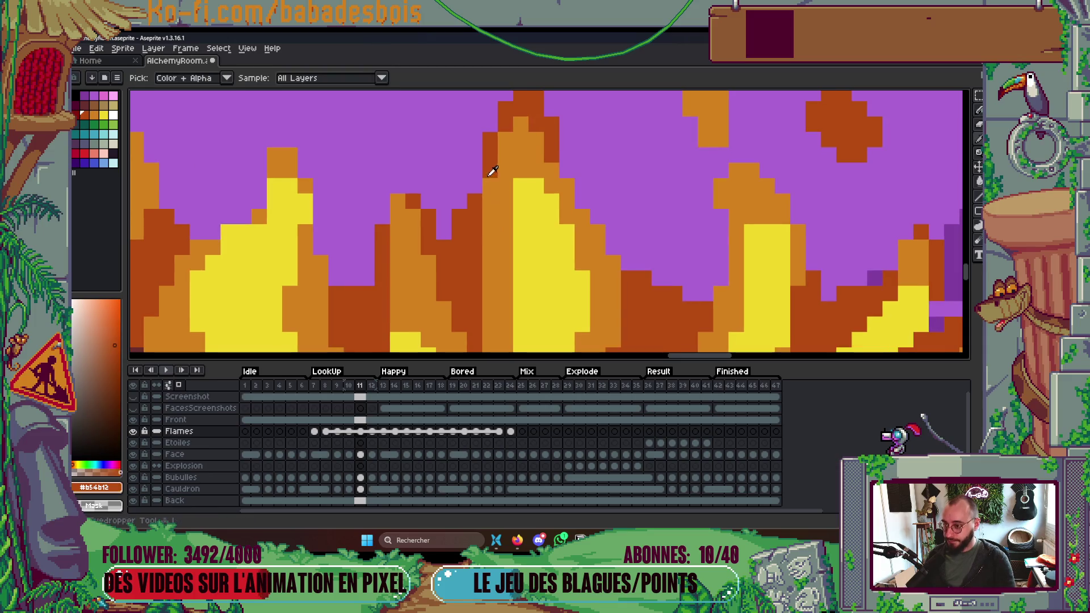
pyautogui.moveTo(490, 230); pyautogui.dragTo(489, 179)
pyautogui.moveTo(502, 133); pyautogui.dragTo(500, 162)
pyautogui.scroll(-3, 500, 165)
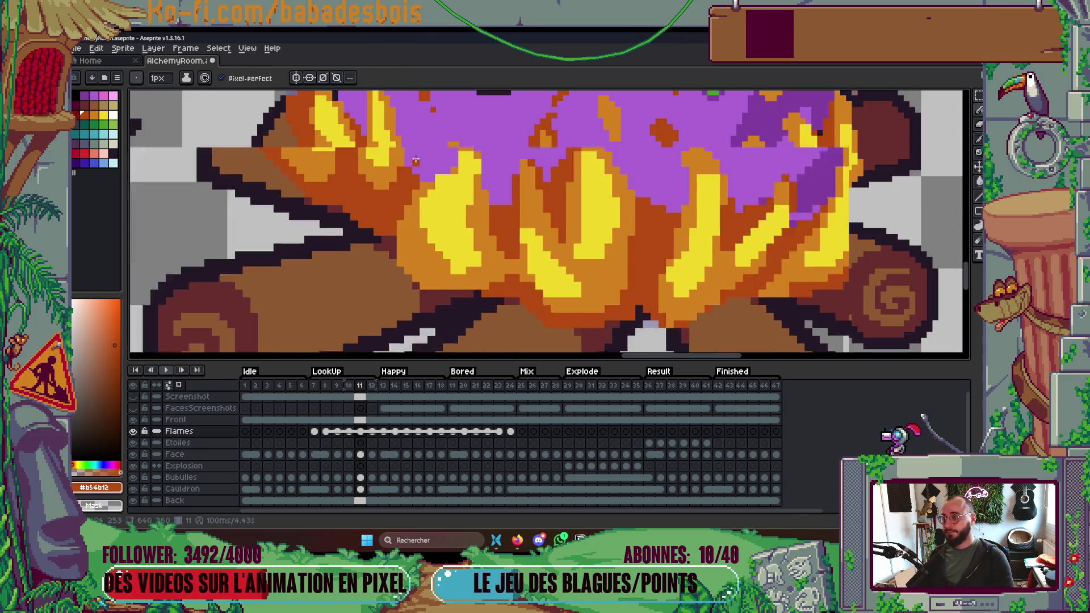
pyautogui.scroll(2, 514, 190)
# Add orange pixels into the right yellow flame, then a 2 px orange stroke.
pyautogui.press('alt')
pyautogui.keyDown('alt'); pyautogui.click(515, 189); pyautogui.keyUp('alt')
pyautogui.click(462, 187)
pyautogui.click(451, 188)
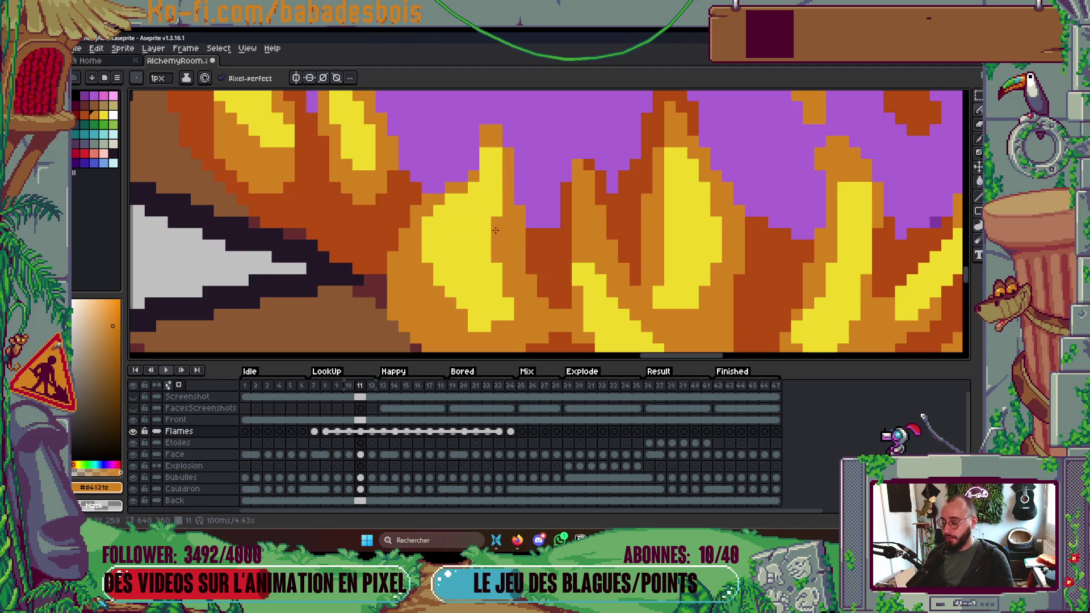
pyautogui.scroll(-3, 520, 200)
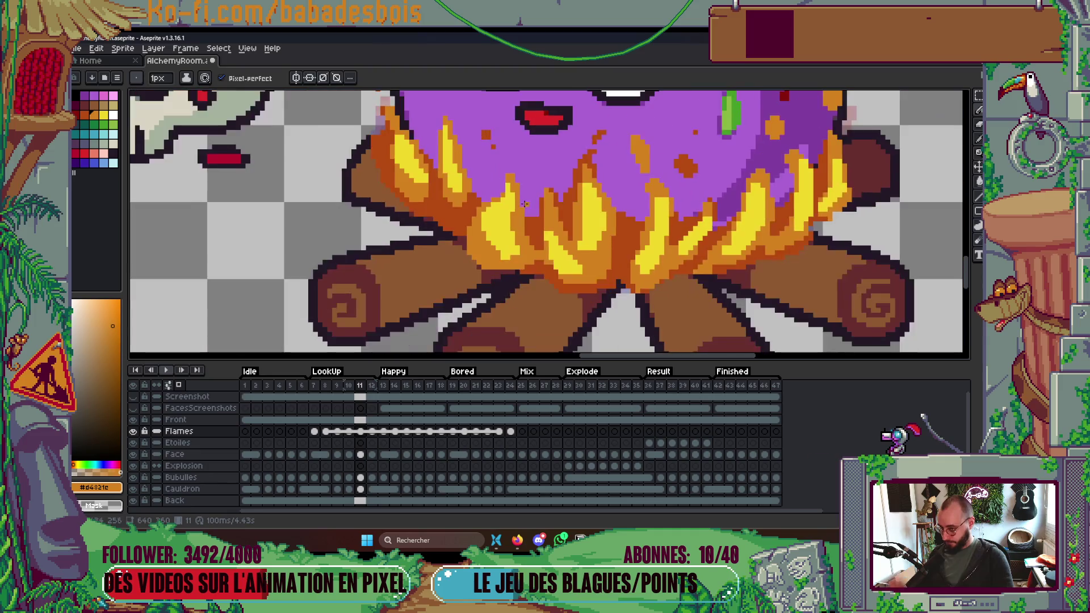
pyautogui.scroll(3, 515, 212)
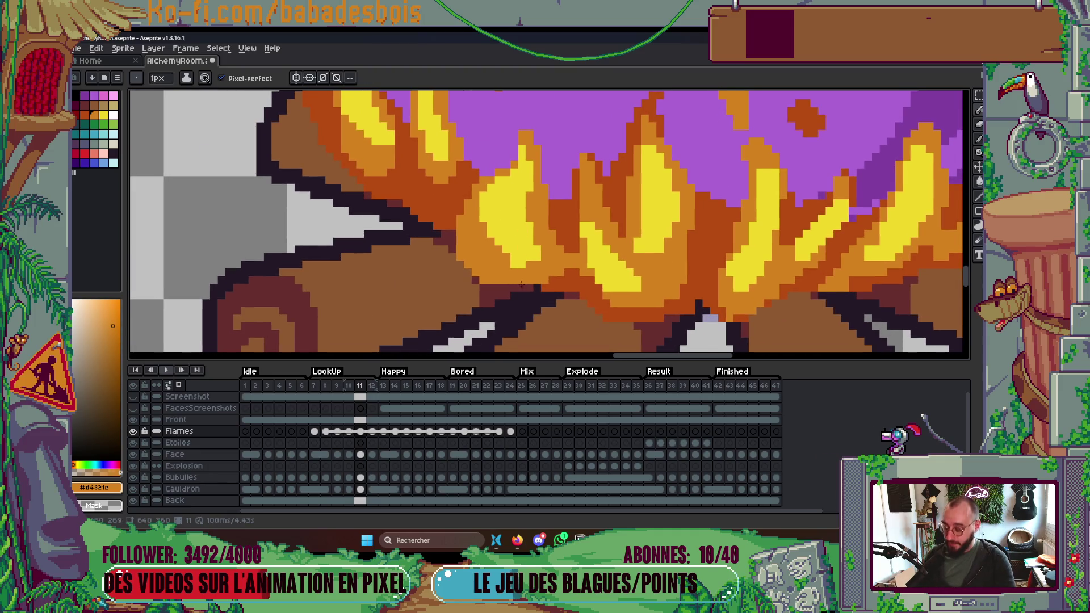
pyautogui.press('+')
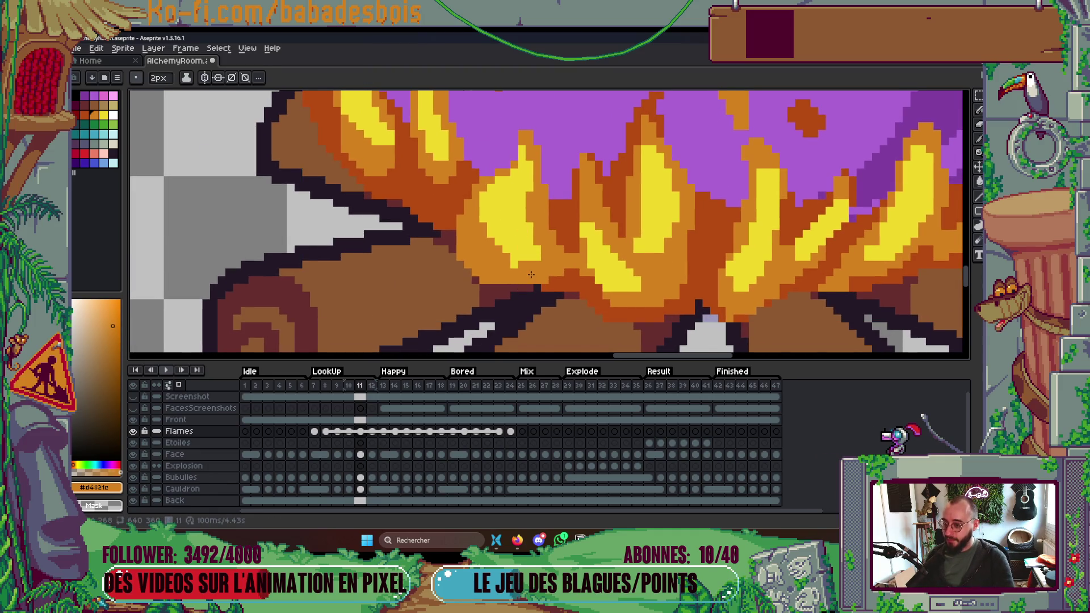
pyautogui.moveTo(526, 276); pyautogui.dragTo(521, 265)
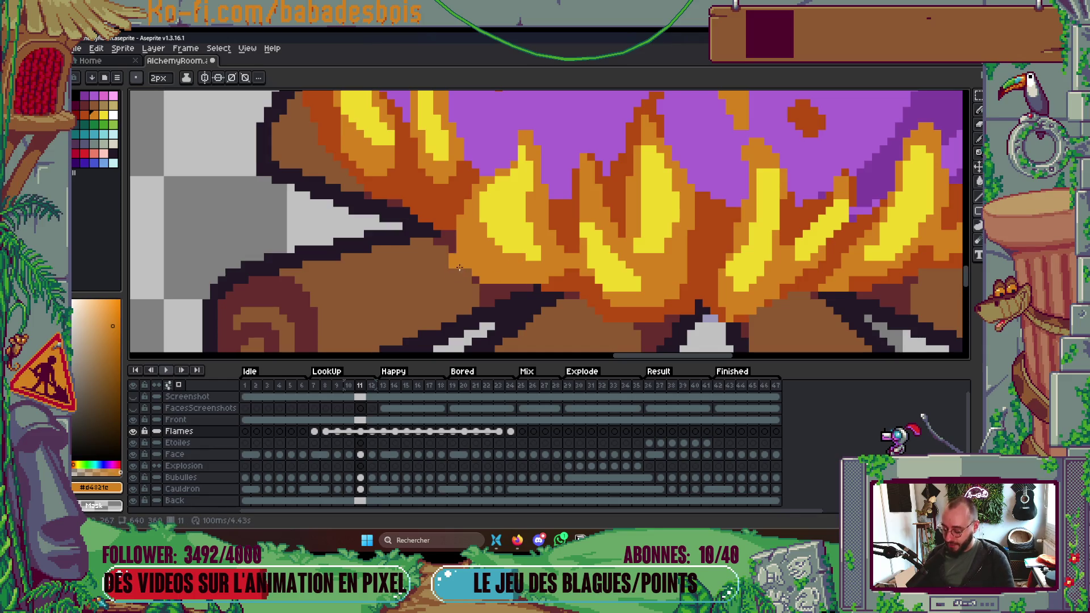
# Draw a dark-orange line along a flame edge.
pyautogui.keyDown('alt'); pyautogui.click(448, 223); pyautogui.keyUp('alt')
pyautogui.moveTo(461, 209); pyautogui.dragTo(492, 264)
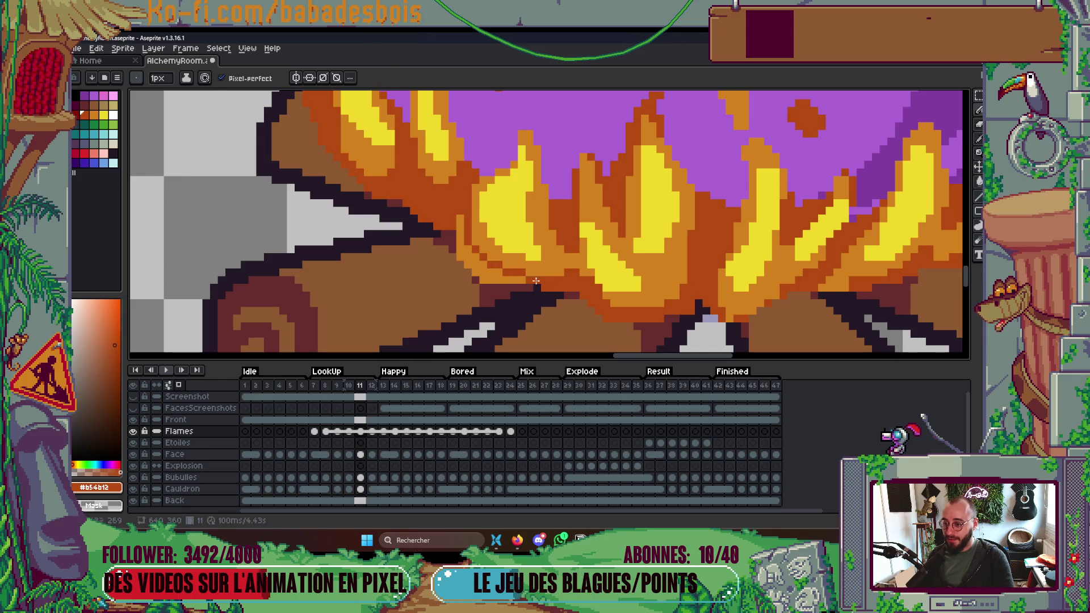
pyautogui.press('g')
pyautogui.scroll(-5, 482, 245)
pyautogui.scroll(1, 553, 250)
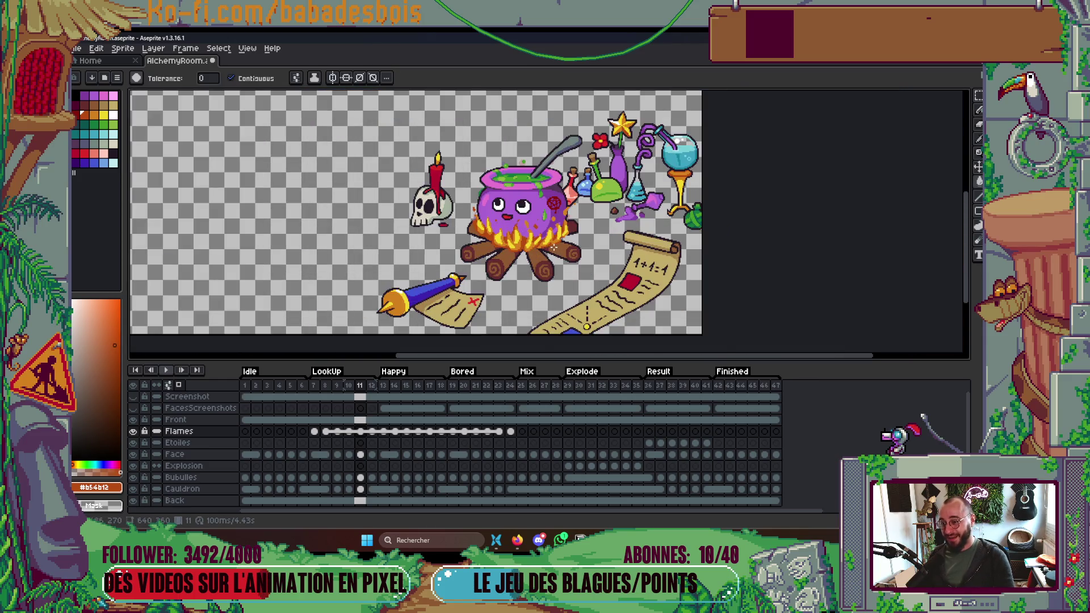
# Fill the orange rim area of the flames with dark orange.
pyautogui.scroll(4, 519, 238)
pyautogui.press('b')
pyautogui.keyDown('alt'); pyautogui.click(535, 188); pyautogui.keyUp('alt')
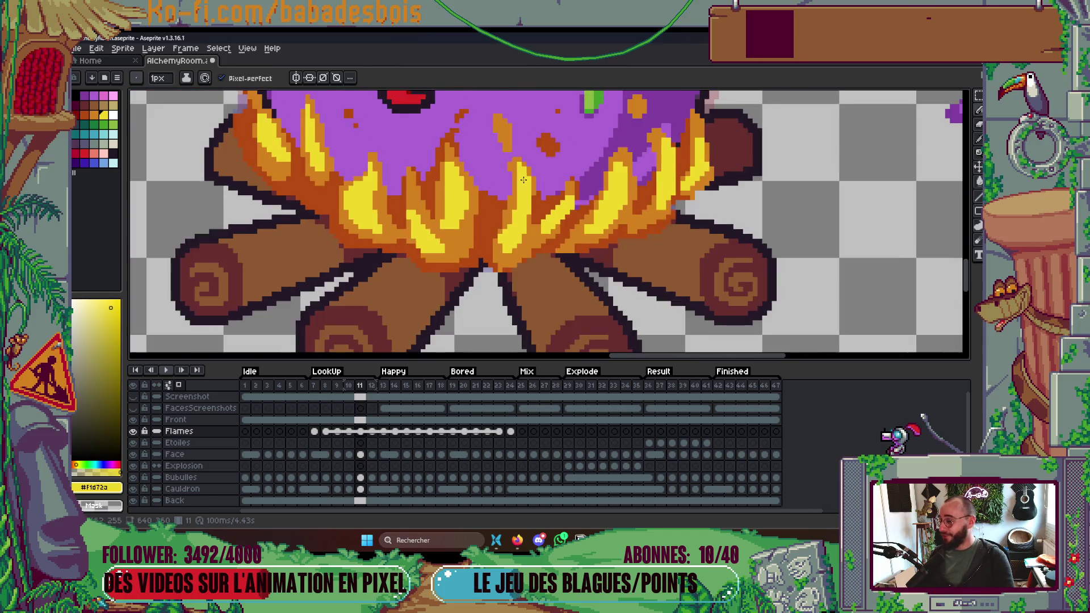
pyautogui.scroll(-3, 517, 176)
pyautogui.moveTo(517, 209); pyautogui.dragTo(538, 205)
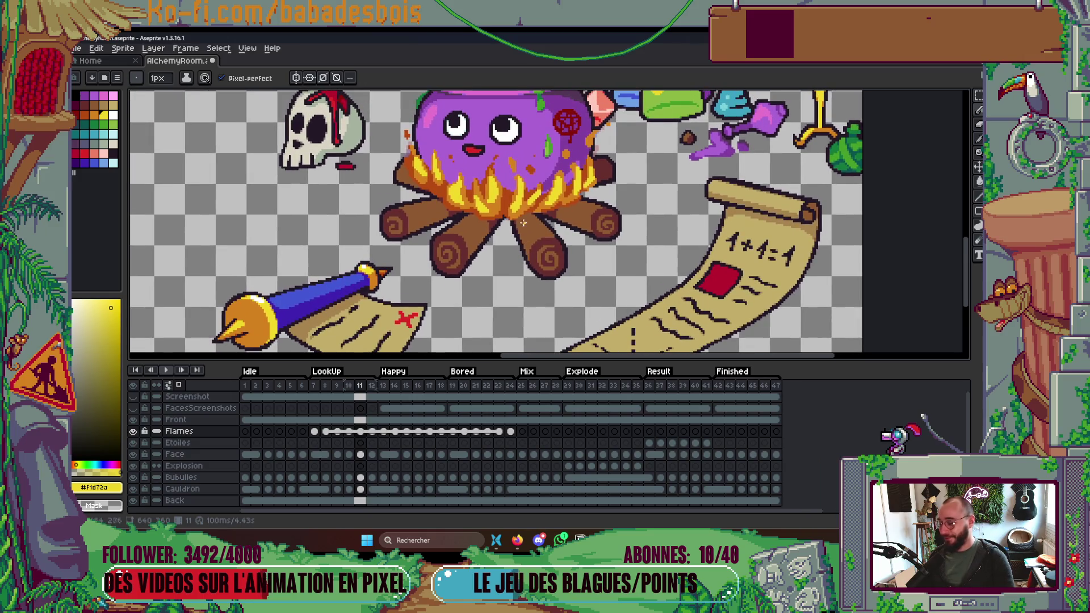
pyautogui.scroll(1, 517, 151)
pyautogui.scroll(2, 515, 151)
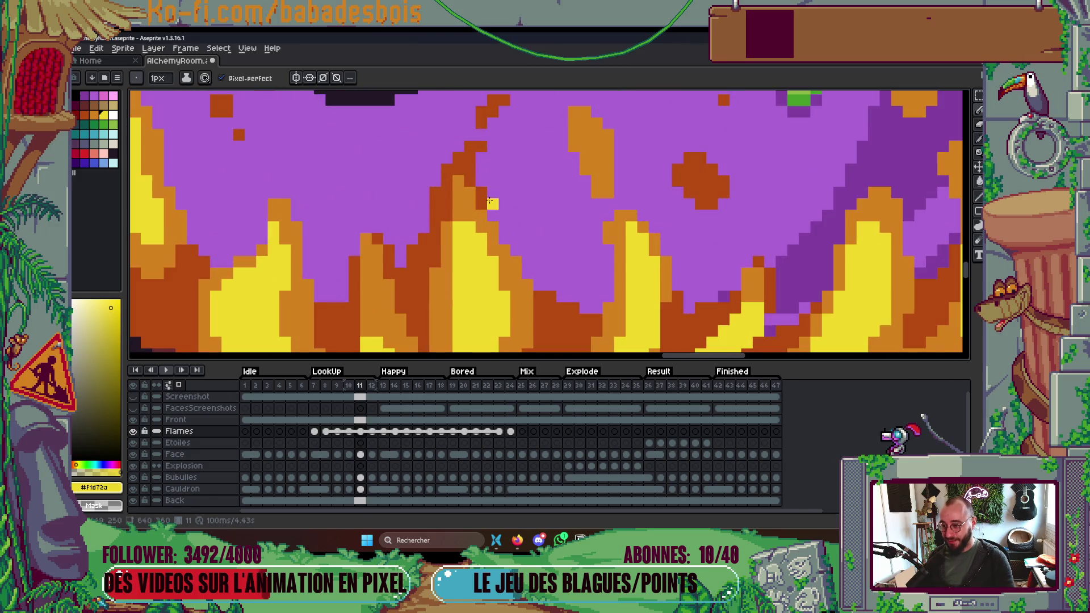
pyautogui.keyDown('alt'); pyautogui.click(482, 202); pyautogui.keyUp('alt')
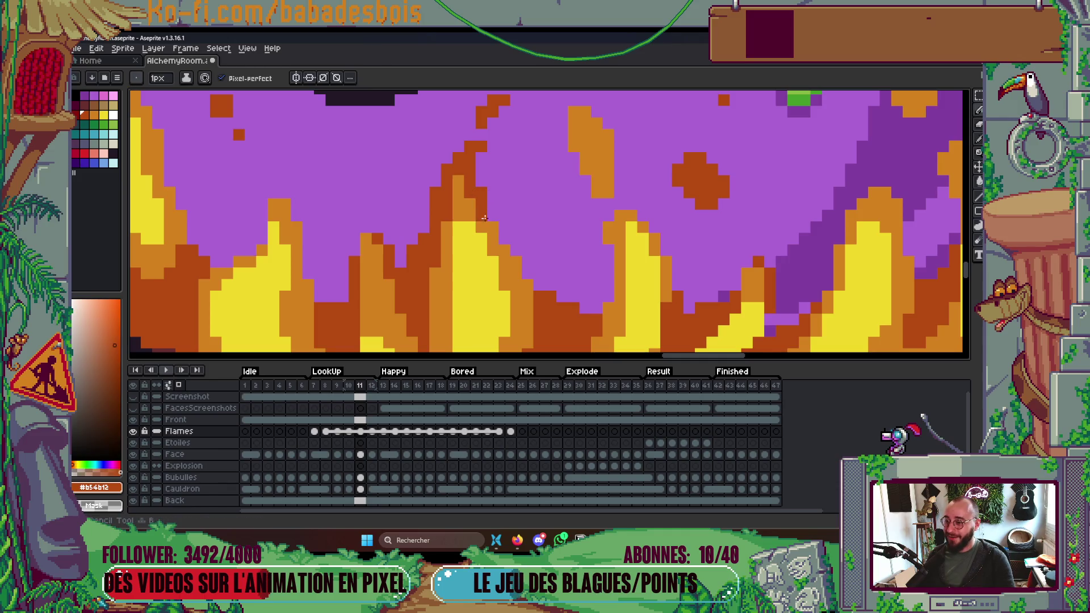
pyautogui.scroll(-2, 500, 198)
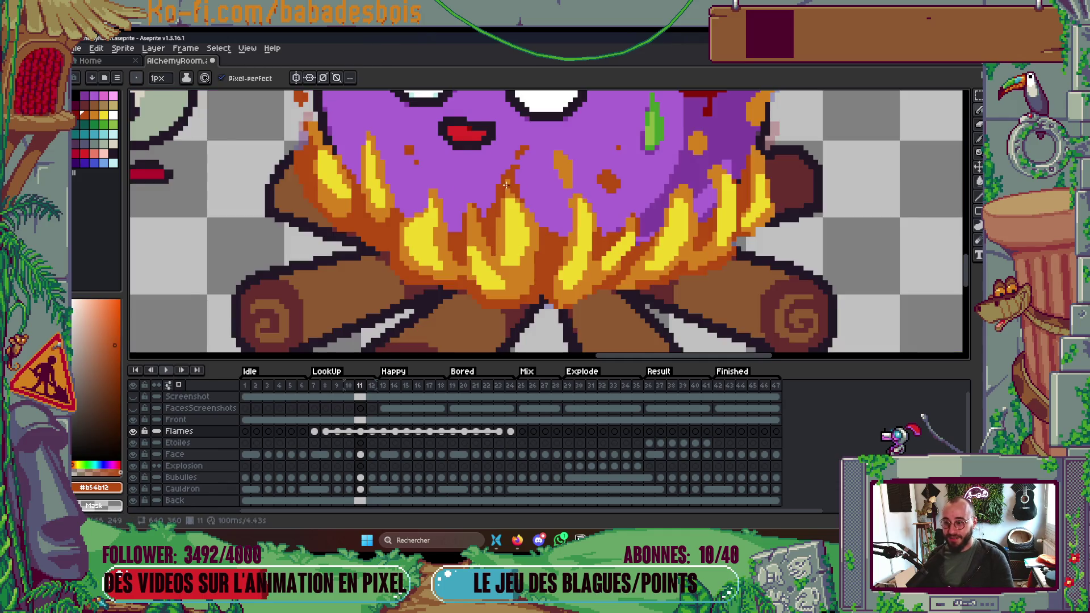
pyautogui.scroll(1, 507, 176)
pyautogui.scroll(-3, 507, 176)
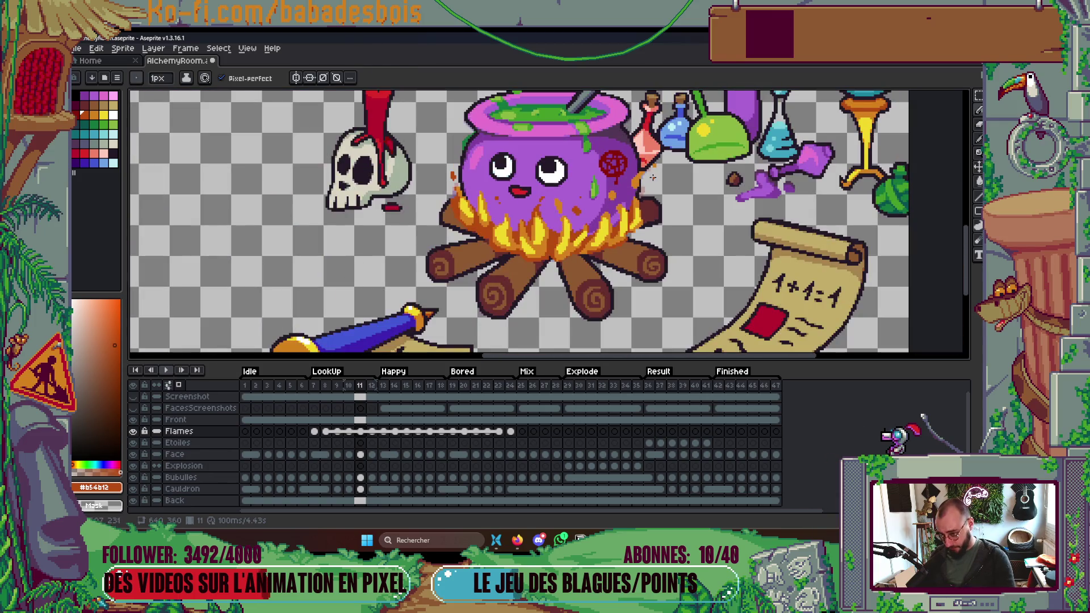
pyautogui.scroll(2, 650, 178)
pyautogui.press('space')
pyautogui.scroll(1, 636, 180)
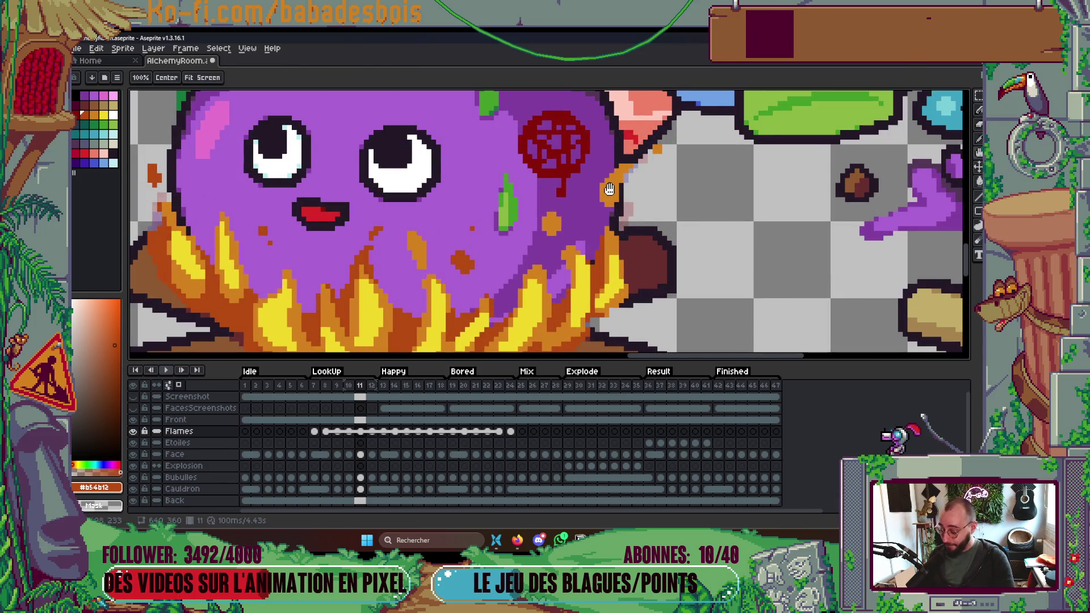
pyautogui.click(612, 196)
pyautogui.scroll(-4, 658, 149)
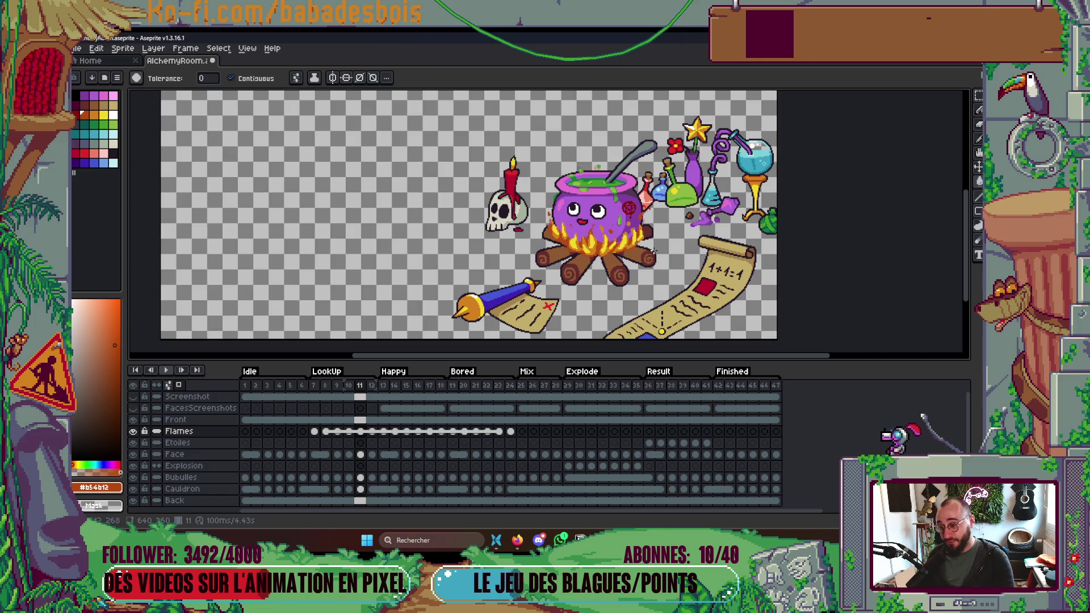
pyautogui.scroll(4, 653, 250)
# Paint a flame edge pixel dark orange with the pencil.
pyautogui.press('i')
pyautogui.press('b')
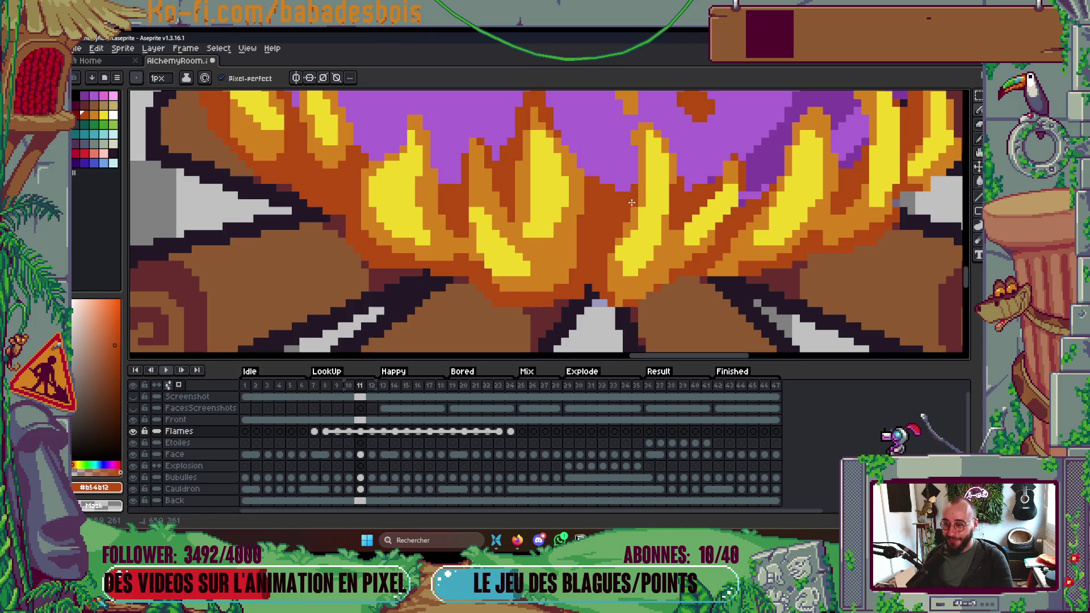
pyautogui.scroll(3, 635, 171)
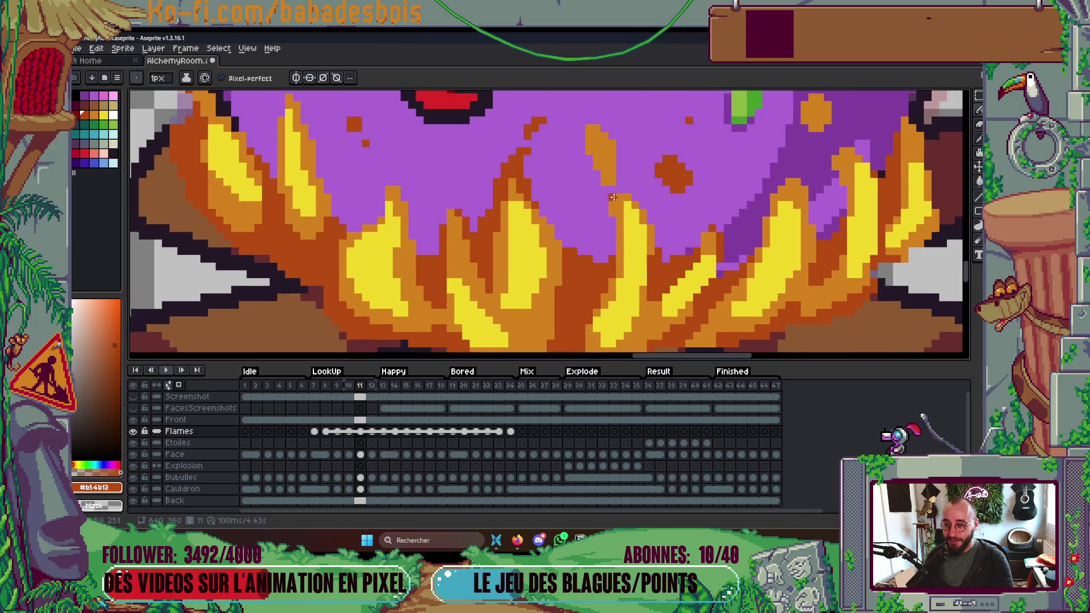
pyautogui.scroll(-5, 612, 197)
pyautogui.scroll(5, 594, 193)
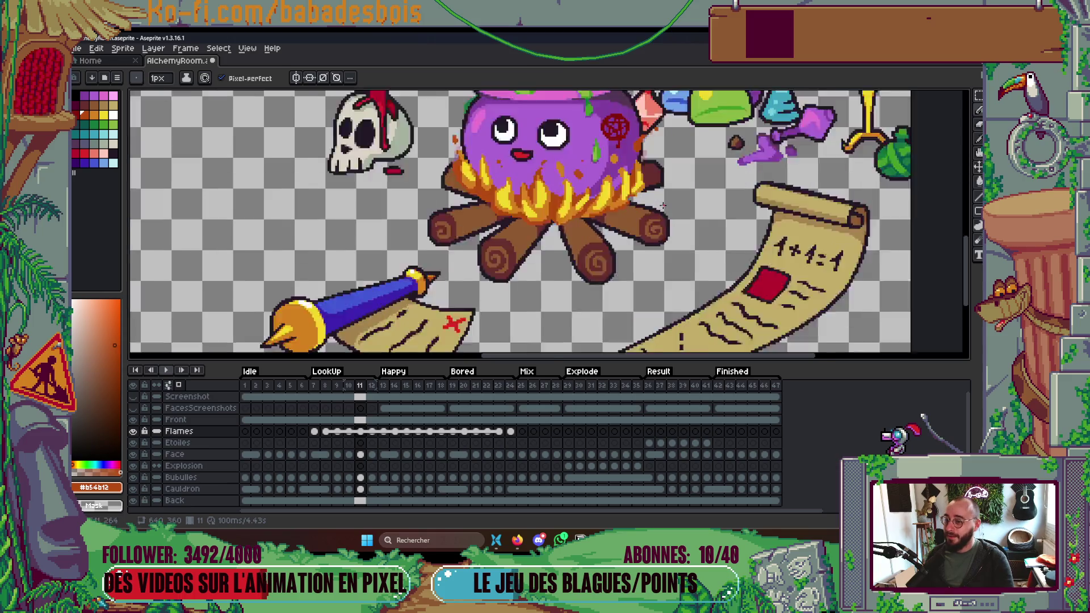
pyautogui.scroll(2, 593, 193)
pyautogui.click(592, 189)
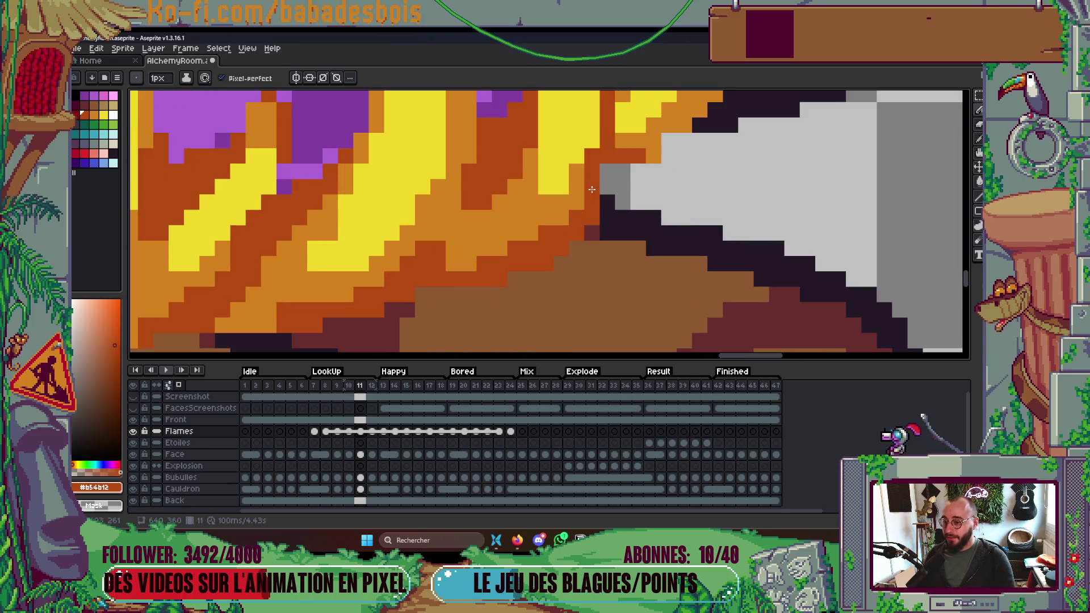
pyautogui.scroll(-3, 576, 207)
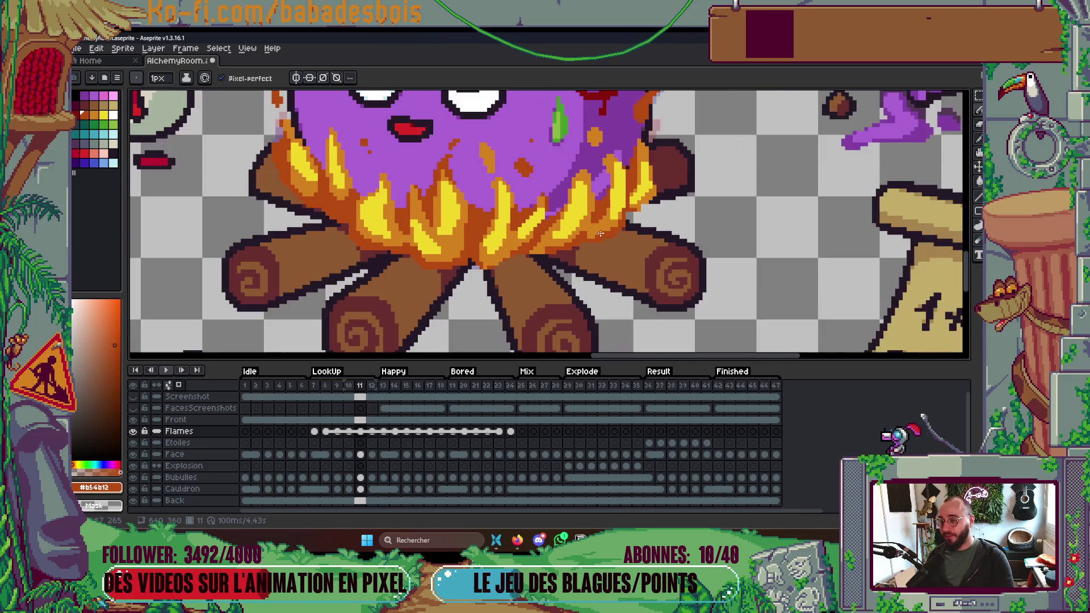
pyautogui.scroll(3, 593, 216)
# Paint a few flame pixels yellow and extend a flame tongue in yellow.
pyautogui.keyDown('alt'); pyautogui.click(577, 202); pyautogui.keyUp('alt')
pyautogui.click(569, 180)
pyautogui.moveTo(582, 192); pyautogui.dragTo(611, 142)
pyautogui.keyDown('alt'); pyautogui.click(568, 187); pyautogui.keyUp('alt')
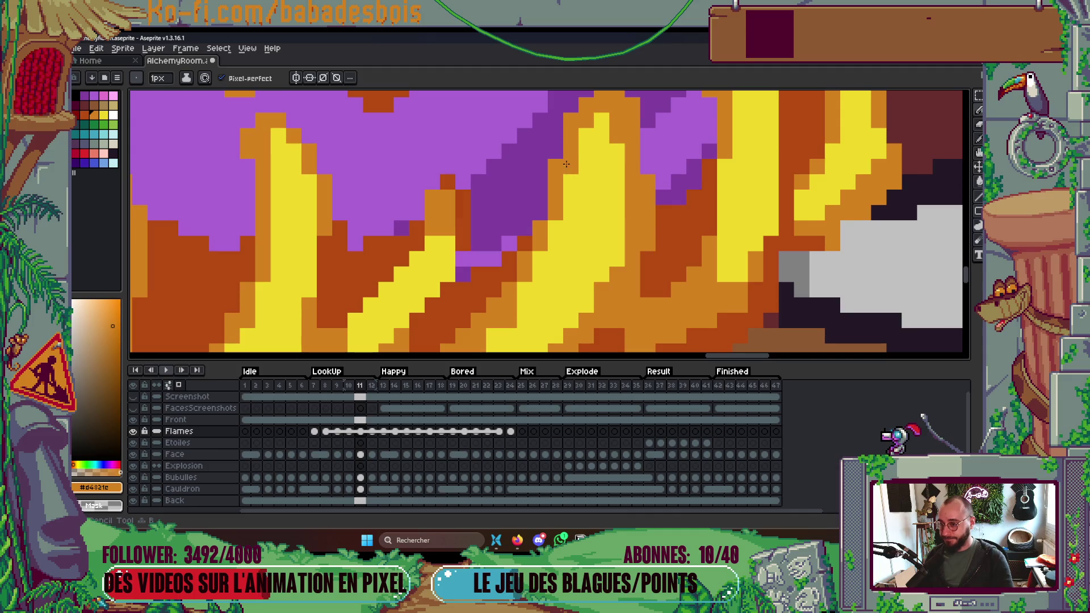
pyautogui.scroll(-3, 568, 187)
pyautogui.scroll(3, 565, 190)
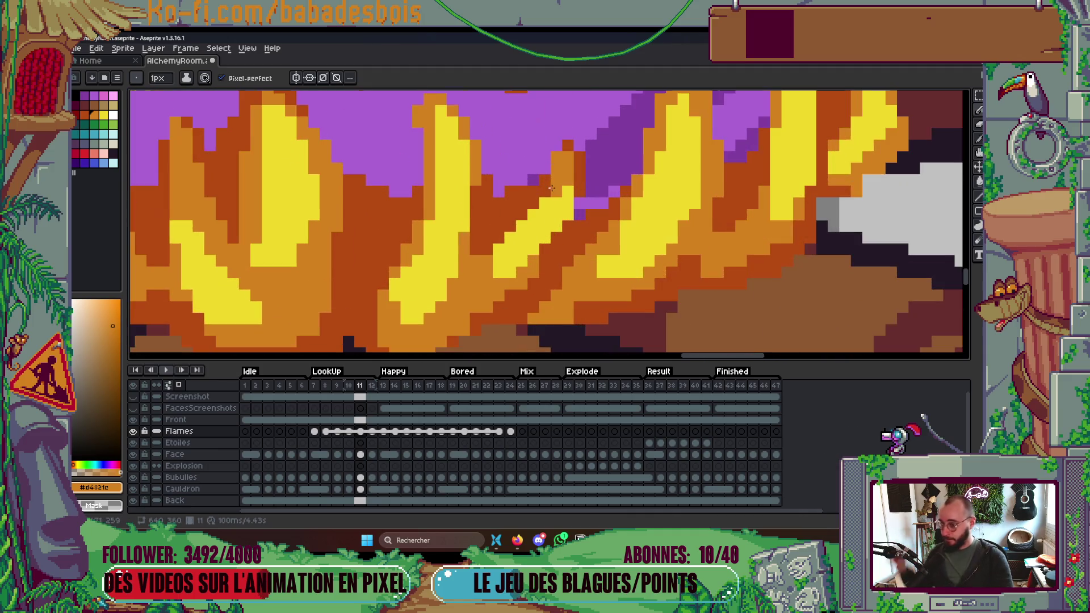
# Repaint a column of flame pixels dark orange and save the artwork.
pyautogui.keyDown('alt'); pyautogui.click(544, 184); pyautogui.keyUp('alt')
pyautogui.moveTo(559, 174); pyautogui.dragTo(557, 146)
pyautogui.scroll(-2, 557, 146)
pyautogui.scroll(1, 497, 162)
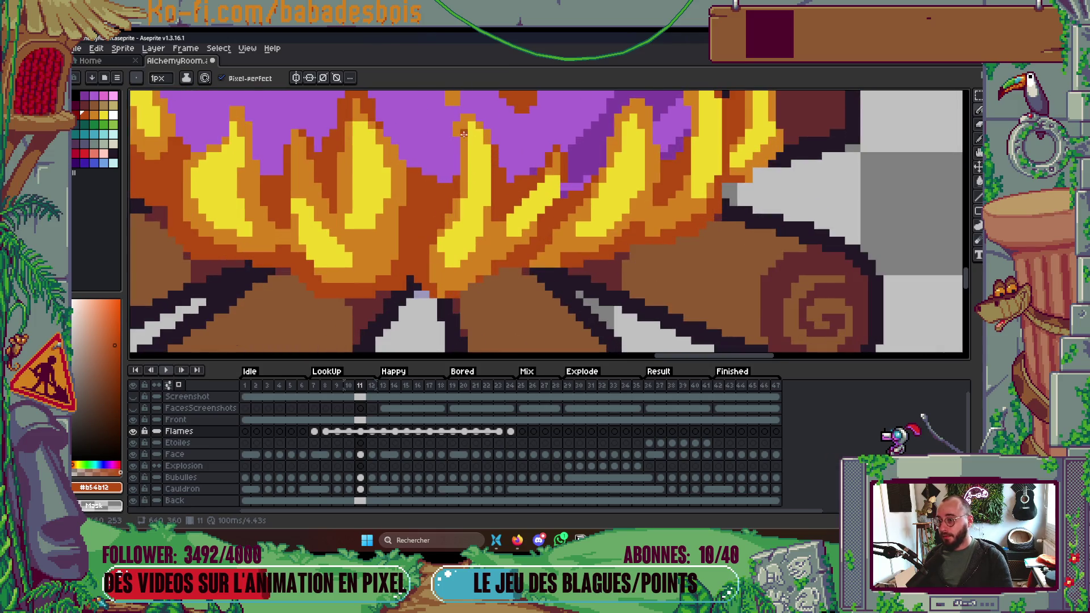
pyautogui.hotkey('ctrl', 's')
# Extend the left yellow flame over the orange.
pyautogui.scroll(-4, 451, 122)
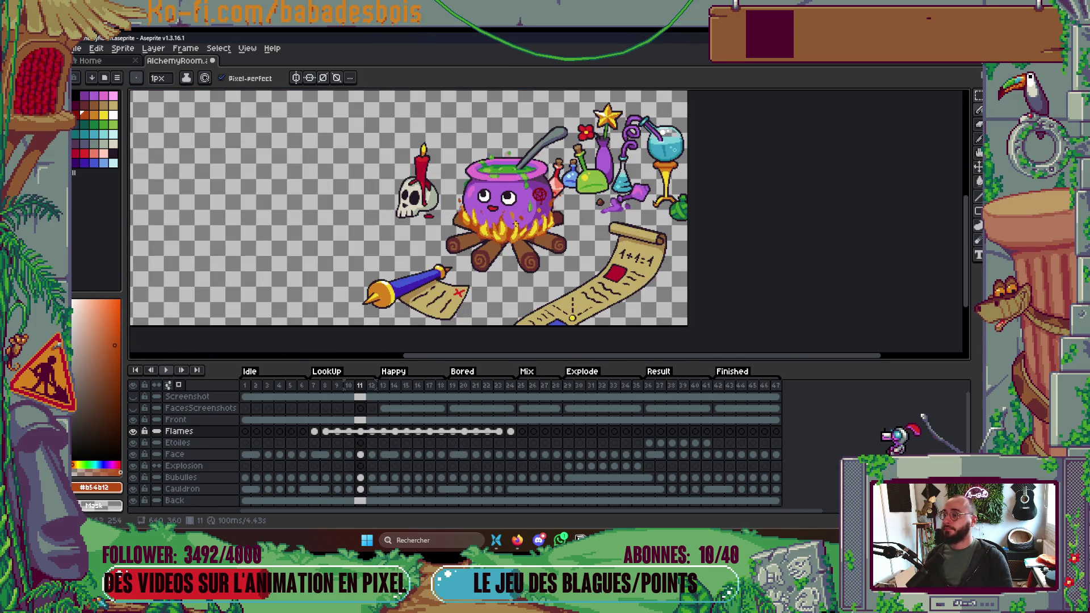
pyautogui.scroll(4, 500, 227)
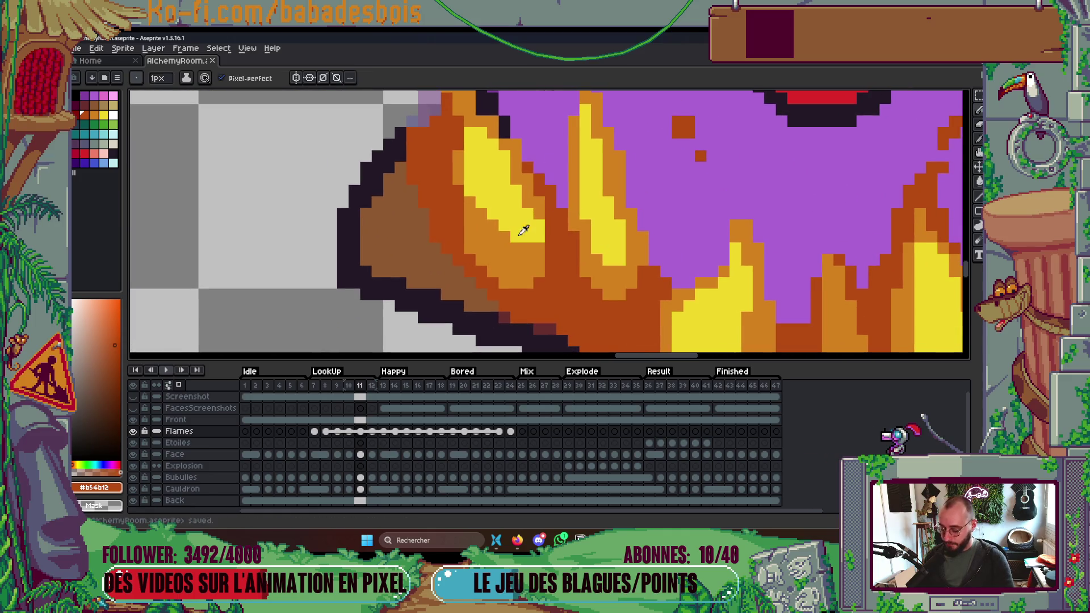
pyautogui.keyDown('alt'); pyautogui.click(521, 230); pyautogui.keyUp('alt')
pyautogui.moveTo(515, 251); pyautogui.dragTo(539, 249)
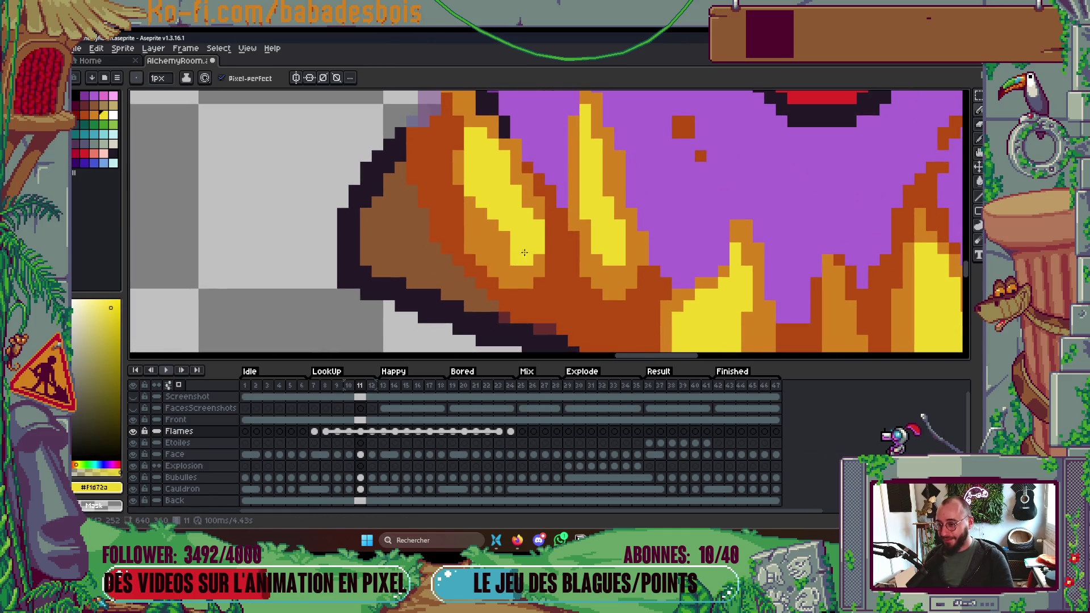
pyautogui.scroll(2, 522, 238)
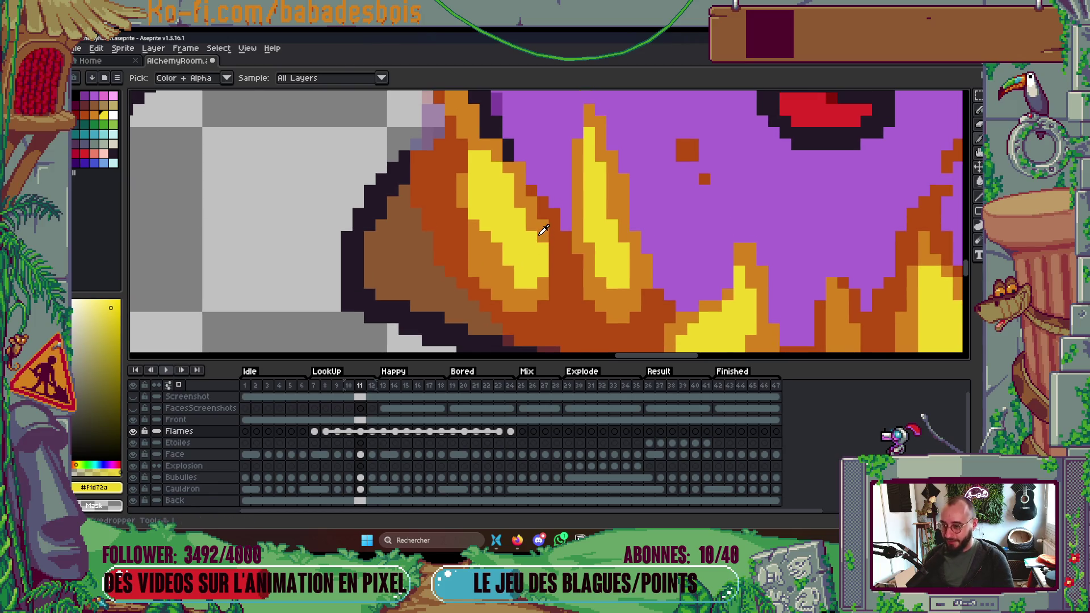
pyautogui.keyDown('alt'); pyautogui.click(543, 245); pyautogui.keyUp('alt')
pyautogui.scroll(-5, 544, 245)
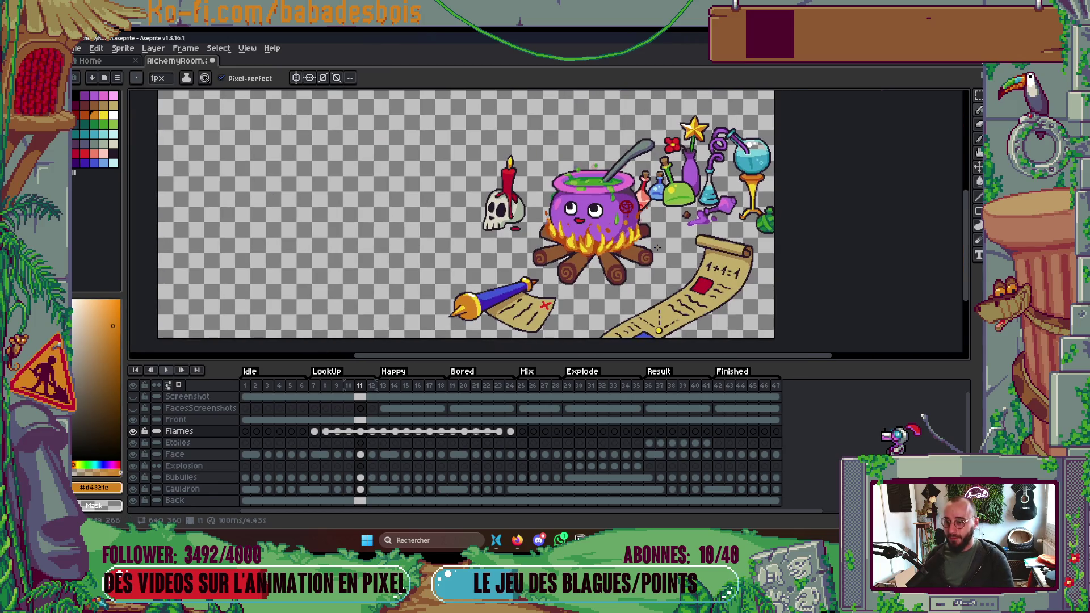
pyautogui.scroll(5, 544, 244)
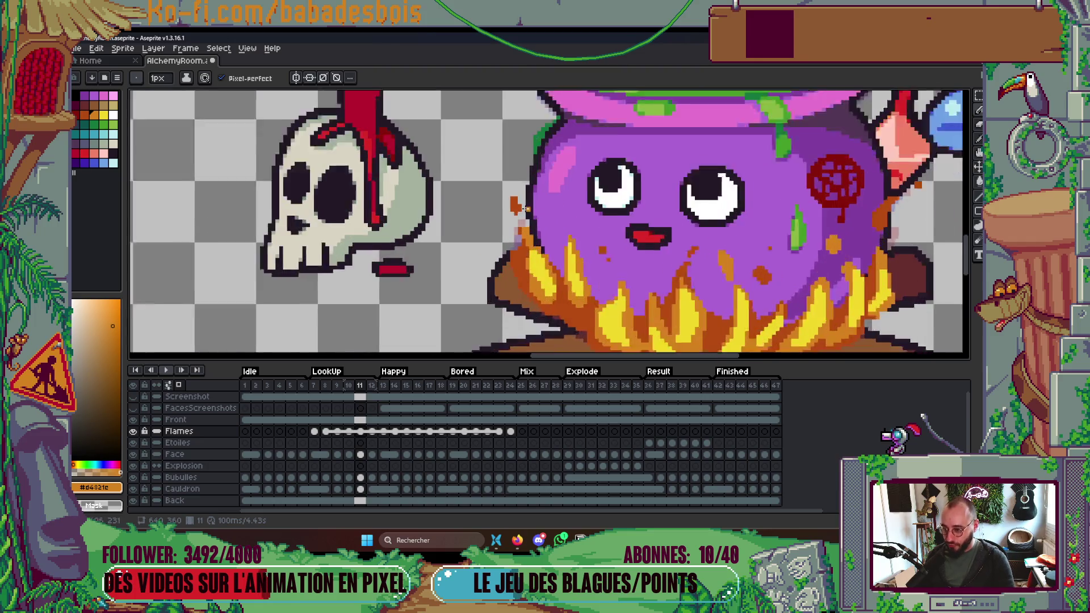
pyautogui.keyDown('alt'); pyautogui.click(513, 222); pyautogui.keyUp('alt')
pyautogui.scroll(-6, 513, 222)
# Preview the animation, then compare flames between frames 11 and 12, ending on frame 11.
pyautogui.press('Return')
pyautogui.scroll(3, 608, 213)
pyautogui.press('Return')
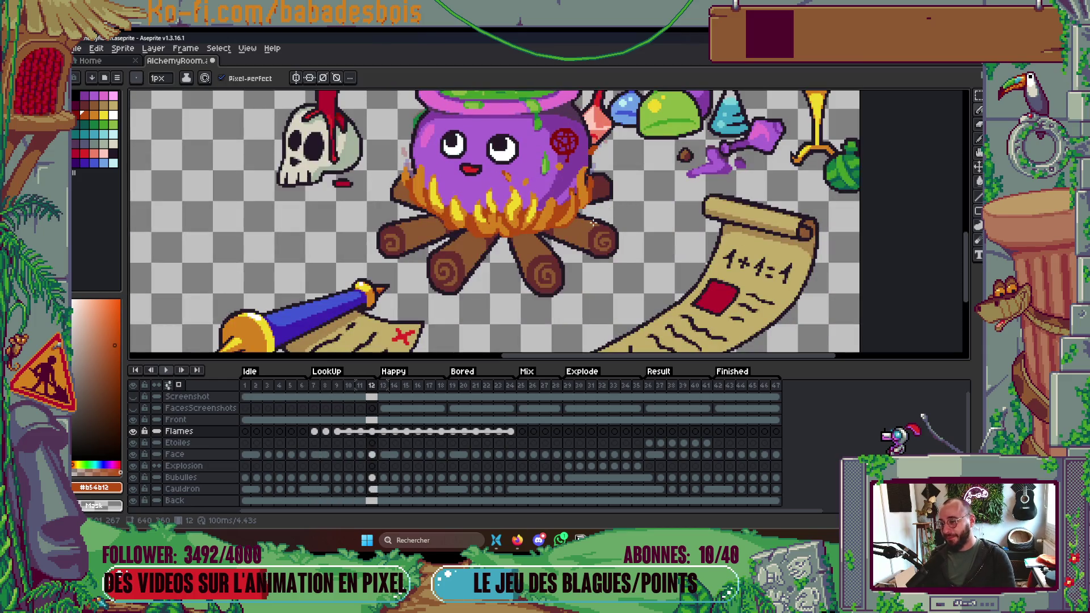
pyautogui.press('Left')
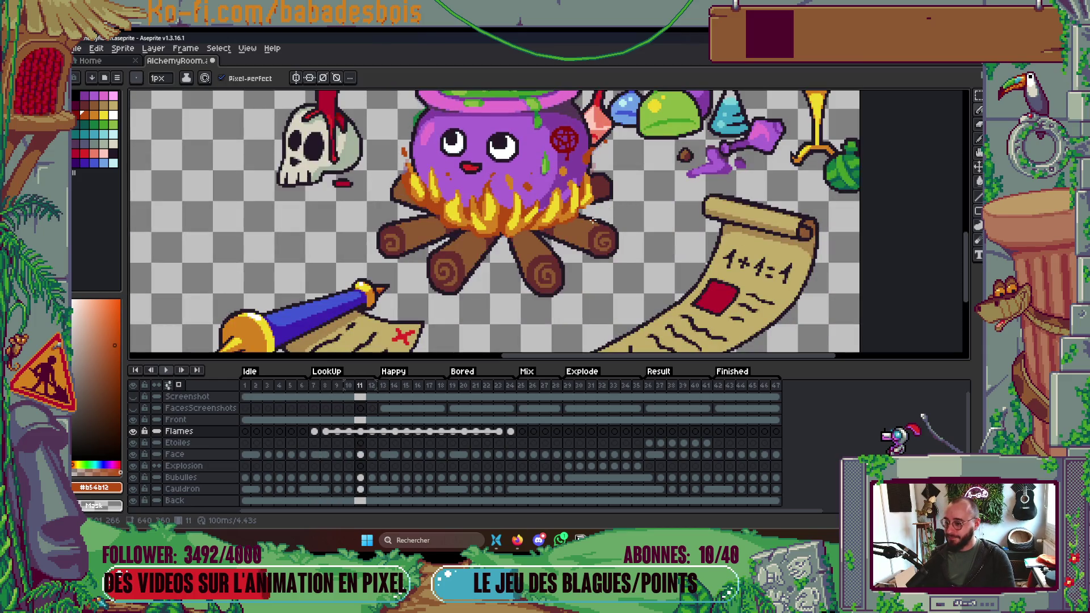
pyautogui.scroll(2, 592, 224)
pyautogui.press('Right')
pyautogui.press('Left')
pyautogui.press('Right')
pyautogui.press('Left')
pyautogui.scroll(3, 584, 182)
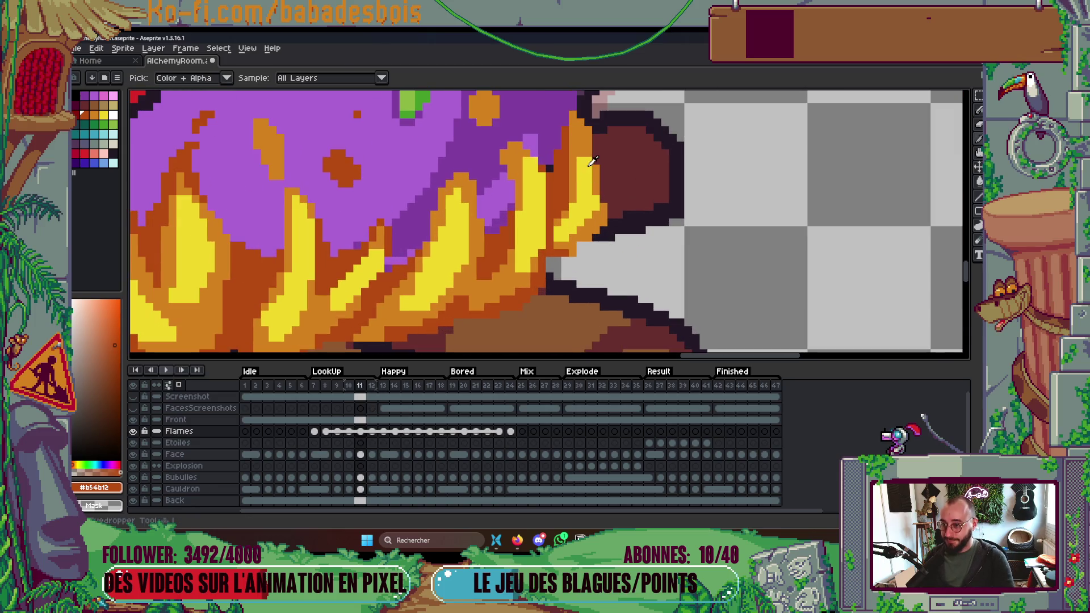
# Draw an orange stroke along a flame tongue on frame 11.
pyautogui.keyDown('alt'); pyautogui.click(585, 181); pyautogui.keyUp('alt')
pyautogui.scroll(2, 594, 178)
pyautogui.keyDown('alt'); pyautogui.click(603, 177); pyautogui.keyUp('alt')
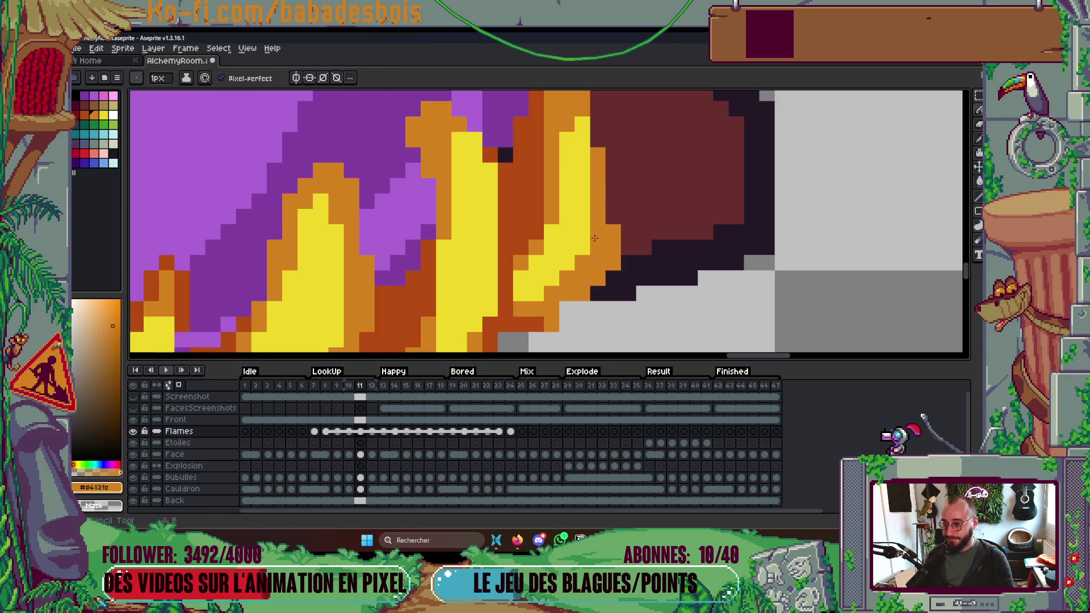
pyautogui.scroll(-3, 596, 227)
pyautogui.scroll(3, 542, 180)
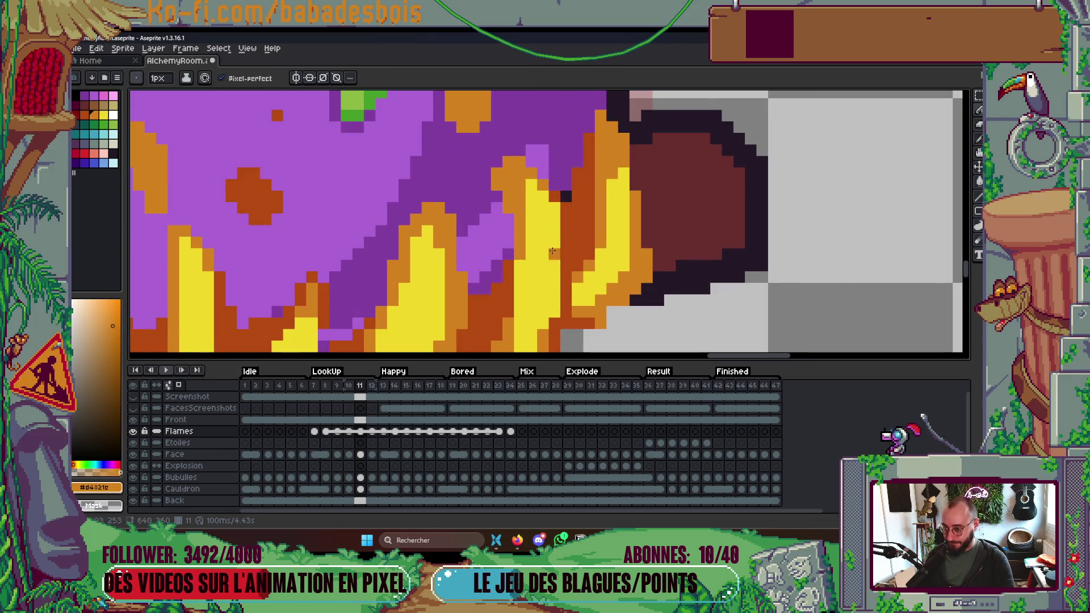
pyautogui.scroll(-3, 554, 254)
pyautogui.keyDown('alt'); pyautogui.click(548, 257); pyautogui.keyUp('alt')
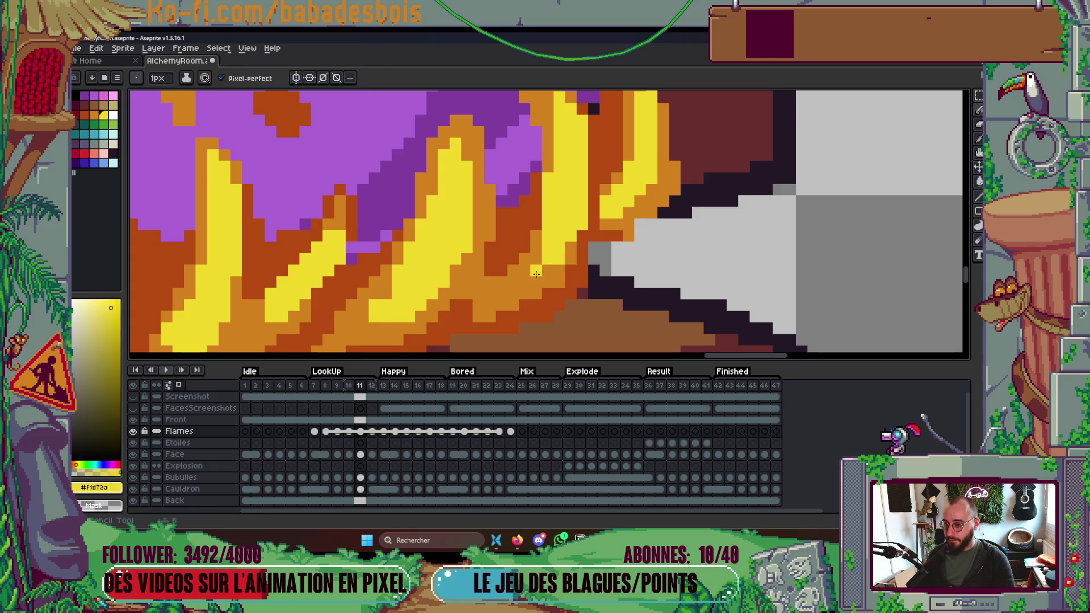
pyautogui.scroll(2, 474, 252)
pyautogui.scroll(-2, 474, 252)
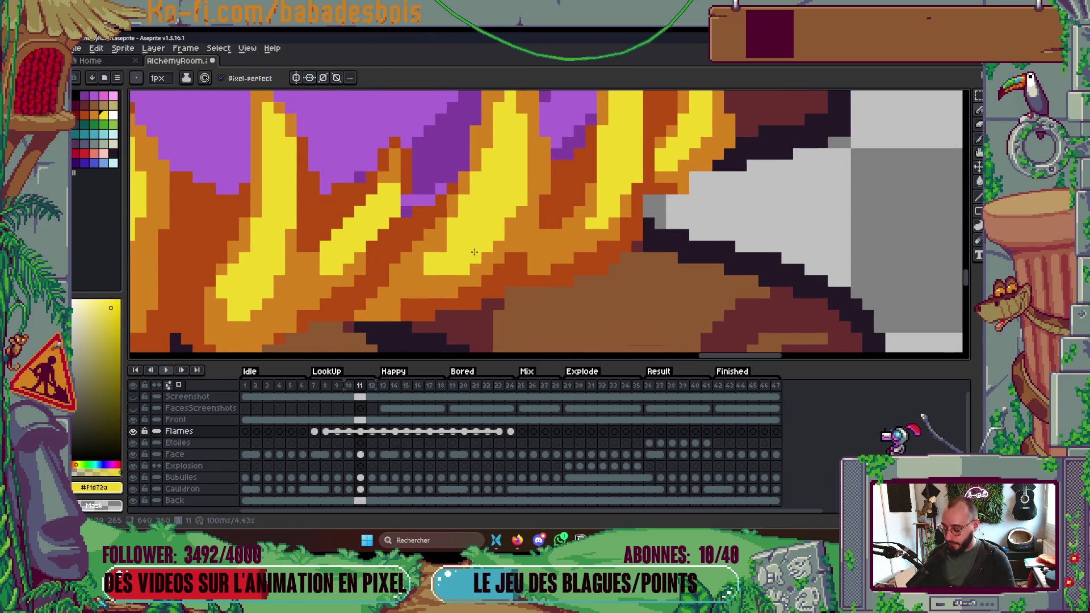
pyautogui.keyDown('alt'); pyautogui.click(438, 233); pyautogui.keyUp('alt')
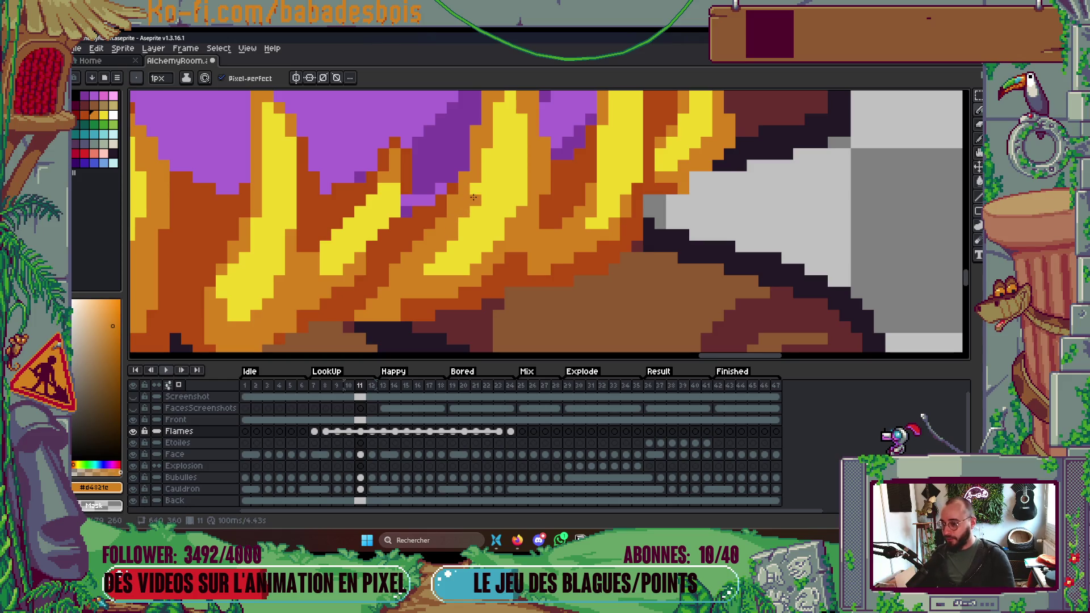
pyautogui.scroll(1, 496, 202)
pyautogui.scroll(-1, 497, 202)
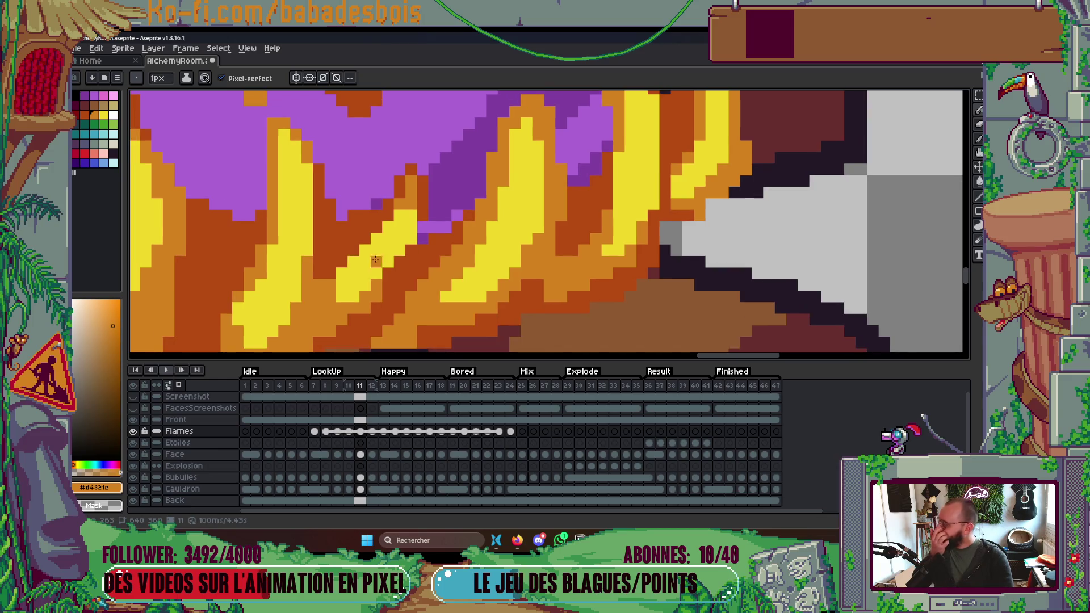
pyautogui.moveTo(305, 276)
pyautogui.mouseDown()
pyautogui.moveTo(343, 273)
pyautogui.moveTo(379, 230)
pyautogui.moveTo(372, 241)
pyautogui.moveTo(487, 223)
pyautogui.mouseUp()
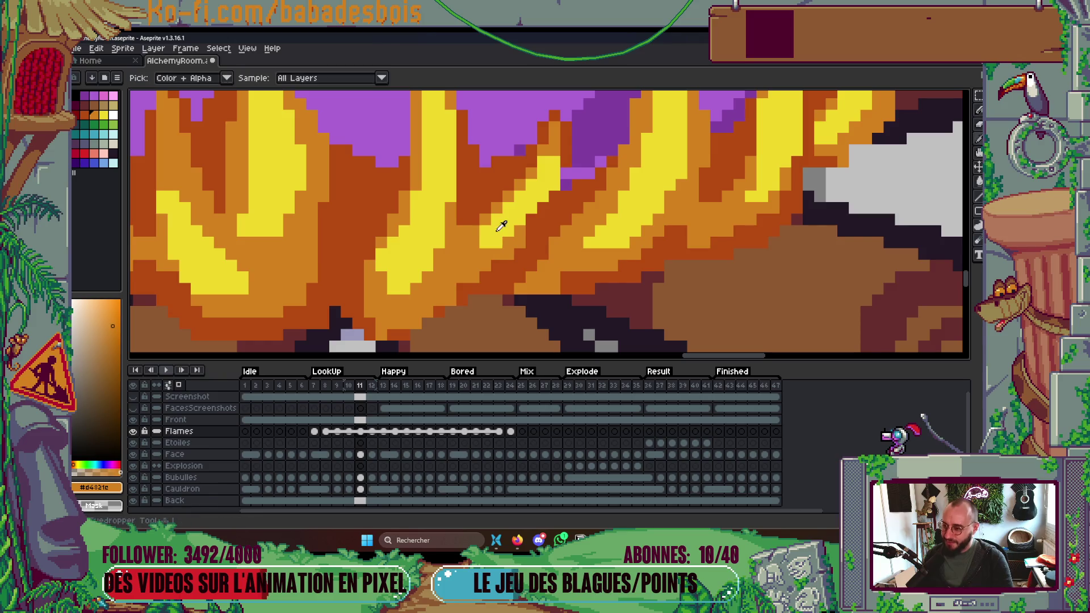
# Save the refined flames and play the animation to check them.
pyautogui.keyDown('alt'); pyautogui.click(499, 224); pyautogui.keyUp('alt')
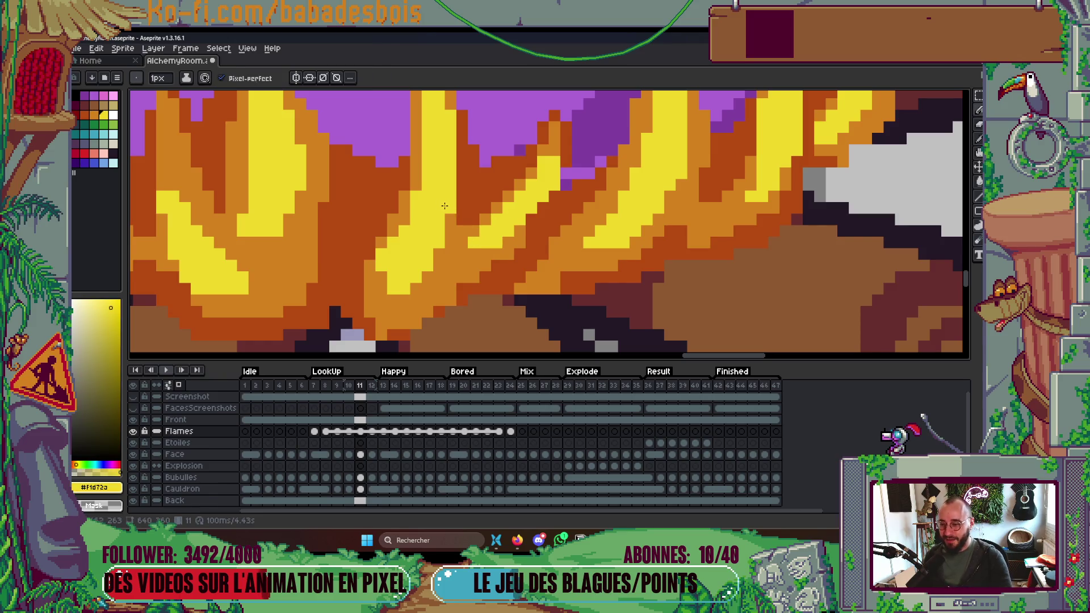
pyautogui.scroll(-3, 437, 222)
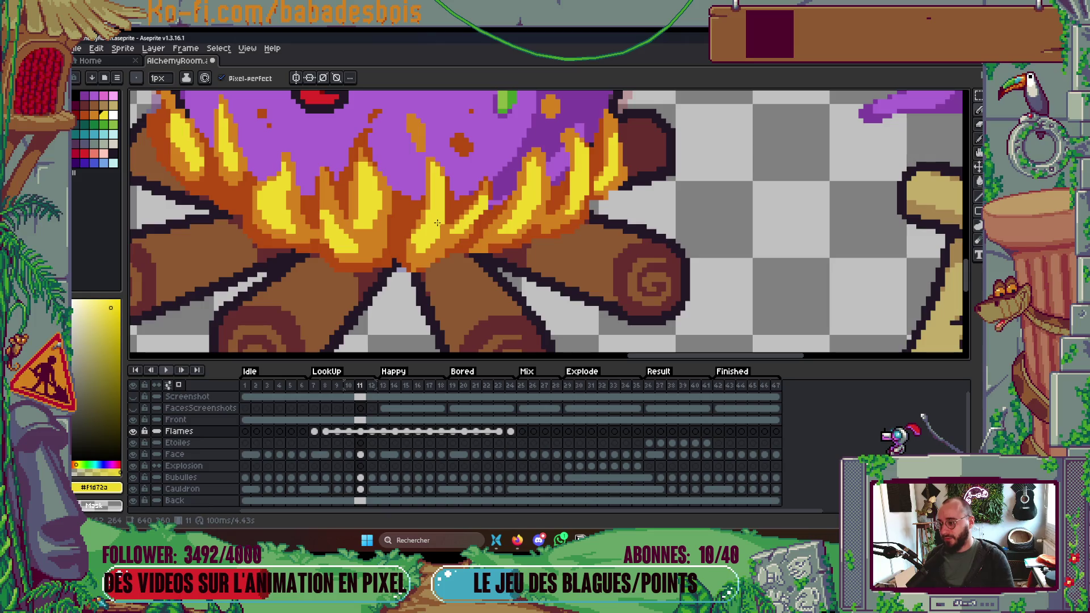
pyautogui.scroll(4, 412, 245)
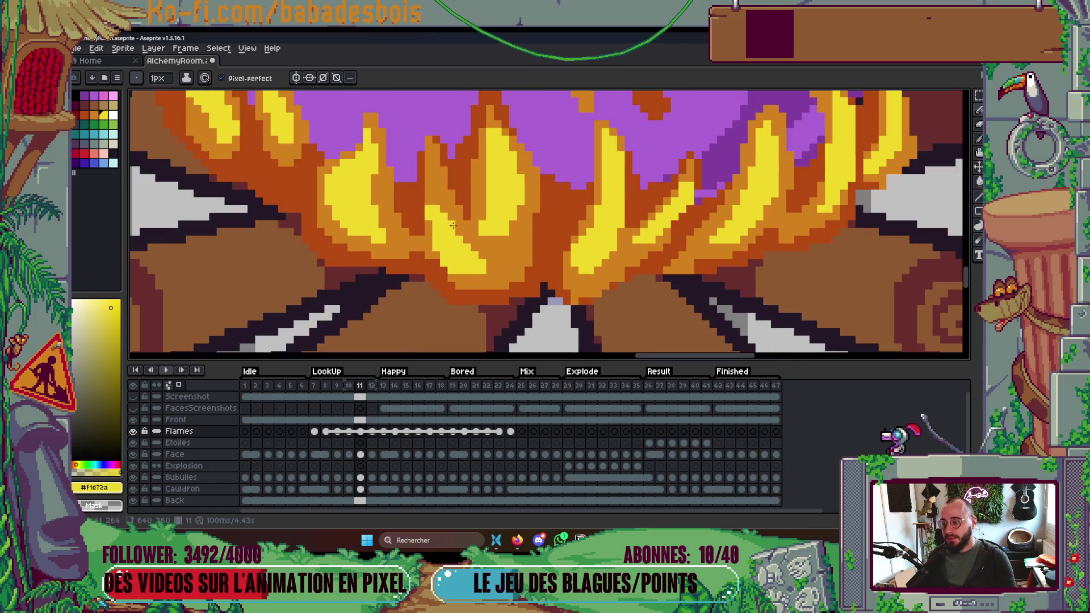
pyautogui.hotkey('ctrl', 's')
pyautogui.scroll(-3, 418, 221)
pyautogui.moveTo(588, 227); pyautogui.dragTo(650, 250)
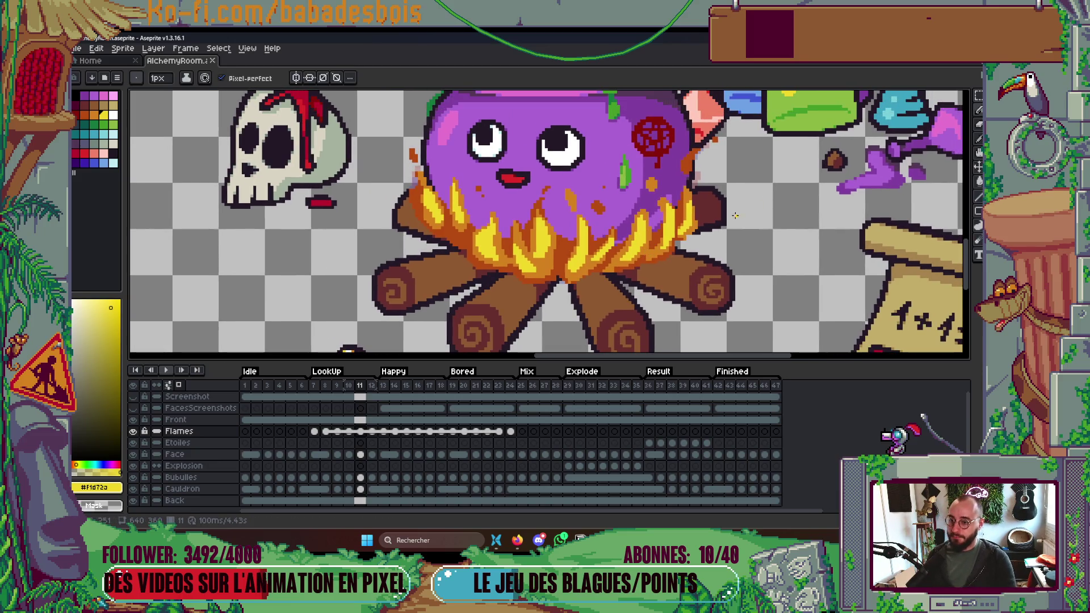
pyautogui.scroll(-4, 735, 216)
pyautogui.press('Return')
pyautogui.press('Return')
pyautogui.scroll(3, 717, 216)
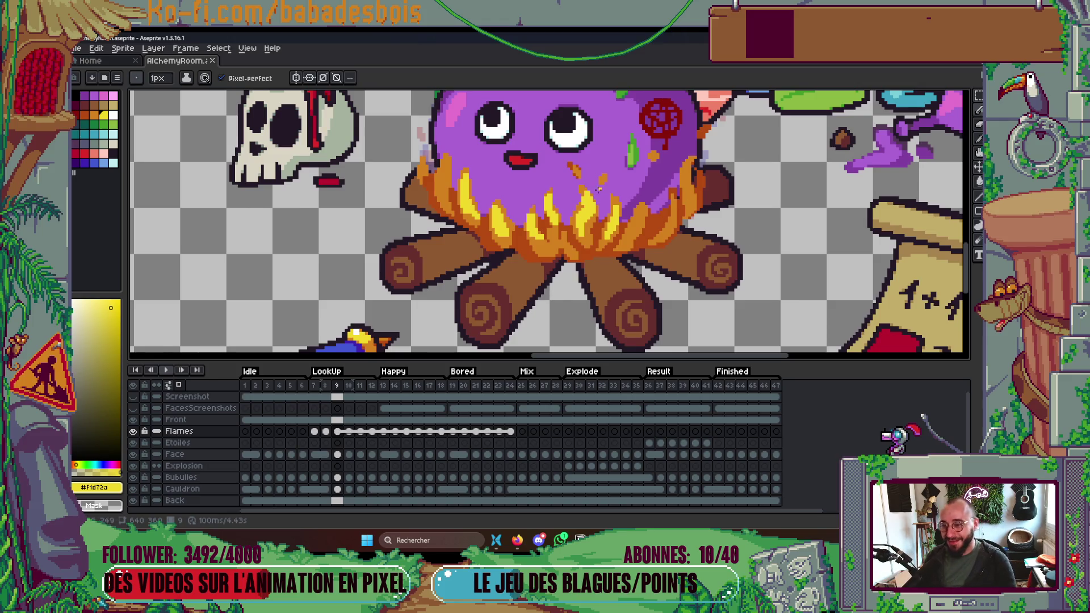
pyautogui.scroll(2, 598, 188)
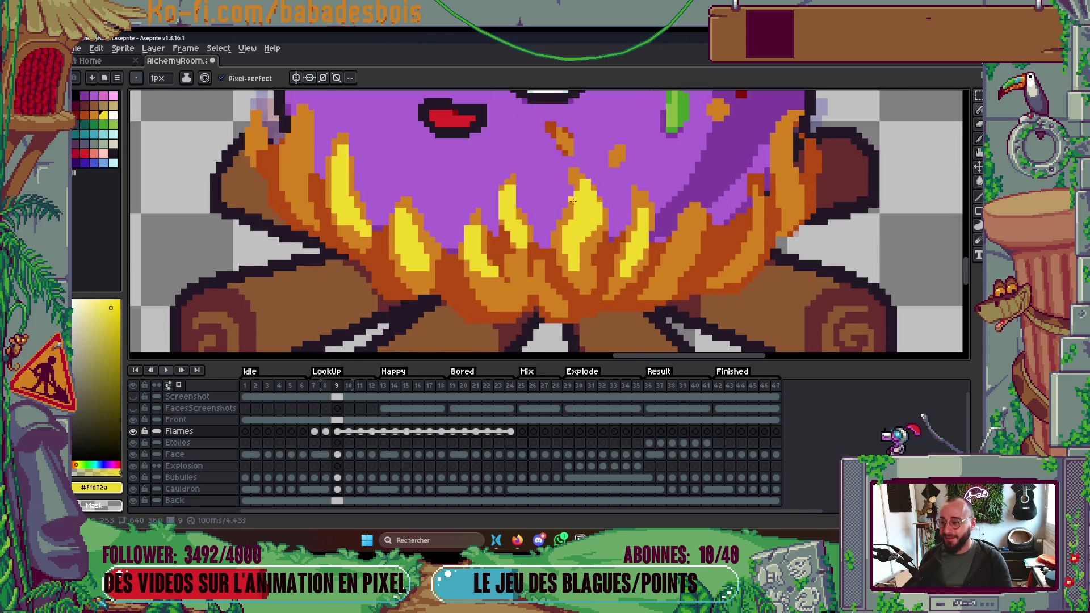
pyautogui.scroll(1, 573, 200)
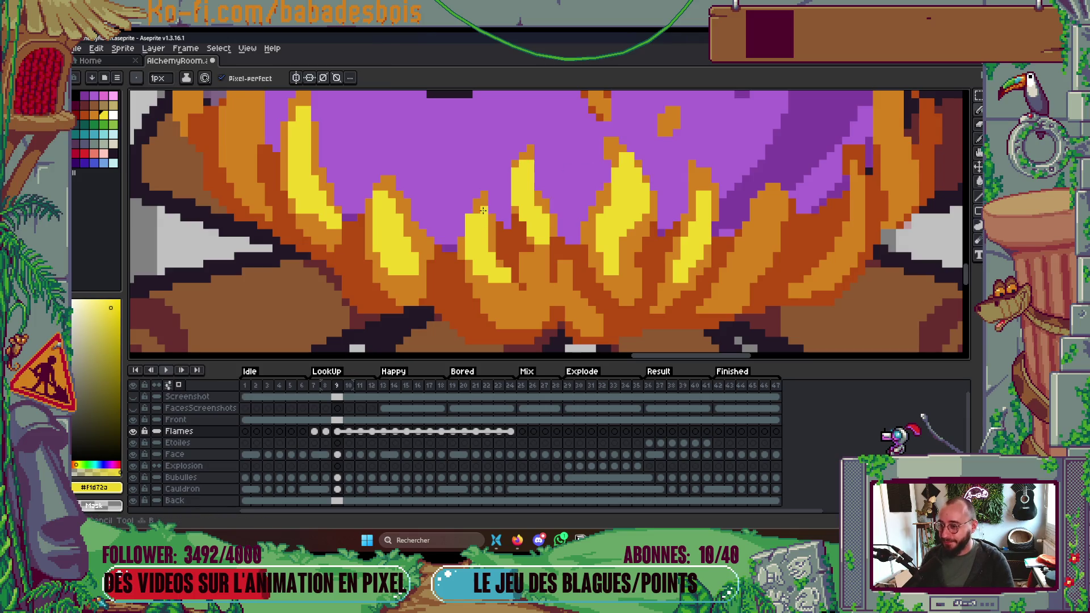
pyautogui.scroll(2, 480, 209)
pyautogui.keyDown('alt'); pyautogui.click(464, 205); pyautogui.keyUp('alt')
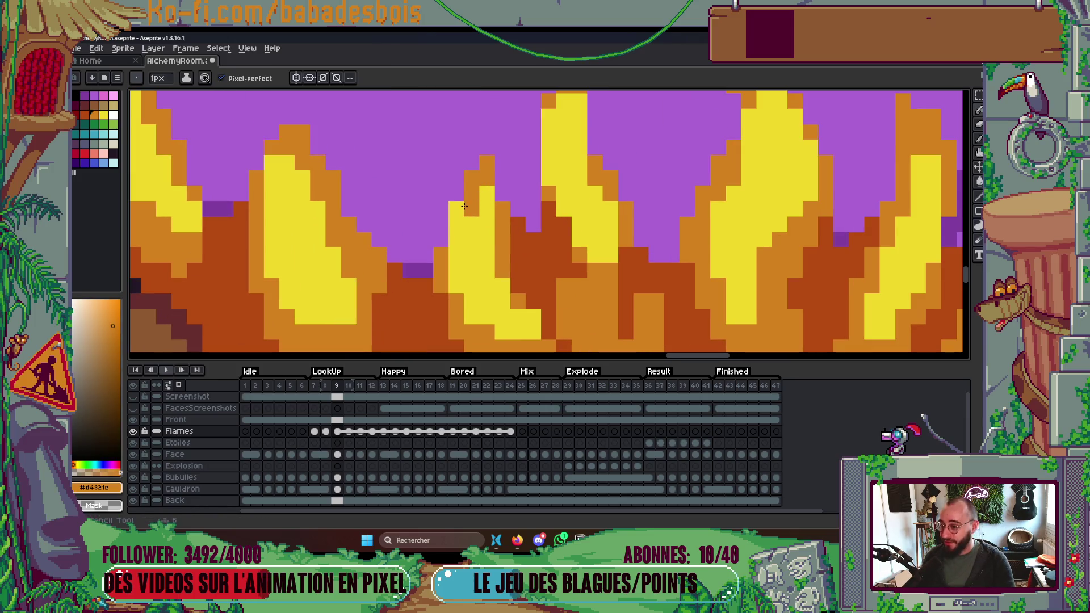
pyautogui.scroll(-1, 464, 206)
pyautogui.keyDown('alt'); pyautogui.click(464, 206); pyautogui.keyUp('alt')
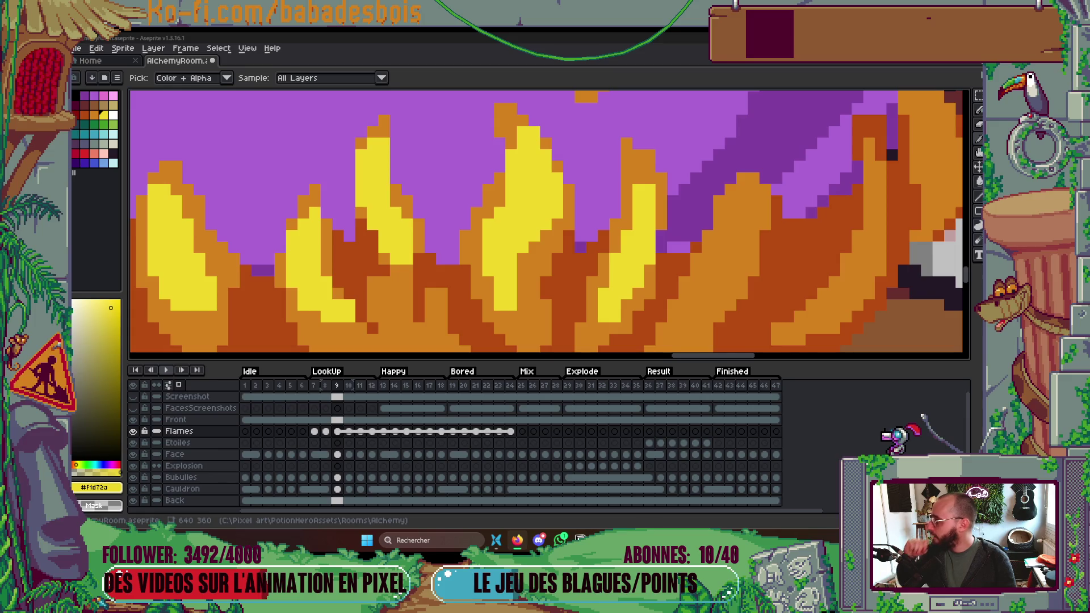
pyautogui.hotkey('alt', 'Tab')
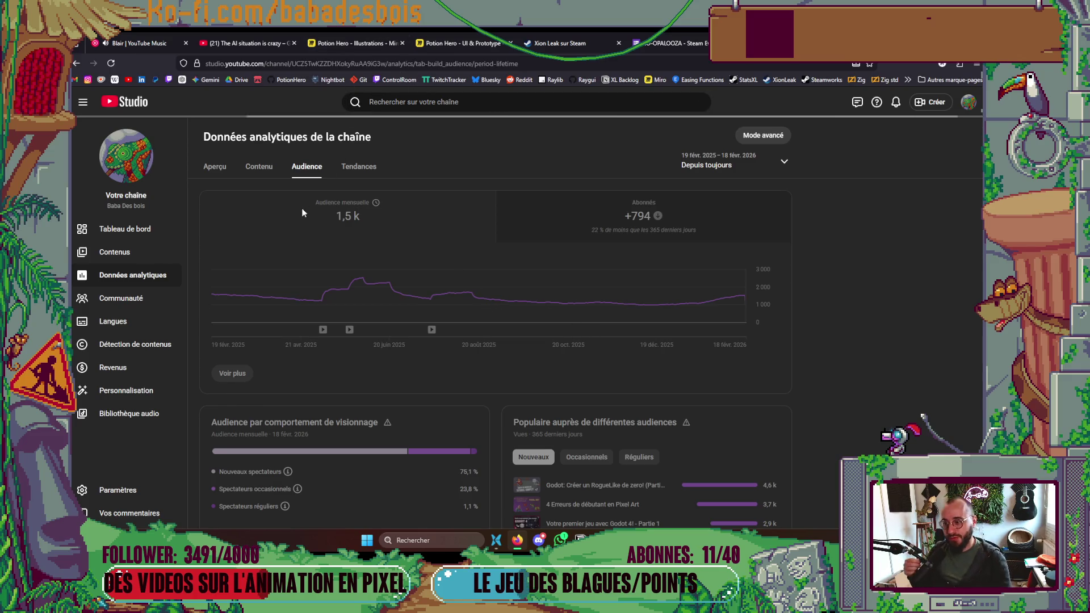
# Return from YouTube Studio to the alchemy-room pixel art in Aseprite.
pyautogui.hotkey('alt', 'Tab')
# Switch to the Pencil and sample the dark orange #b54b12 from the flames.
pyautogui.scroll(-3, 619, 284)
pyautogui.scroll(1, 619, 284)
pyautogui.scroll(2, 616, 272)
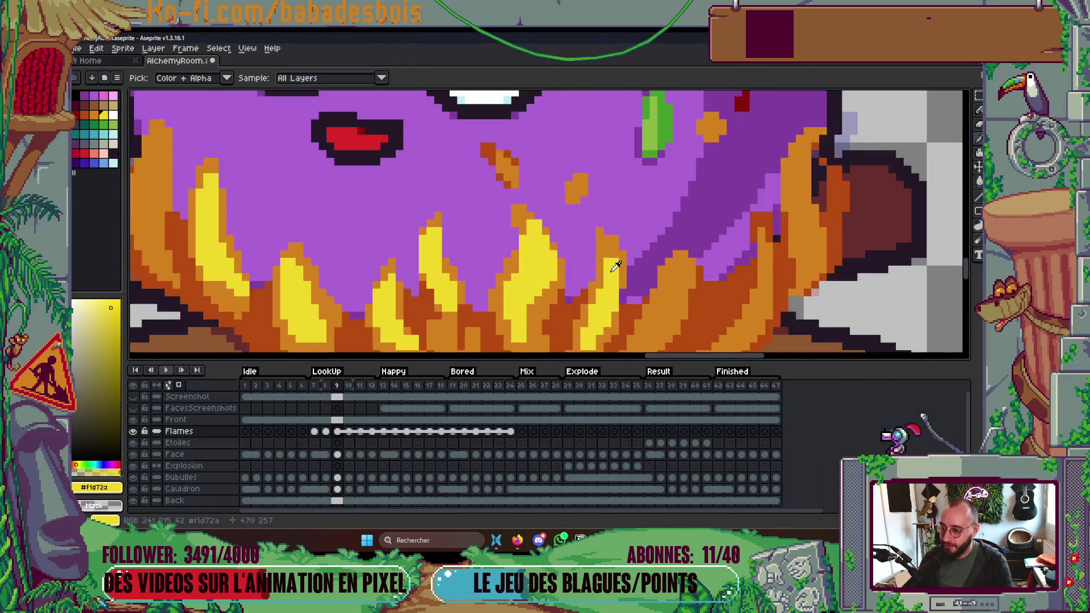
pyautogui.press('b')
pyautogui.scroll(-1, 610, 232)
pyautogui.scroll(3, 643, 264)
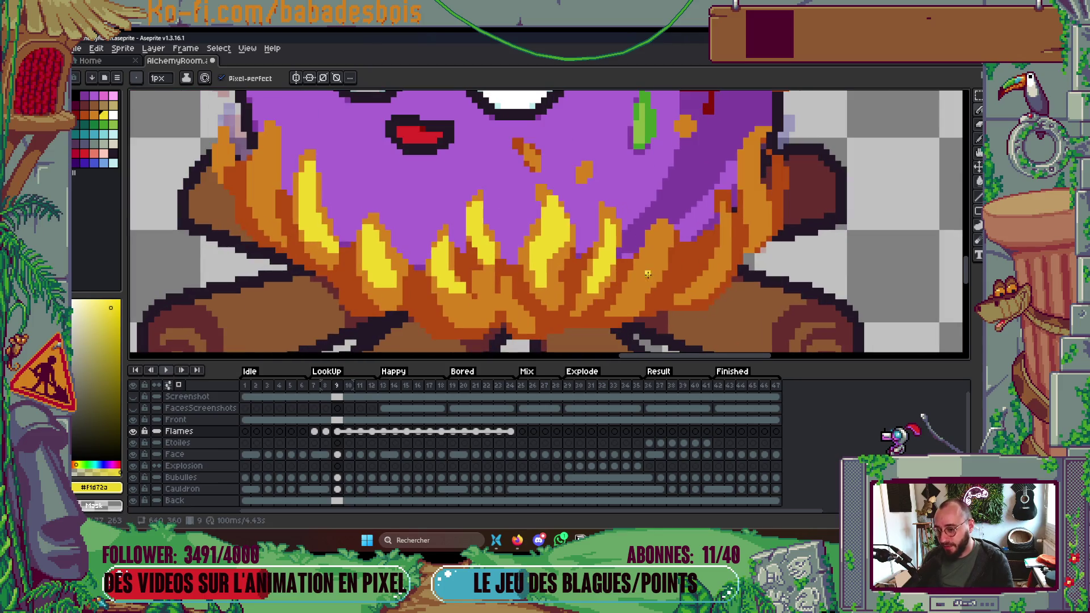
pyautogui.keyDown('alt'); pyautogui.click(656, 300); pyautogui.keyUp('alt')
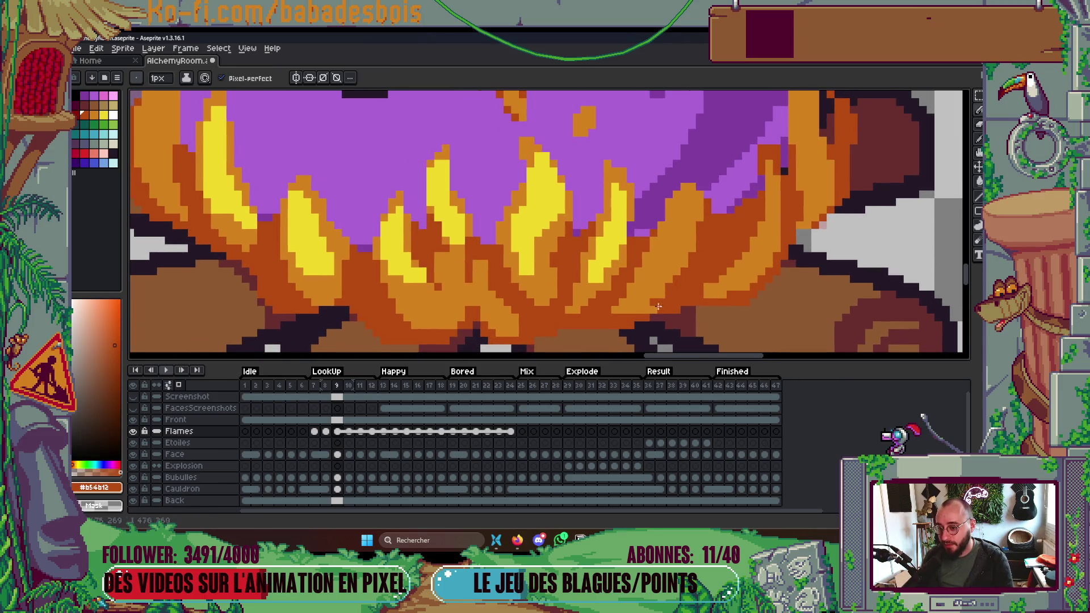
# With flame yellow #f1d72a and a 2px brush, paint highlight strokes on the left and right flames.
pyautogui.moveTo(663, 273); pyautogui.dragTo(738, 251)
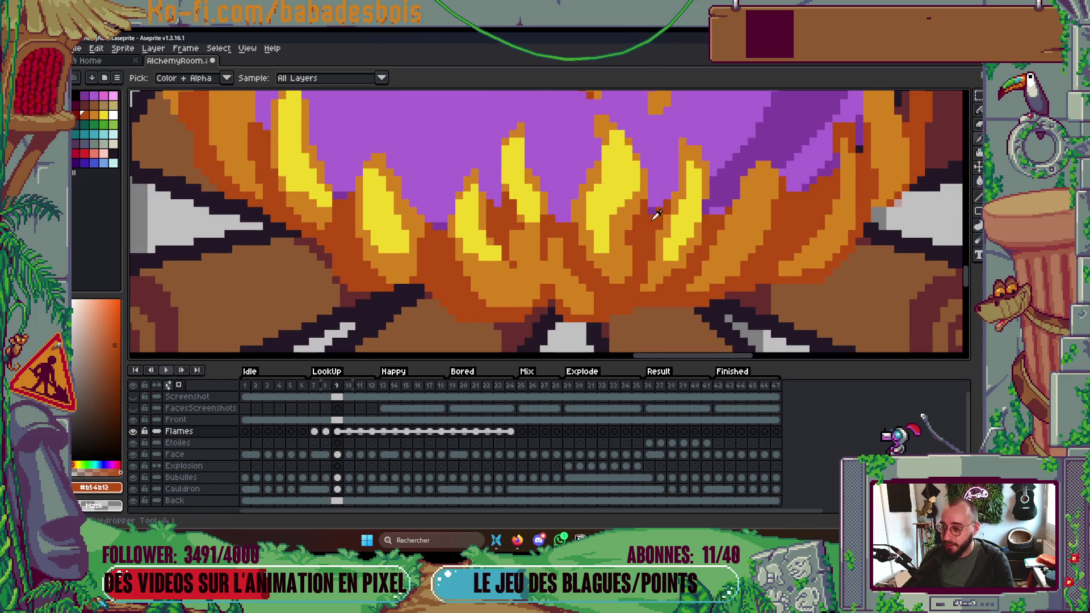
pyautogui.keyDown('alt'); pyautogui.click(635, 210); pyautogui.keyUp('alt')
pyautogui.press('+')
pyautogui.moveTo(727, 240)
pyautogui.mouseDown()
pyautogui.moveTo(764, 185)
pyautogui.moveTo(746, 224)
pyautogui.mouseUp()
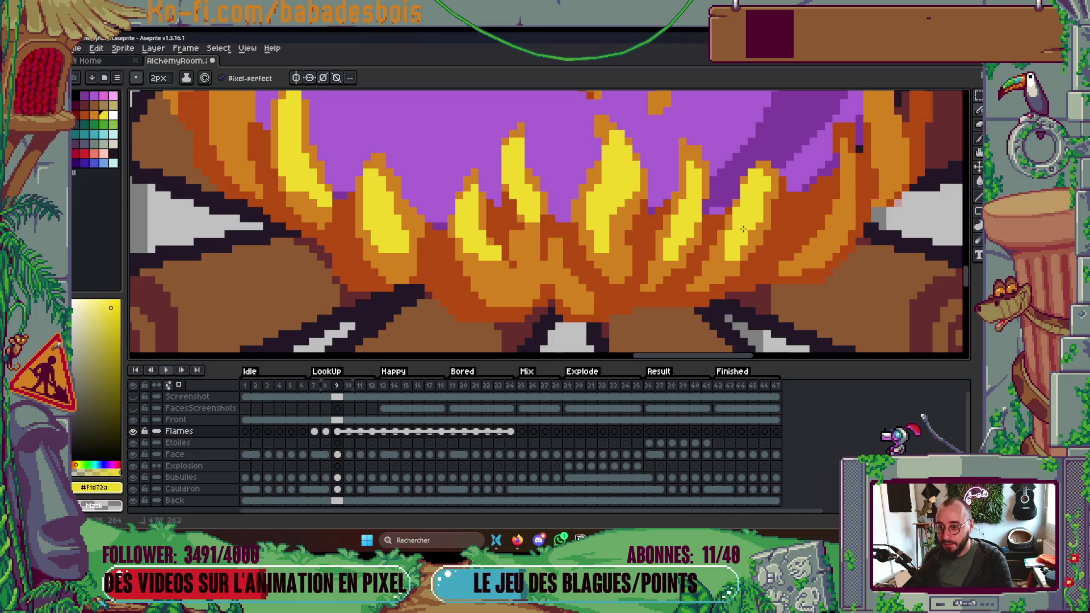
pyautogui.scroll(3, 851, 193)
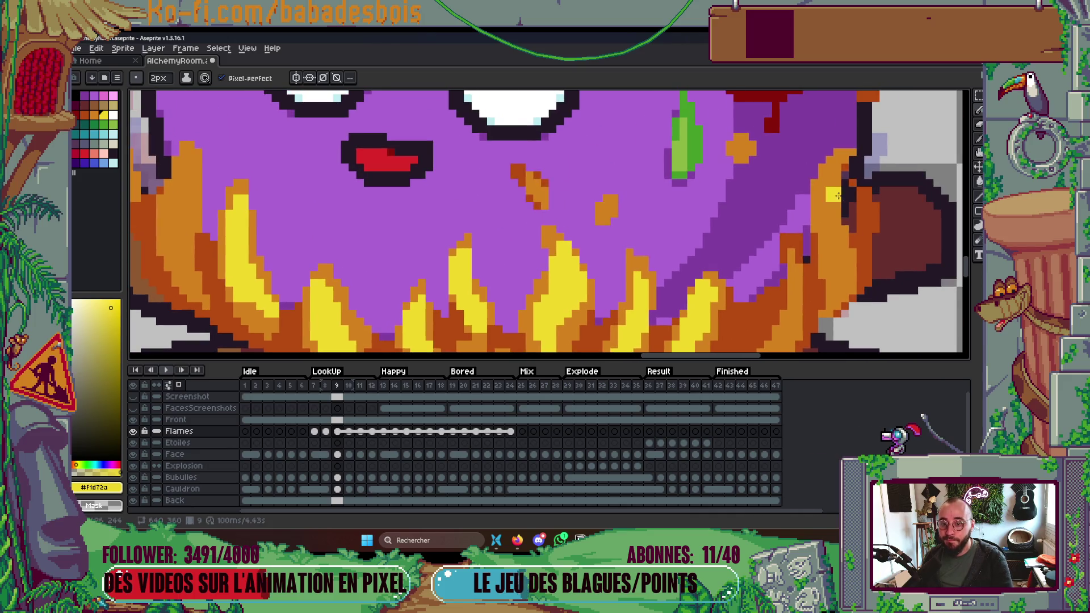
pyautogui.moveTo(834, 181)
pyautogui.mouseDown()
pyautogui.moveTo(830, 215)
pyautogui.moveTo(834, 171)
pyautogui.moveTo(834, 194)
pyautogui.mouseUp()
pyautogui.scroll(-4, 837, 198)
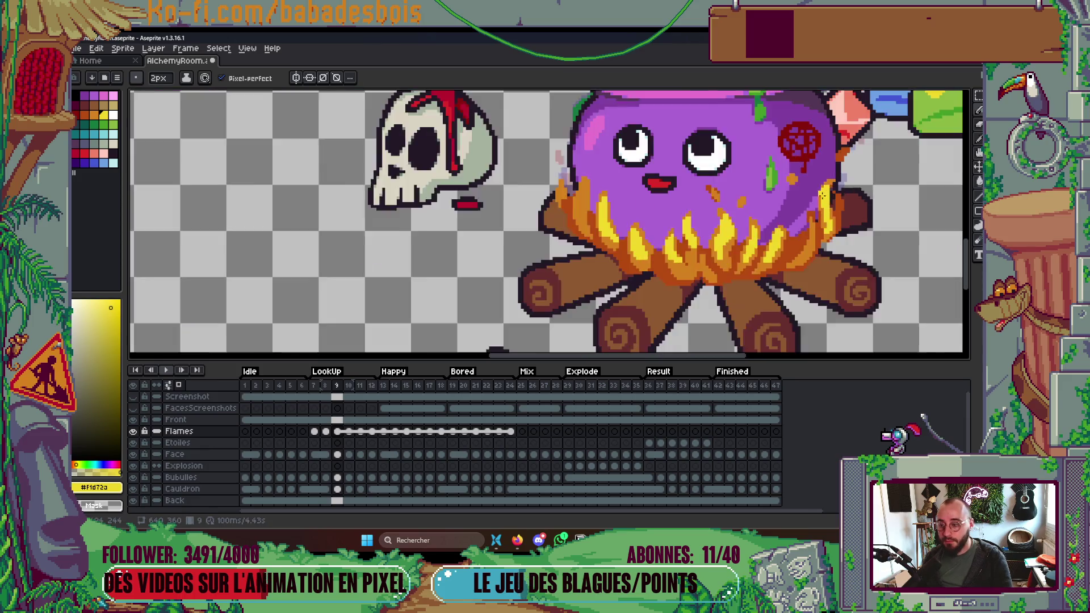
pyautogui.scroll(5, 800, 221)
pyautogui.moveTo(738, 234)
pyautogui.mouseDown()
pyautogui.moveTo(751, 162)
pyautogui.moveTo(740, 227)
pyautogui.mouseUp()
# Play the animation to preview the flames, stop it, and return to YouTube Studio.
pyautogui.scroll(-6, 837, 193)
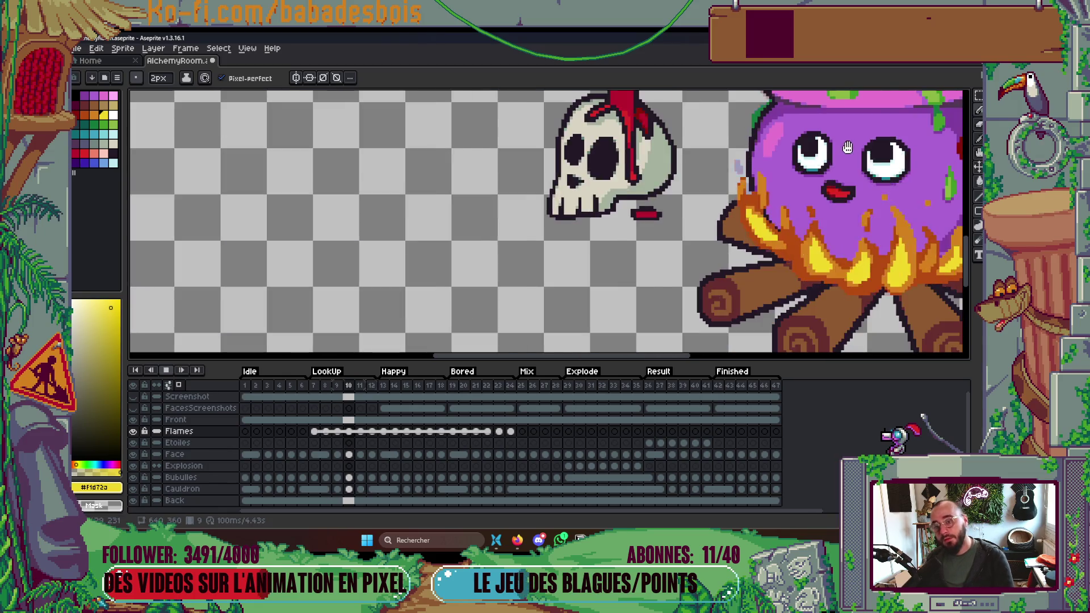
pyautogui.press('Return')
pyautogui.scroll(2, 879, 190)
pyautogui.moveTo(879, 190)
pyautogui.mouseDown()
pyautogui.moveTo(818, 249)
pyautogui.moveTo(771, 328)
pyautogui.mouseUp()
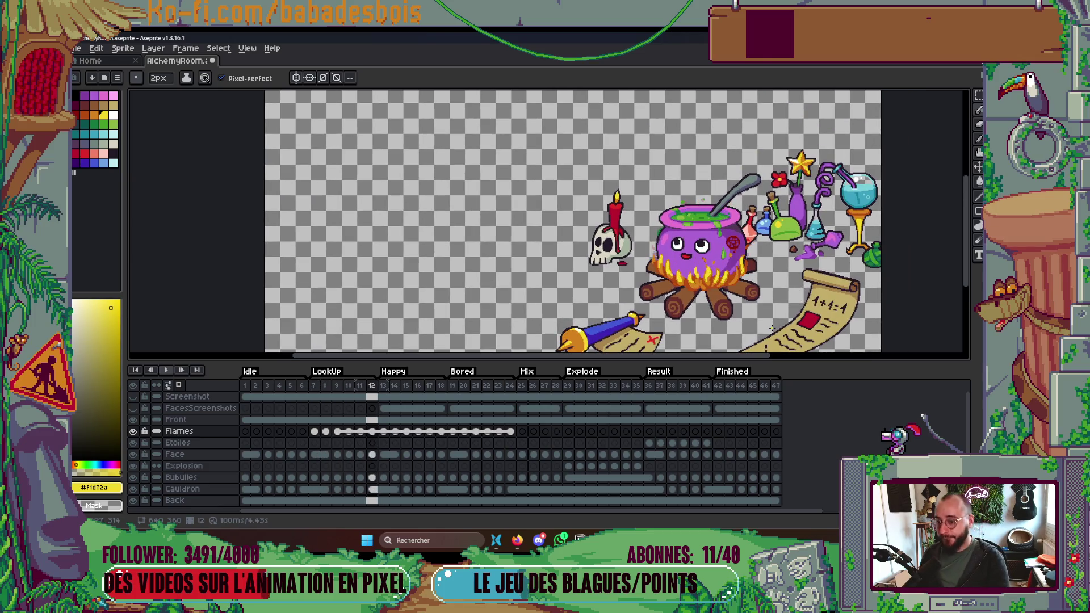
pyautogui.press('Return')
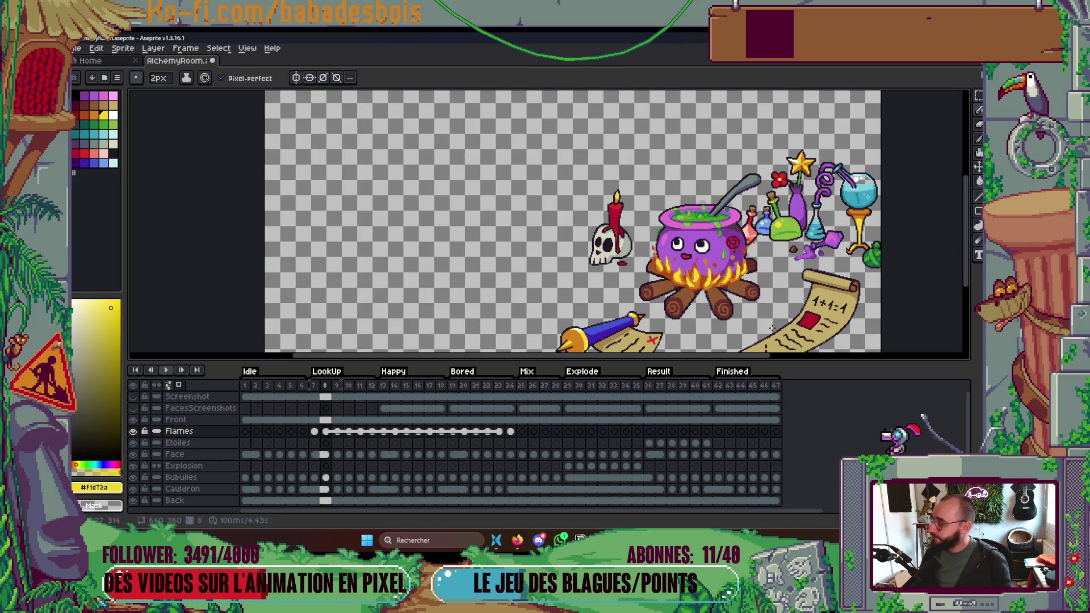
pyautogui.hotkey('alt', 'Tab')
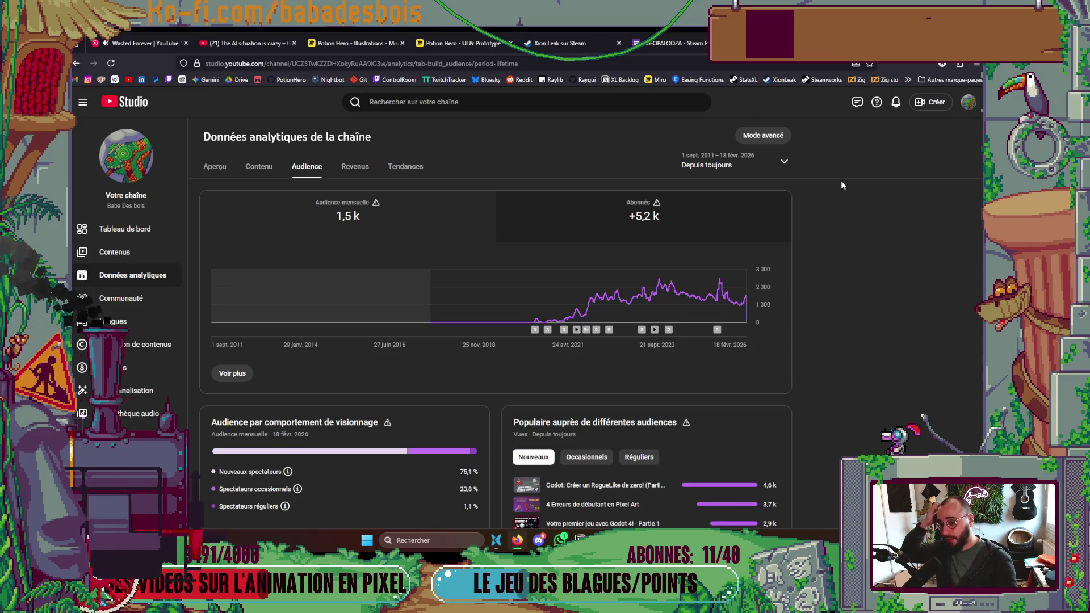
# Return to the alchemy-room pixel art in Aseprite.
pyautogui.hotkey('alt', 'Tab')
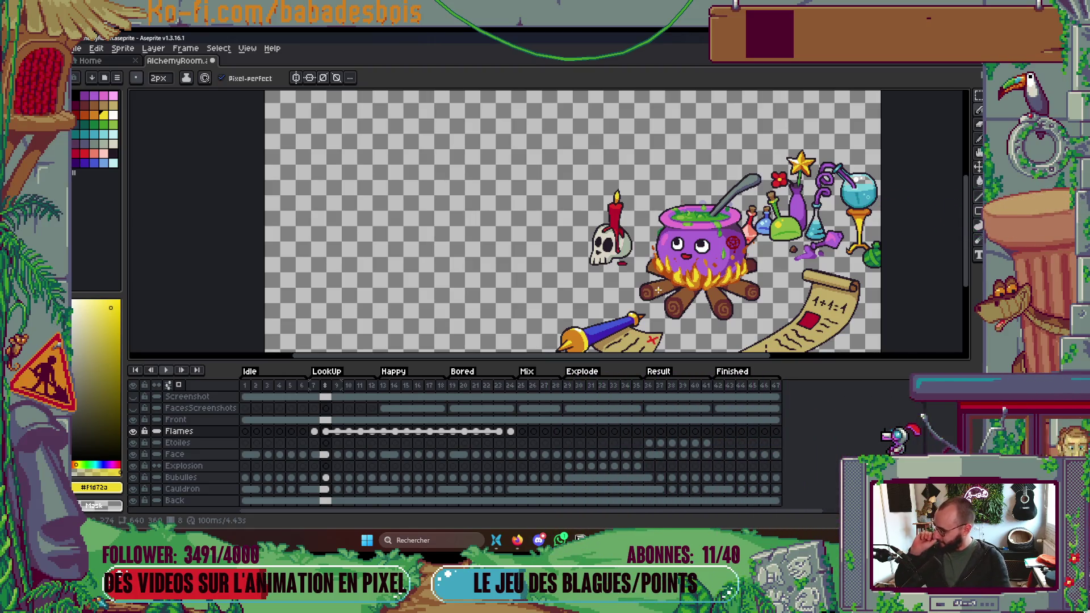
# Pan the alchemy-room scene slightly up and left, then toggle the timeline.
pyautogui.moveTo(798, 283); pyautogui.dragTo(782, 252)
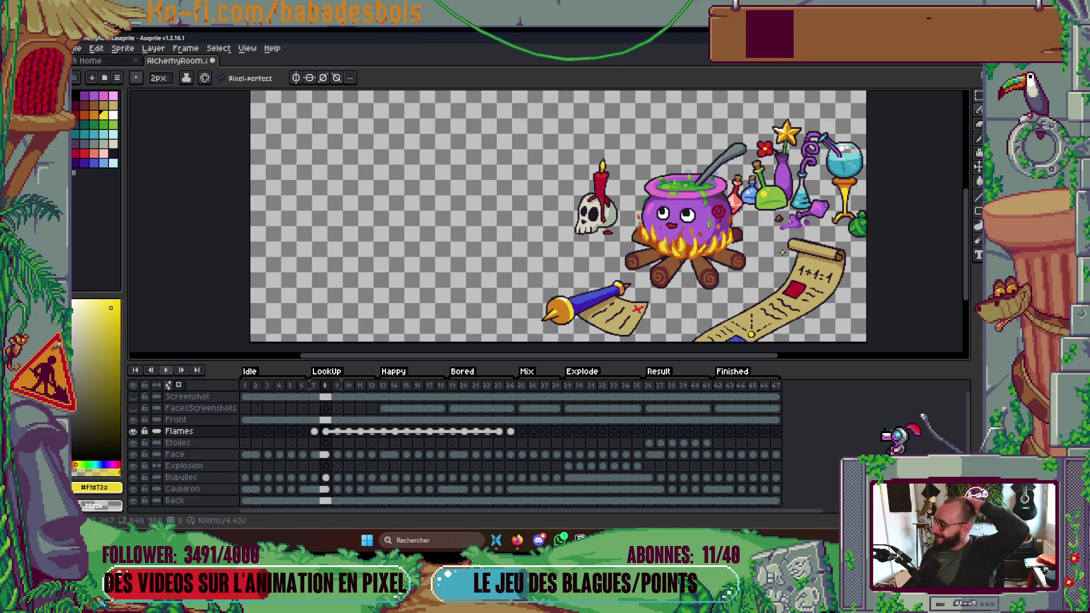
pyautogui.press('Tab')
pyautogui.press('Tab')
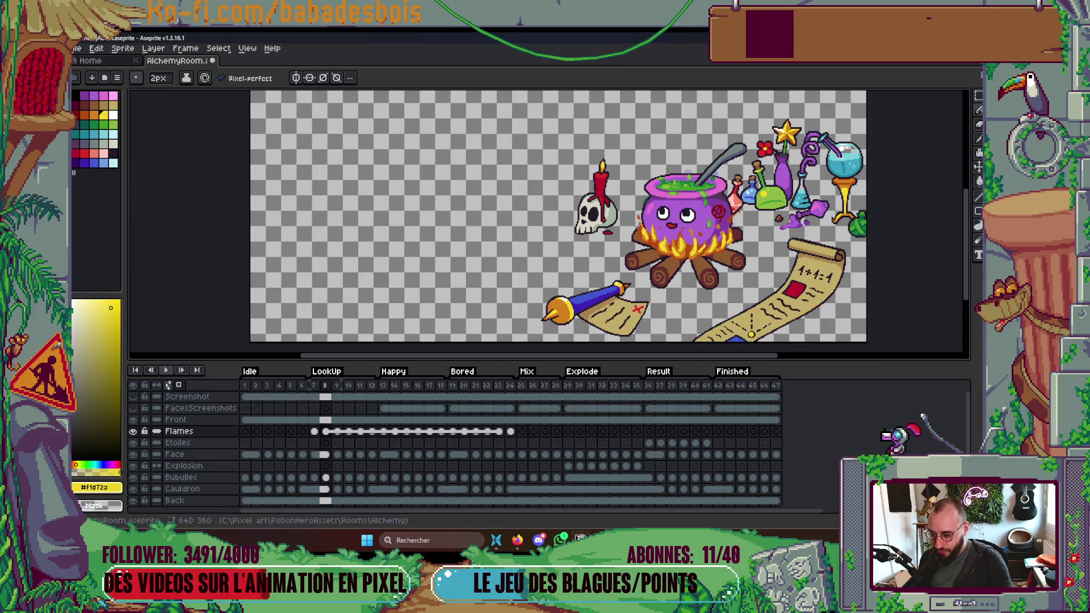
# Play the album Symmetric from the YouTube Music library, then return to Aseprite.
pyautogui.click(518, 540)
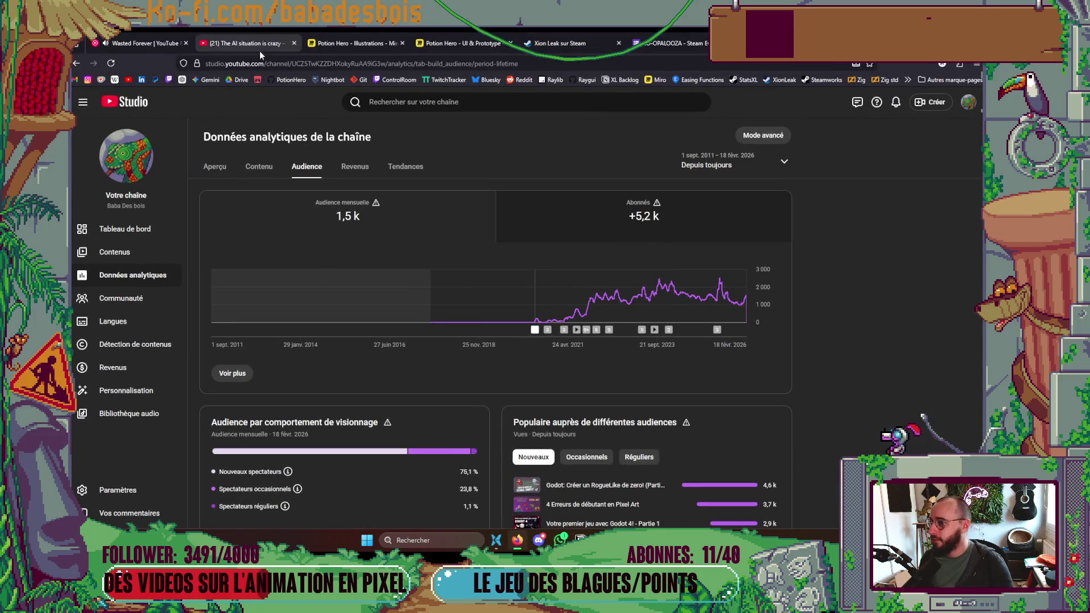
pyautogui.click(143, 43)
pyautogui.scroll(-5, 648, 306)
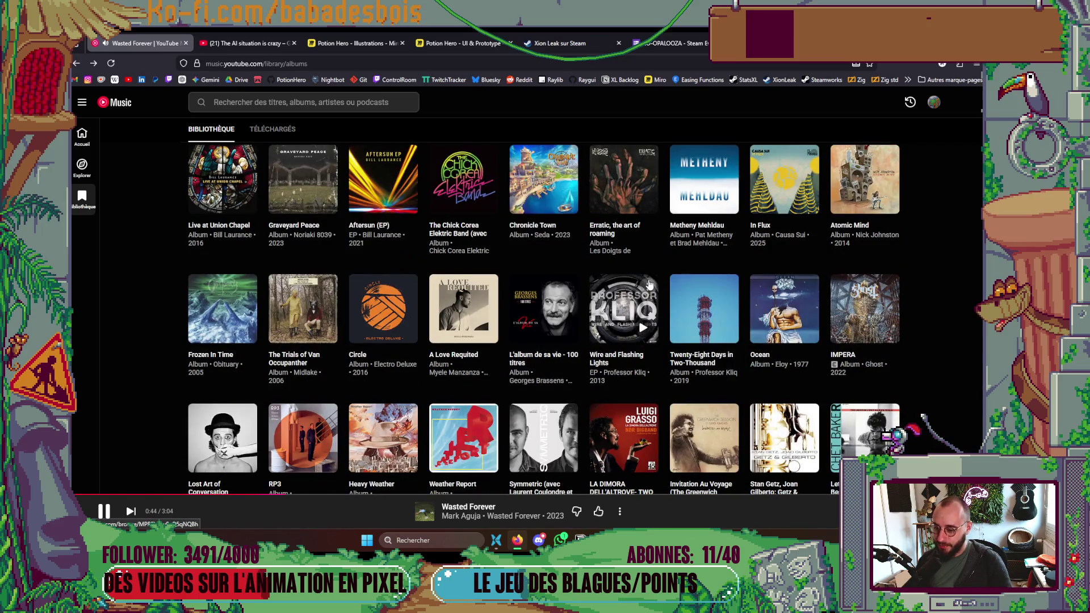
pyautogui.scroll(-3, 649, 284)
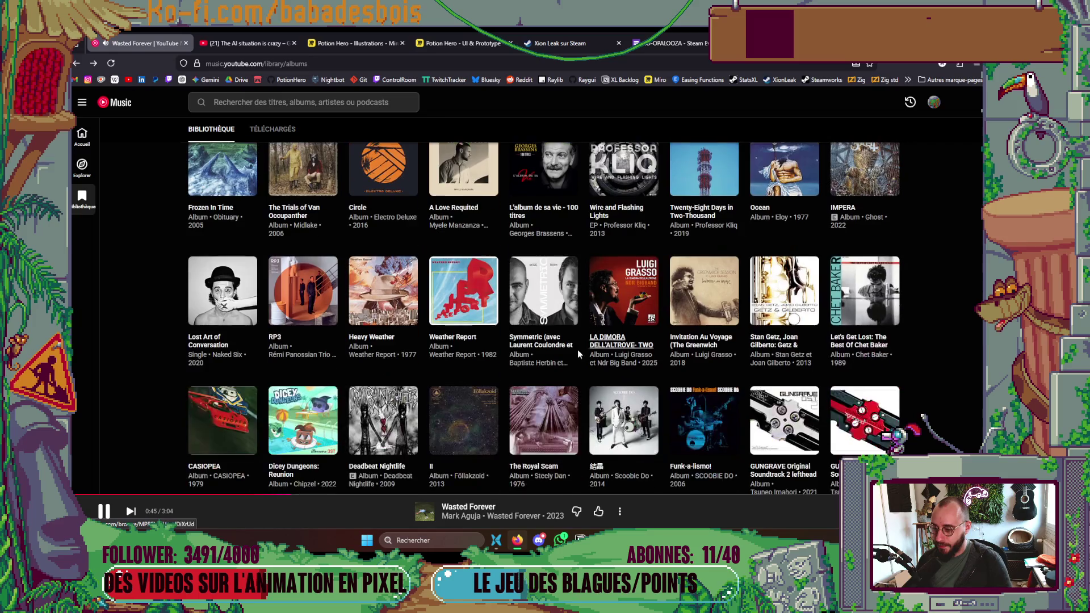
pyautogui.click(562, 311)
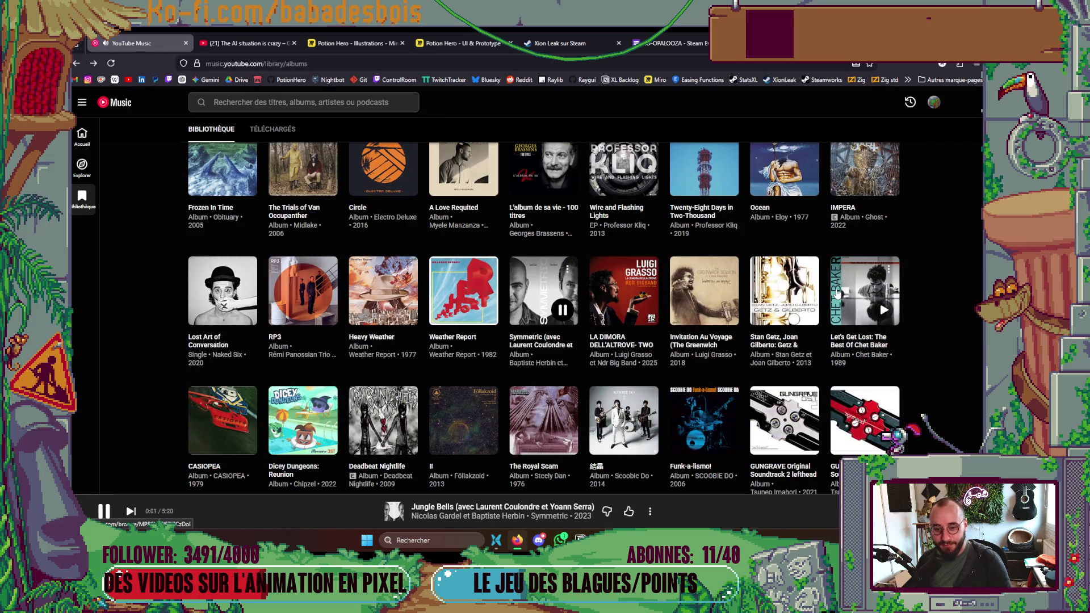
pyautogui.scroll(5, 838, 281)
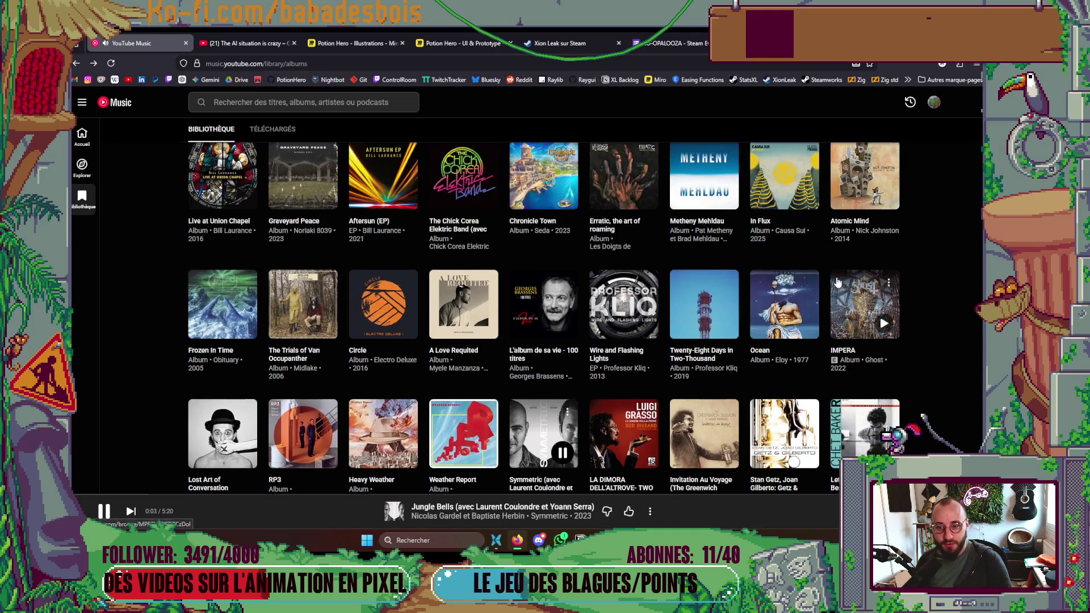
pyautogui.scroll(6, 839, 288)
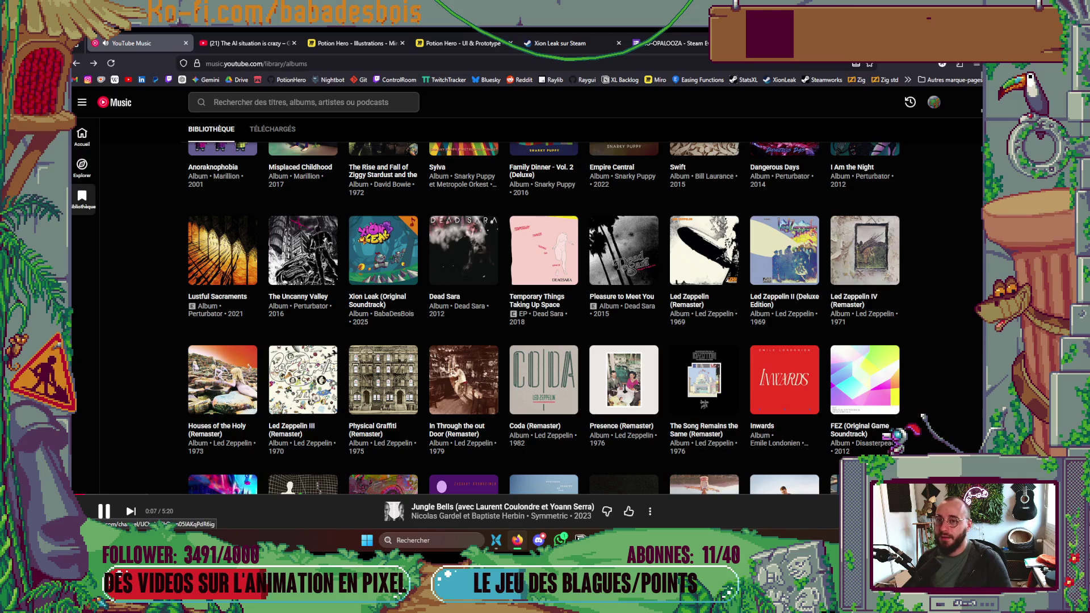
pyautogui.hotkey('alt', 'Tab')
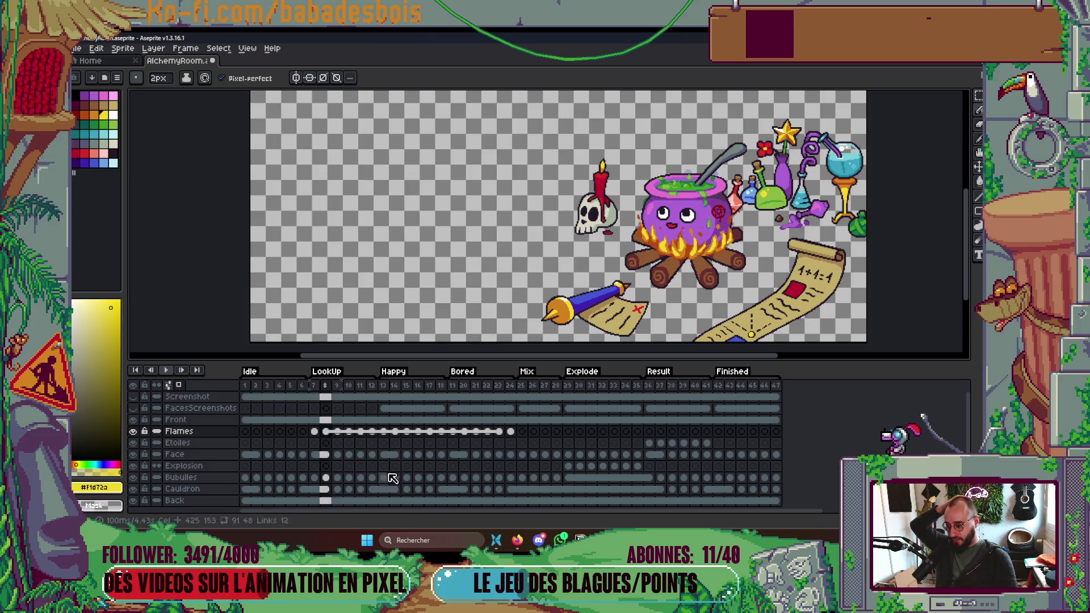
# Scroll across the canvas to inspect the cauldron's flames and the surrounding scene.
pyautogui.hscroll(2, 539, 250)
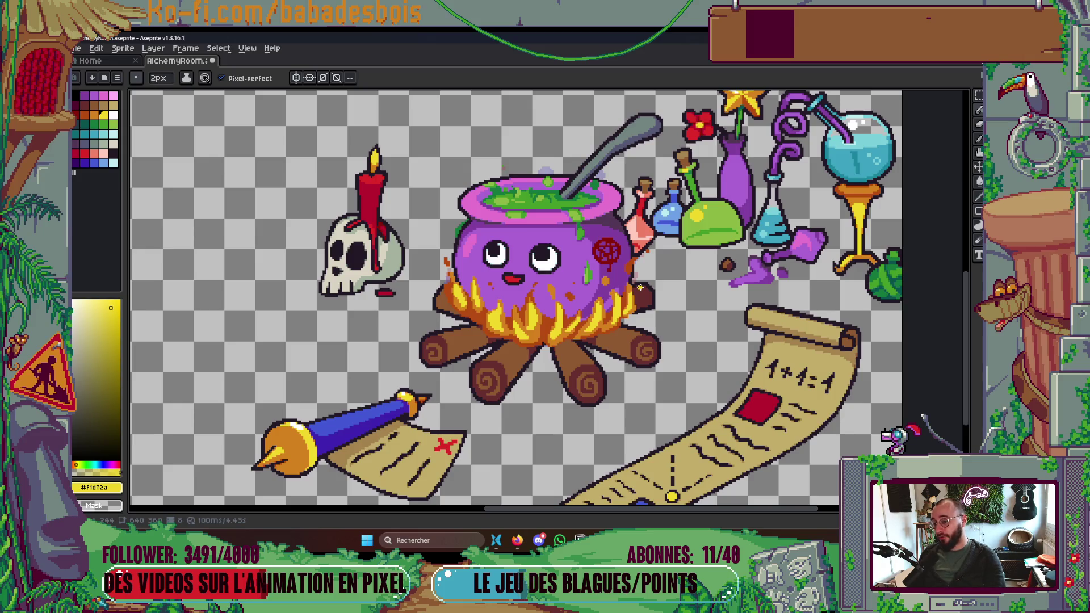
pyautogui.scroll(3, 639, 288)
# Sample the dark orange #b54b12 from the artwork and switch back to the Pencil.
pyautogui.press('g')
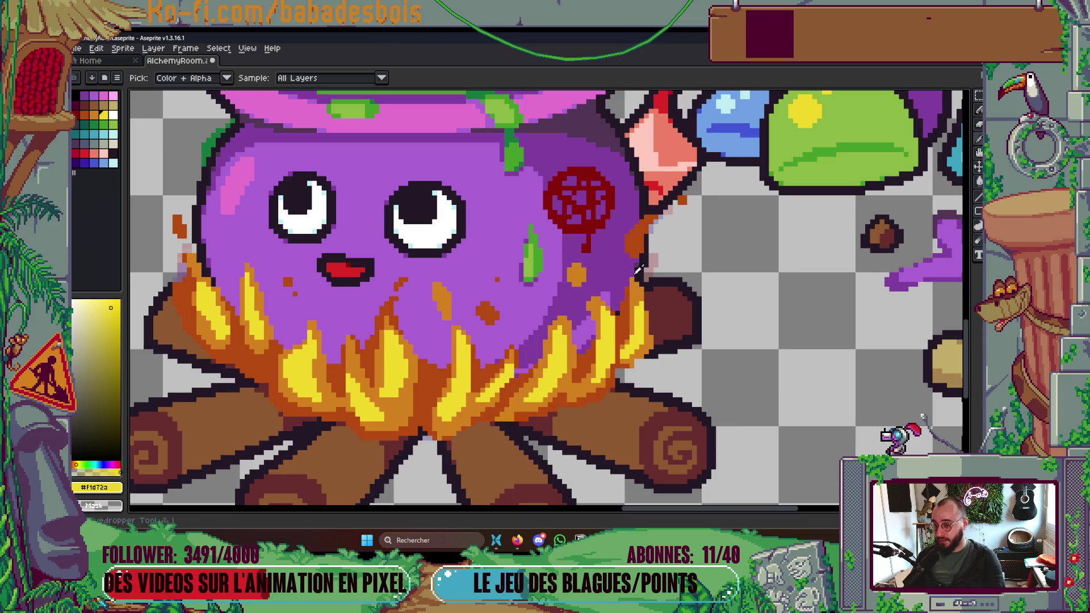
pyautogui.keyDown('alt'); pyautogui.click(634, 245); pyautogui.keyUp('alt')
pyautogui.scroll(-3, 601, 270)
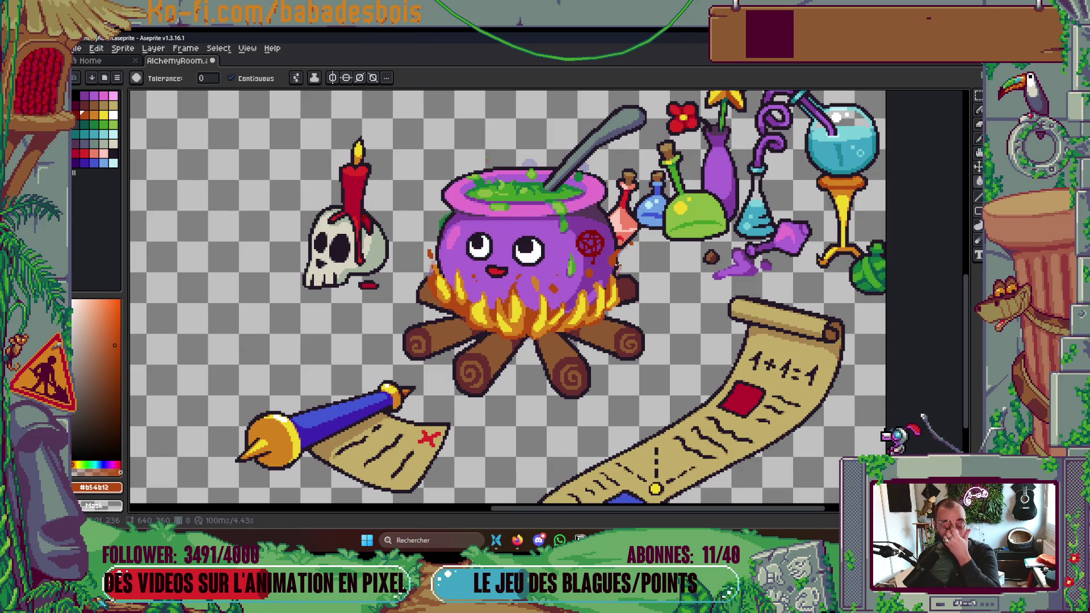
pyautogui.scroll(3, 617, 264)
pyautogui.press('b')
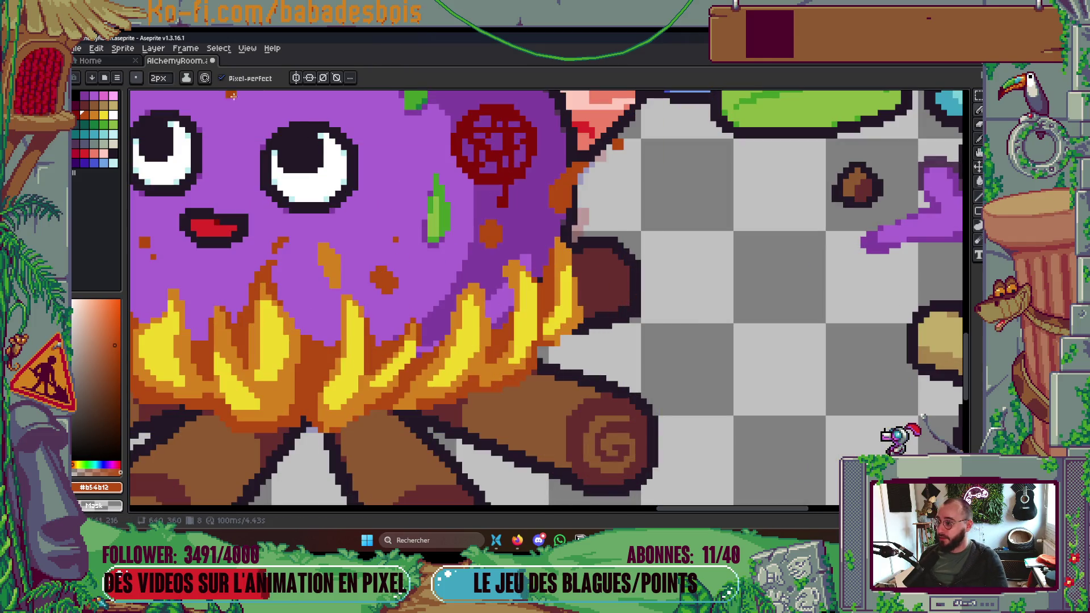
# Leave the Ink options unchanged, shrink the pencil to 1 px, and save the file.
pyautogui.click(186, 77)
pyautogui.click(329, 180)
pyautogui.press('-')
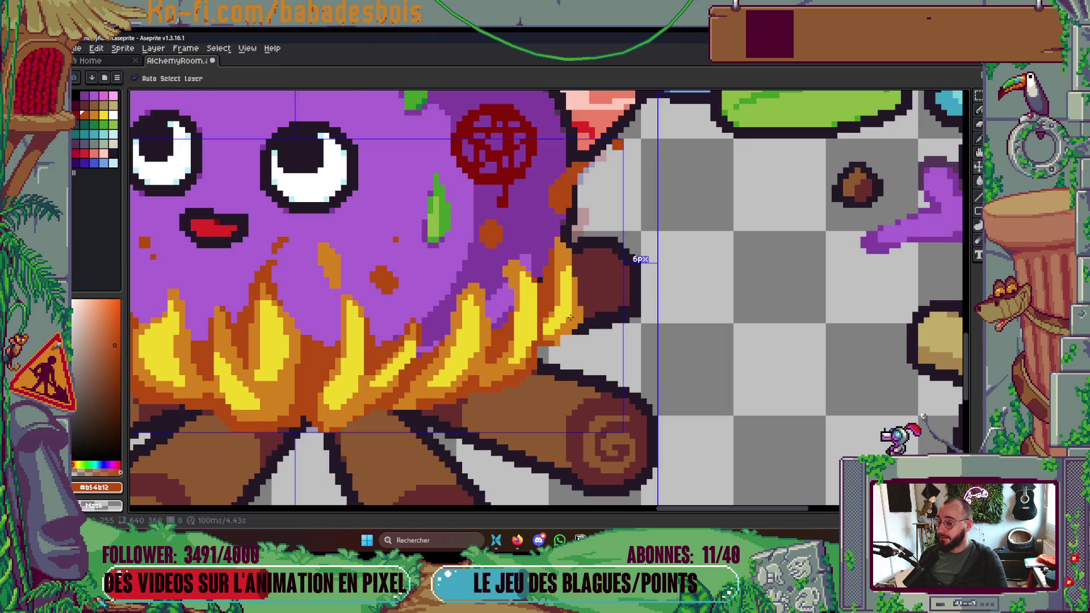
pyautogui.hotkey('ctrl', 's')
pyautogui.scroll(-5, 586, 329)
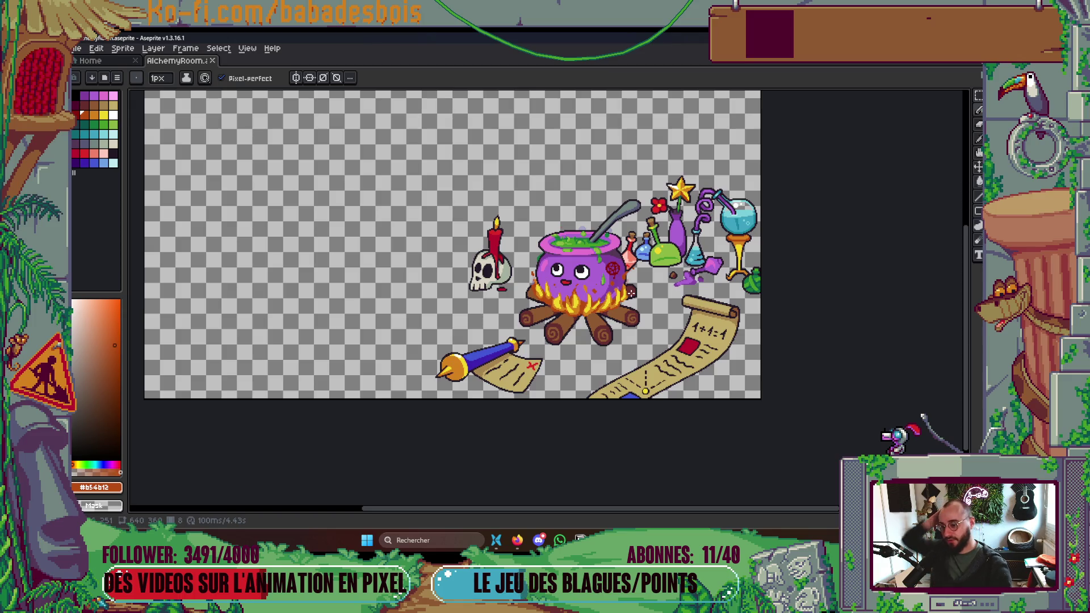
# Play the cauldron animation, review it with the timeline shown, then hide the timeline.
pyautogui.press('Return')
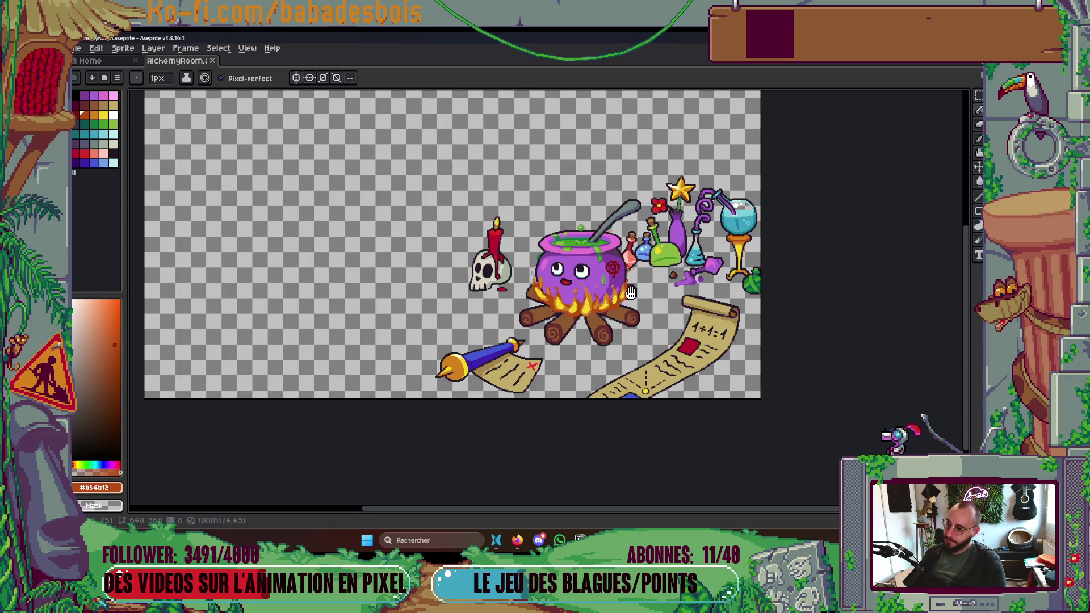
pyautogui.press('Tab')
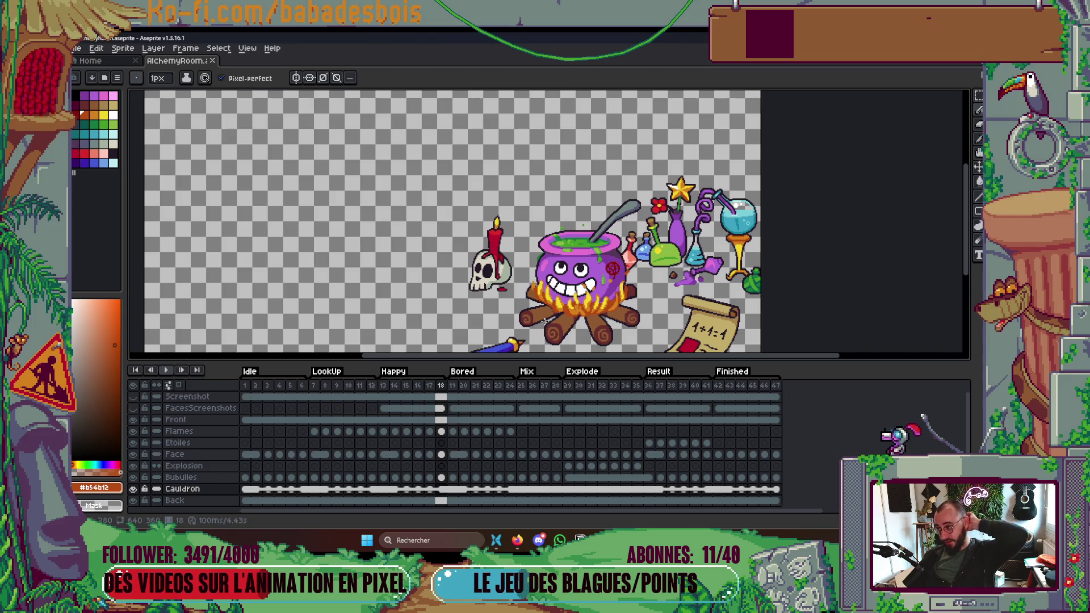
pyautogui.press('Tab')
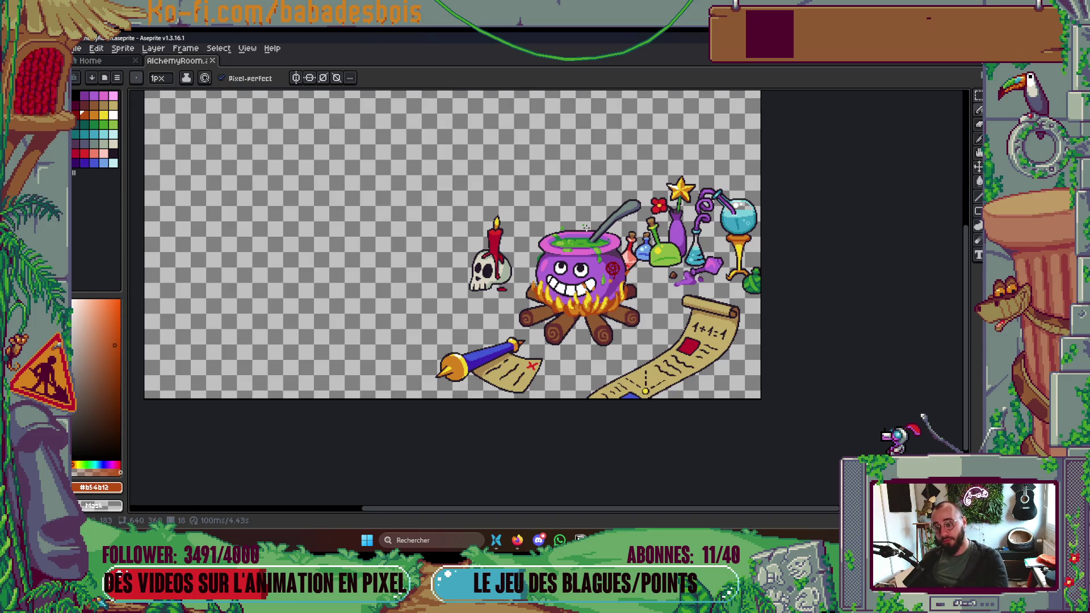
# Save, then add orange #d4821c pixels and a darker pixel to the left flame.
pyautogui.scroll(4, 621, 291)
pyautogui.scroll(1, 621, 291)
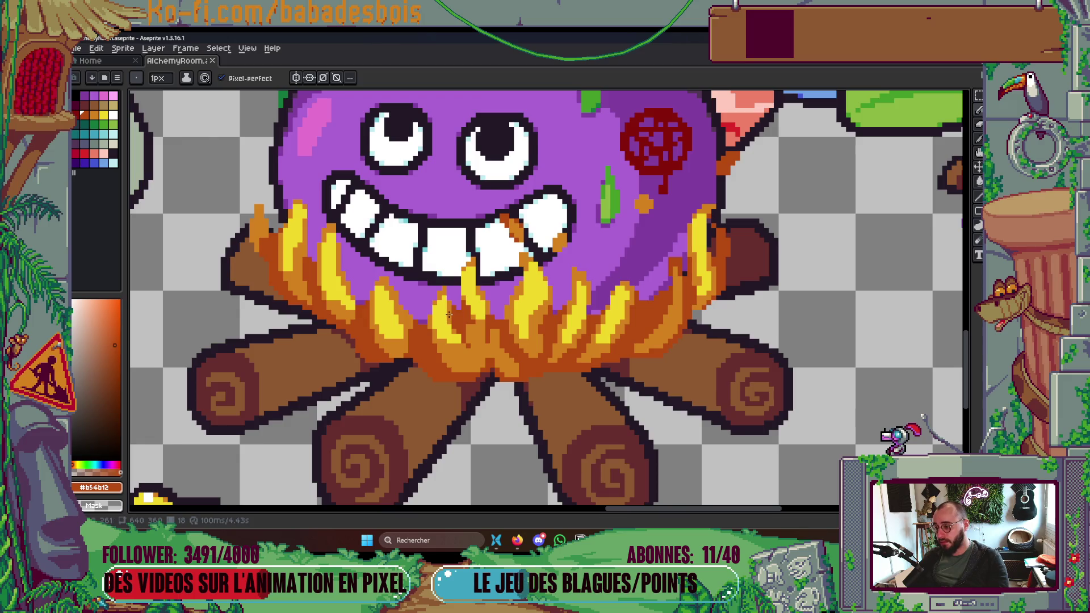
pyautogui.scroll(-2, 449, 315)
pyautogui.hotkey('ctrl', 's')
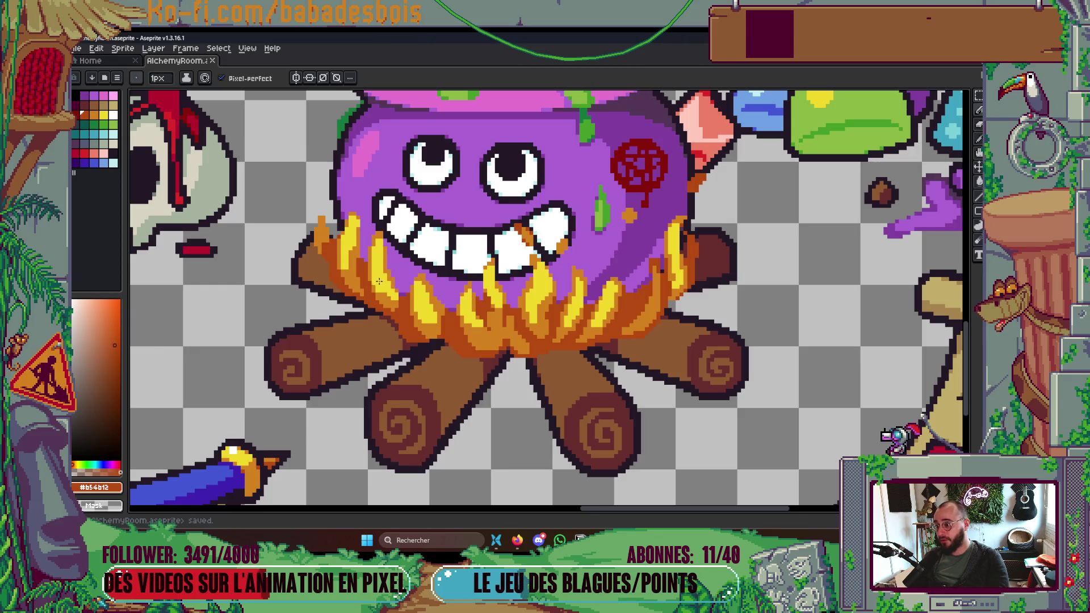
pyautogui.scroll(3, 379, 281)
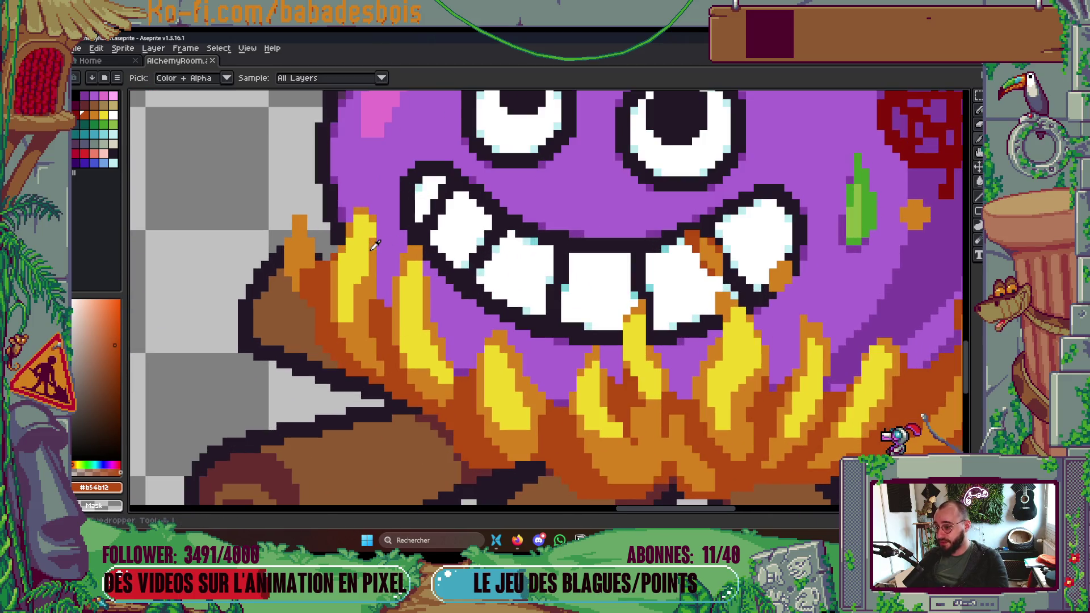
pyautogui.keyDown('alt'); pyautogui.click(372, 238); pyautogui.keyUp('alt')
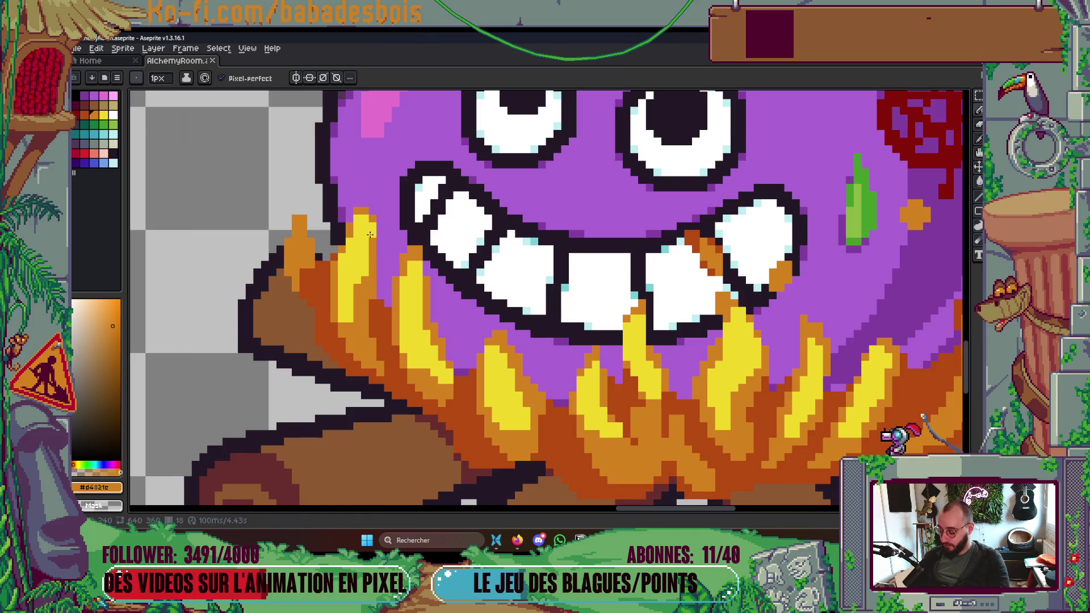
pyautogui.moveTo(376, 235); pyautogui.dragTo(373, 226)
pyautogui.click(367, 219)
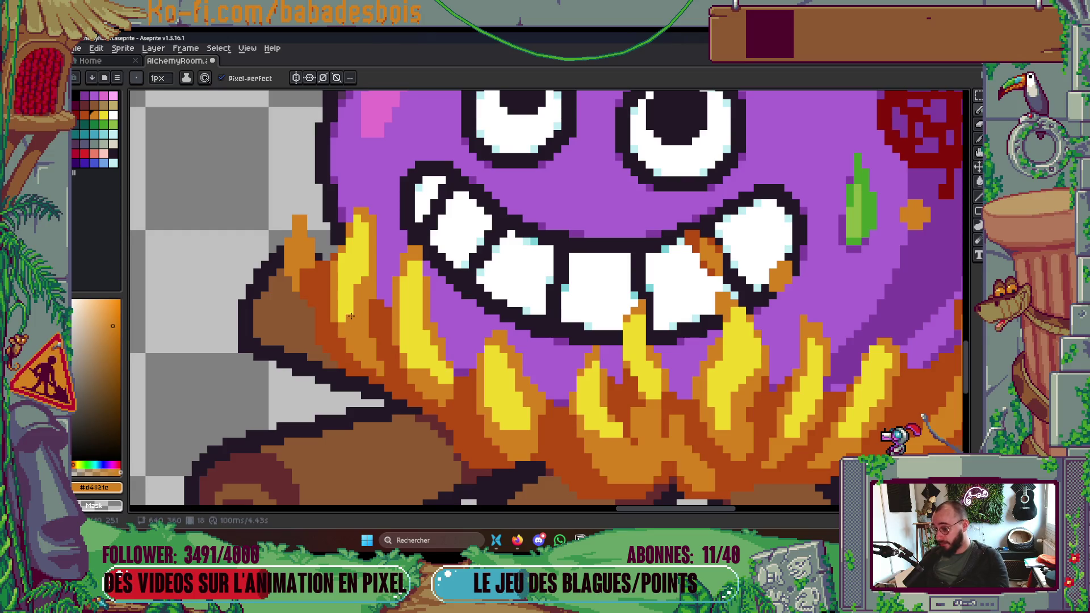
# Repaint the left flame's tip with yellow #f1d72a and zoom back out.
pyautogui.keyDown('alt'); pyautogui.click(355, 271); pyautogui.keyUp('alt')
pyautogui.moveTo(296, 256); pyautogui.dragTo(302, 228)
pyautogui.scroll(-3, 301, 228)
pyautogui.scroll(-3, 567, 257)
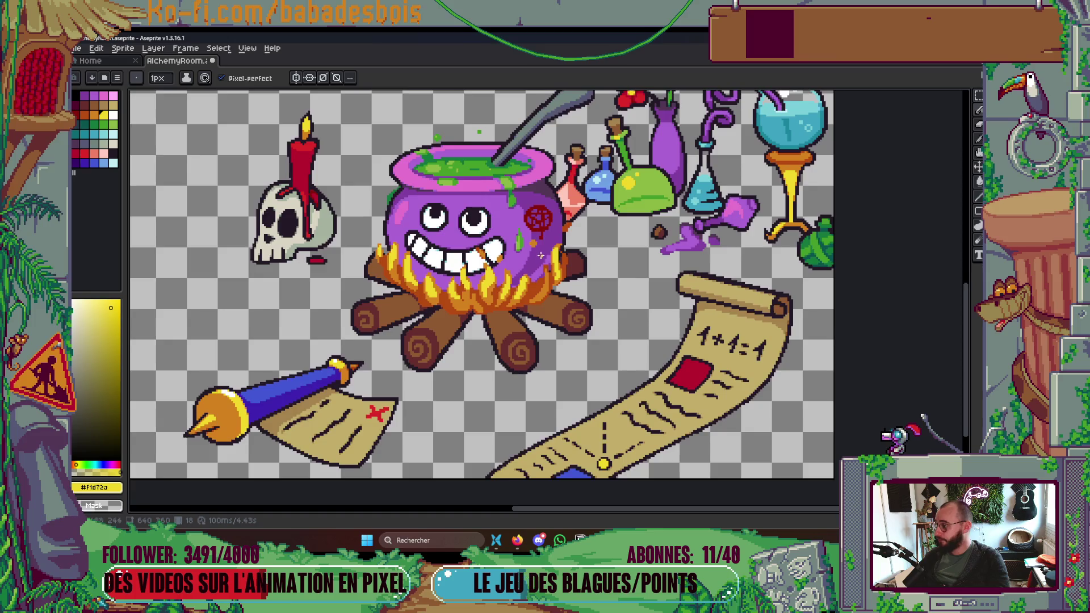
# Save the flame edits, replay the animation, and sample dark orange #b54b12 from the flames.
pyautogui.scroll(-1, 539, 259)
pyautogui.hotkey('ctrl', 's')
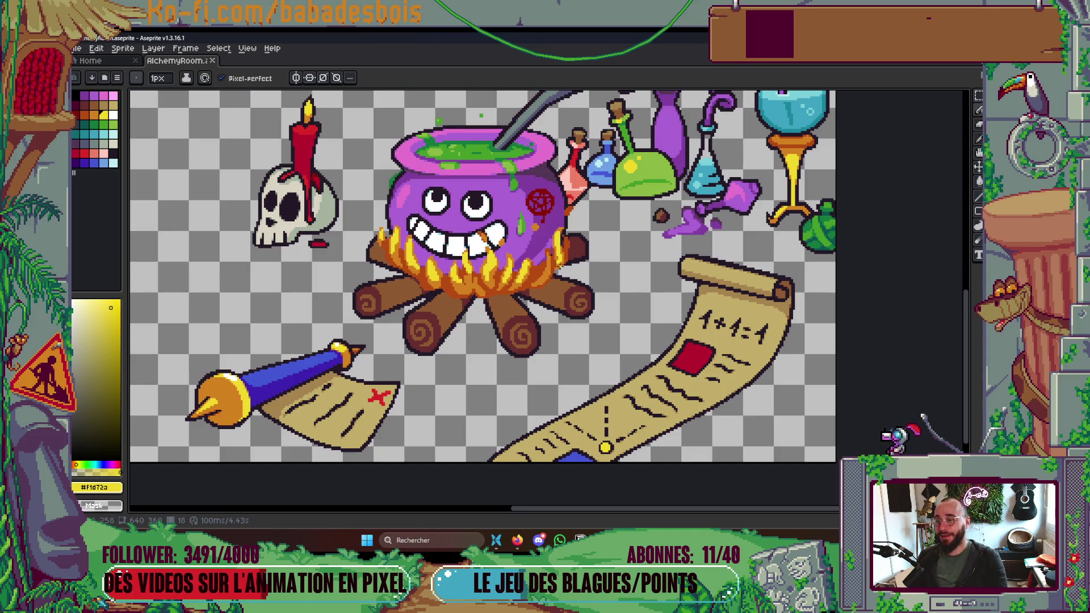
pyautogui.press('Return')
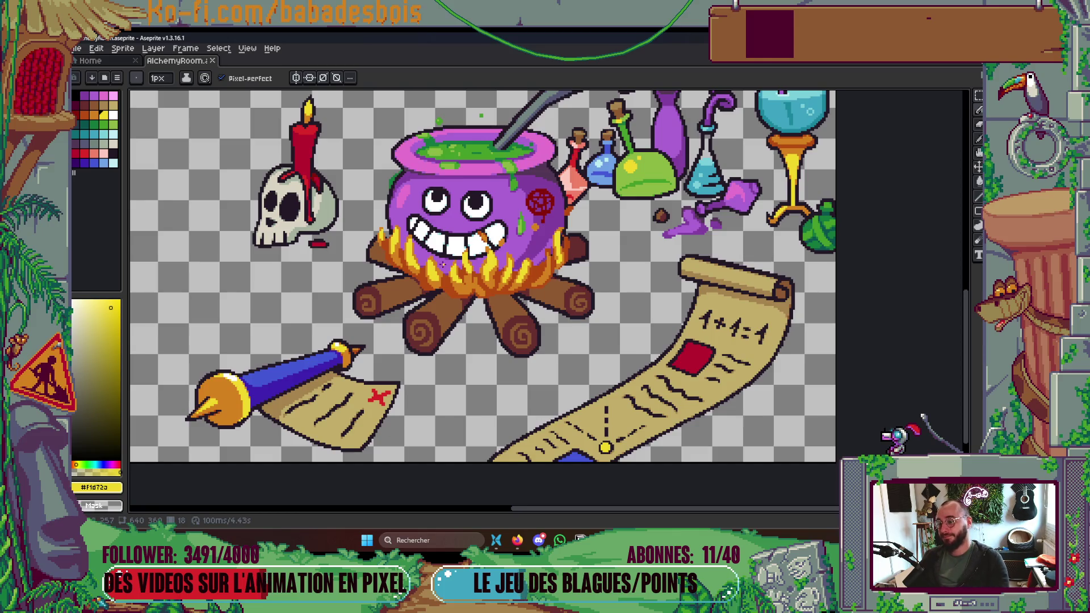
pyautogui.scroll(4, 560, 278)
pyautogui.press('i')
pyautogui.click(535, 260)
# Pencil a dark orange stroke and three single pixels into the flames, then zoom out.
pyautogui.press('b')
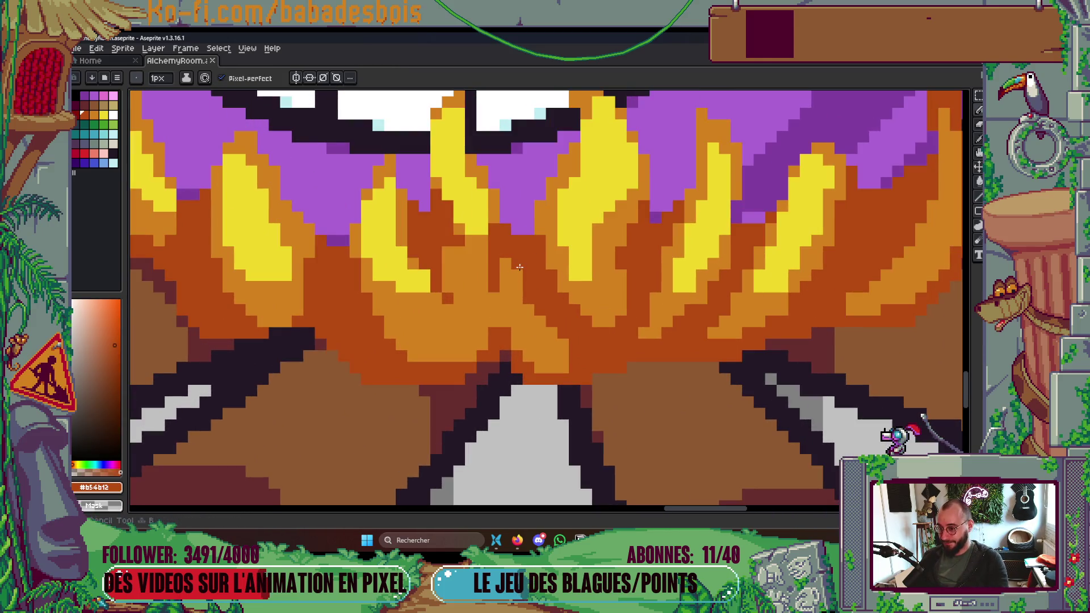
pyautogui.moveTo(448, 290)
pyautogui.mouseDown()
pyautogui.moveTo(448, 275)
pyautogui.moveTo(461, 293)
pyautogui.moveTo(473, 272)
pyautogui.moveTo(467, 262)
pyautogui.moveTo(483, 298)
pyautogui.moveTo(471, 300)
pyautogui.moveTo(494, 324)
pyautogui.moveTo(459, 298)
pyautogui.mouseUp()
pyautogui.click(480, 309)
pyautogui.click(493, 298)
pyautogui.click(472, 310)
pyautogui.scroll(-10, 459, 298)
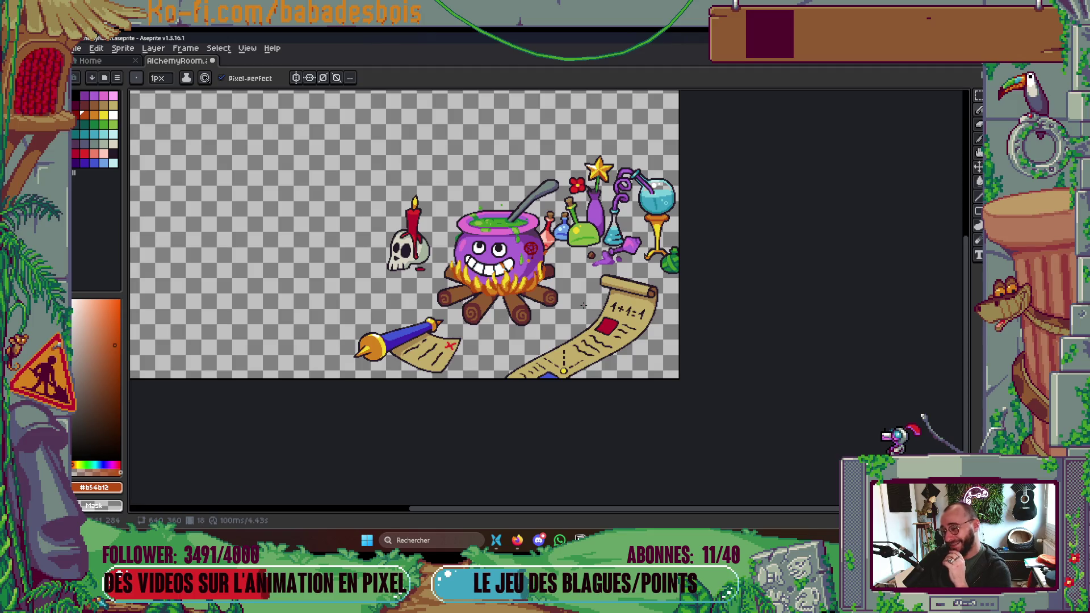
# Zoom in on the flames and sample their yellow, then the right flame's orange.
pyautogui.scroll(4, 495, 257)
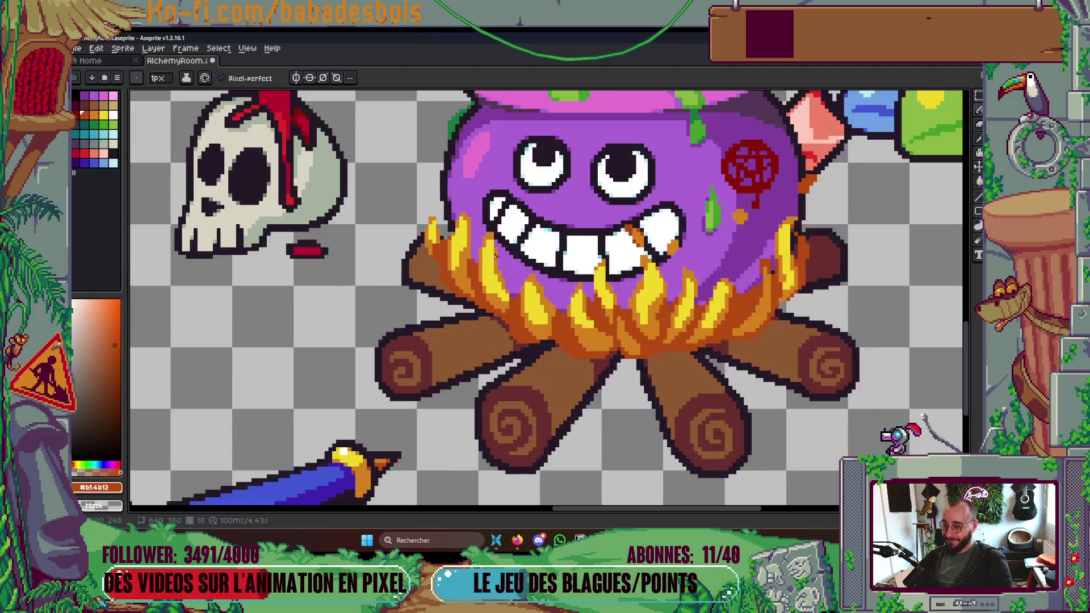
pyautogui.scroll(3, 495, 257)
pyautogui.keyDown('alt'); pyautogui.click(443, 220); pyautogui.keyUp('alt')
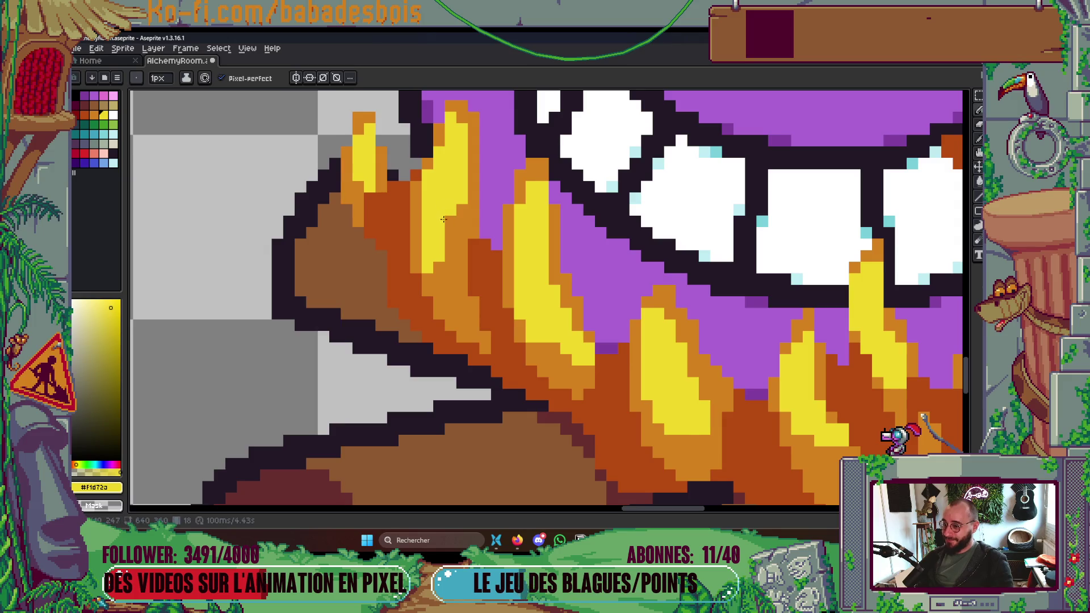
pyautogui.moveTo(610, 279); pyautogui.dragTo(603, 260)
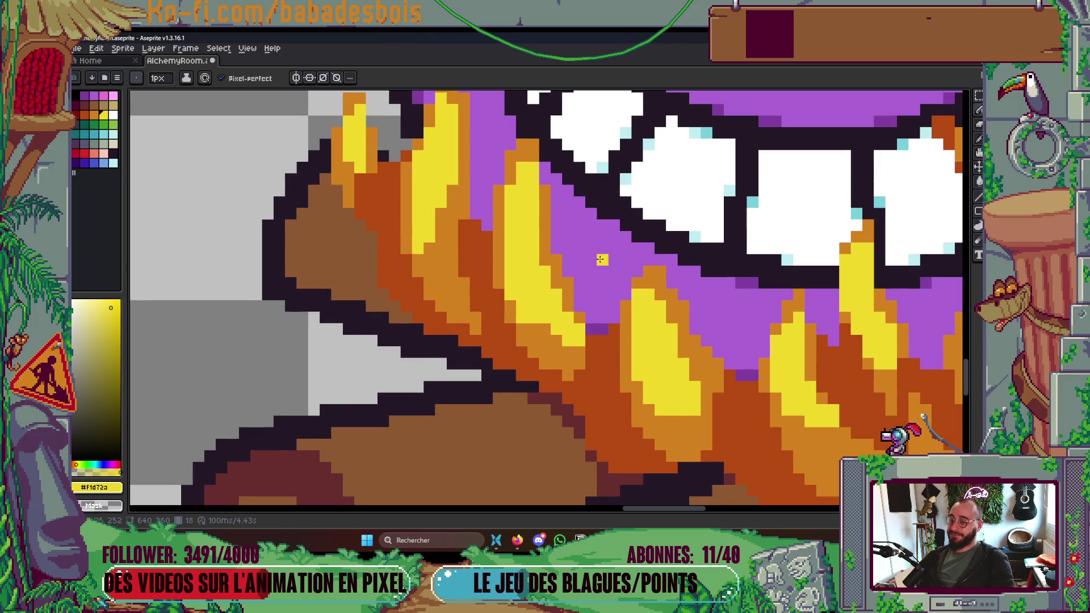
pyautogui.keyDown('alt'); pyautogui.click(664, 306); pyautogui.keyUp('alt')
# Re-sample flame yellow #f1d72a from the fire over the logs, then zoom back out.
pyautogui.scroll(-5, 675, 303)
pyautogui.moveTo(676, 301)
pyautogui.mouseDown()
pyautogui.moveTo(598, 290)
pyautogui.moveTo(561, 256)
pyautogui.mouseUp()
pyautogui.scroll(3, 597, 284)
pyautogui.scroll(1, 562, 256)
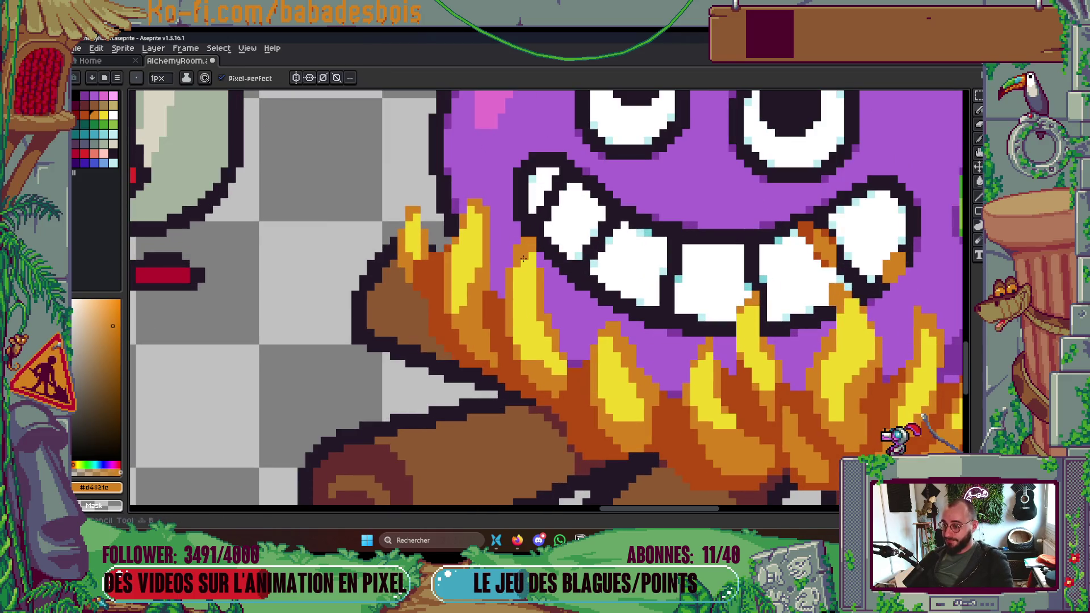
pyautogui.moveTo(665, 380); pyautogui.dragTo(572, 319)
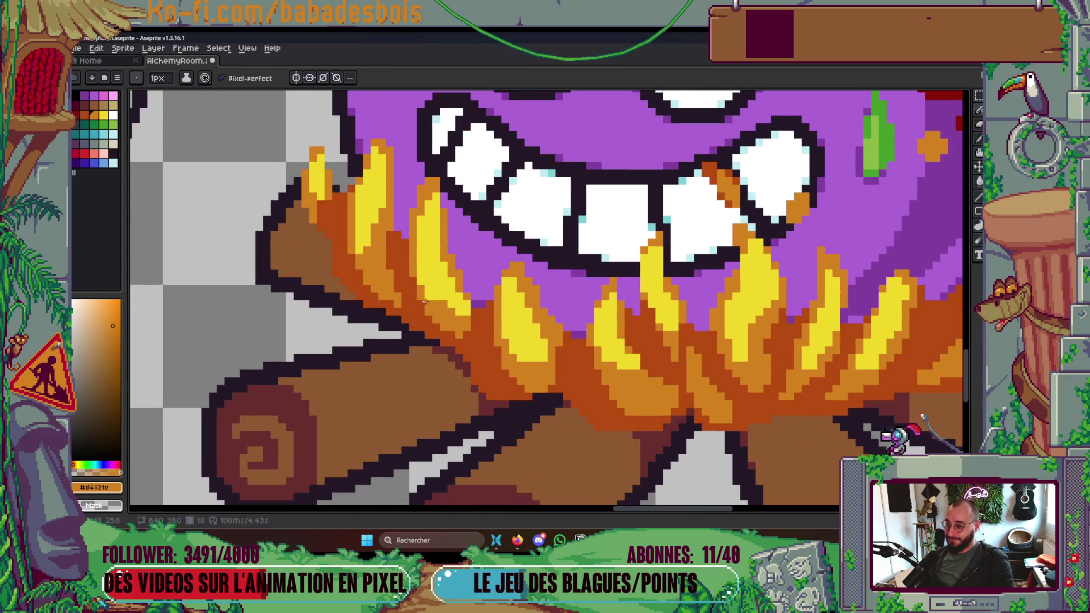
pyautogui.scroll(-4, 443, 290)
pyautogui.scroll(3, 555, 266)
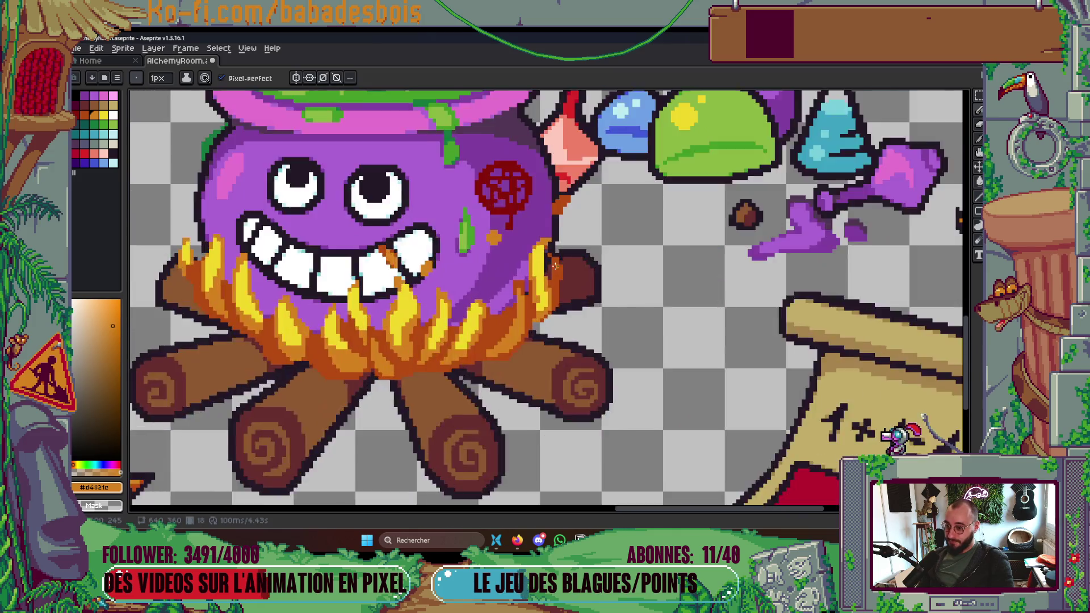
pyautogui.scroll(2, 556, 266)
pyautogui.press('alt')
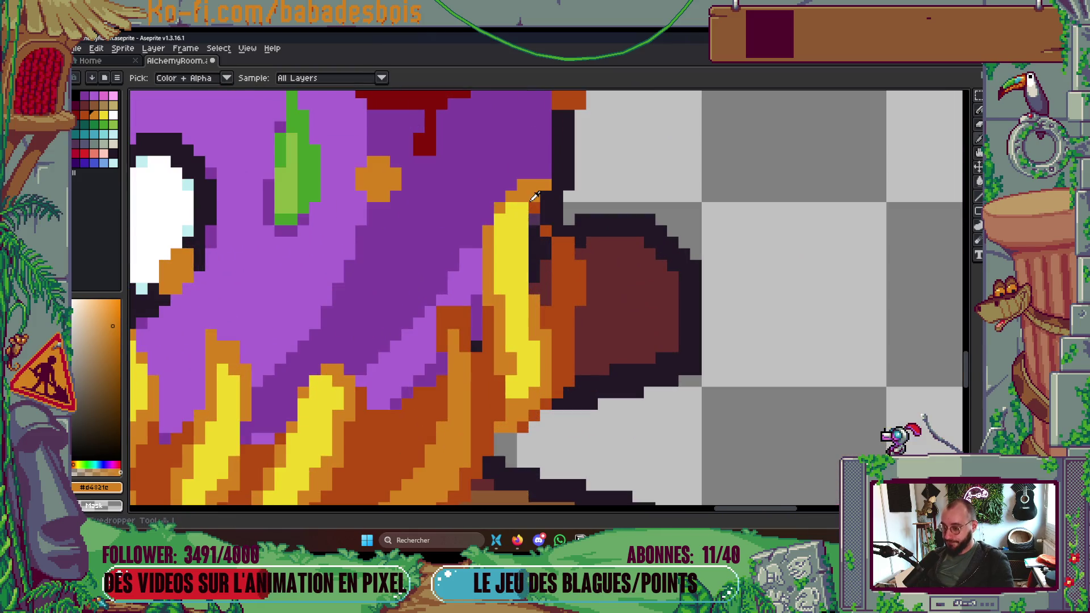
pyautogui.keyDown('alt'); pyautogui.click(525, 210); pyautogui.keyUp('alt')
pyautogui.scroll(-4, 587, 226)
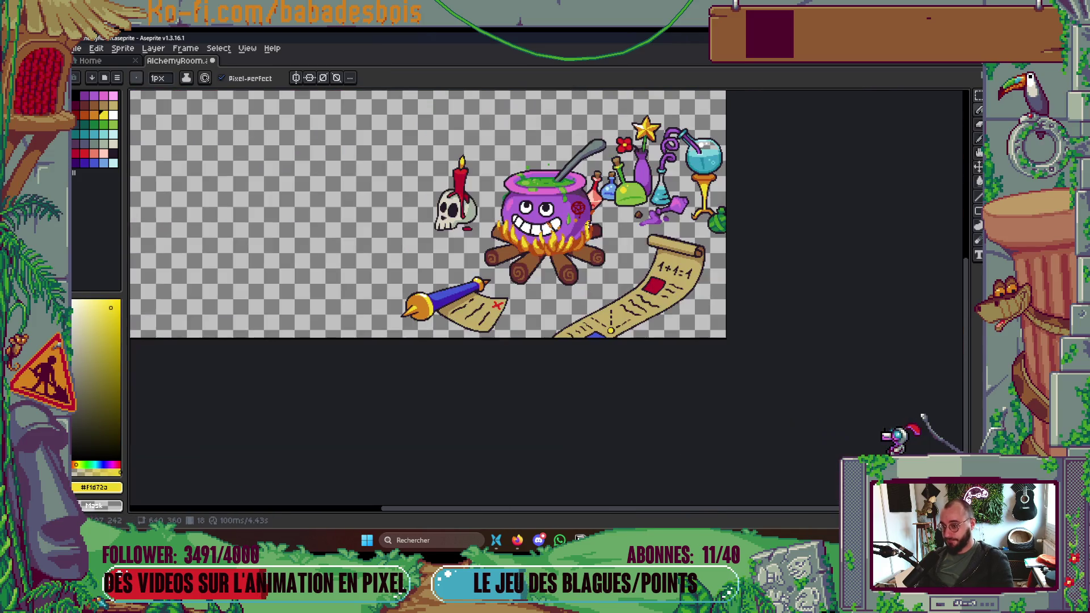
pyautogui.moveTo(628, 247); pyautogui.dragTo(625, 273)
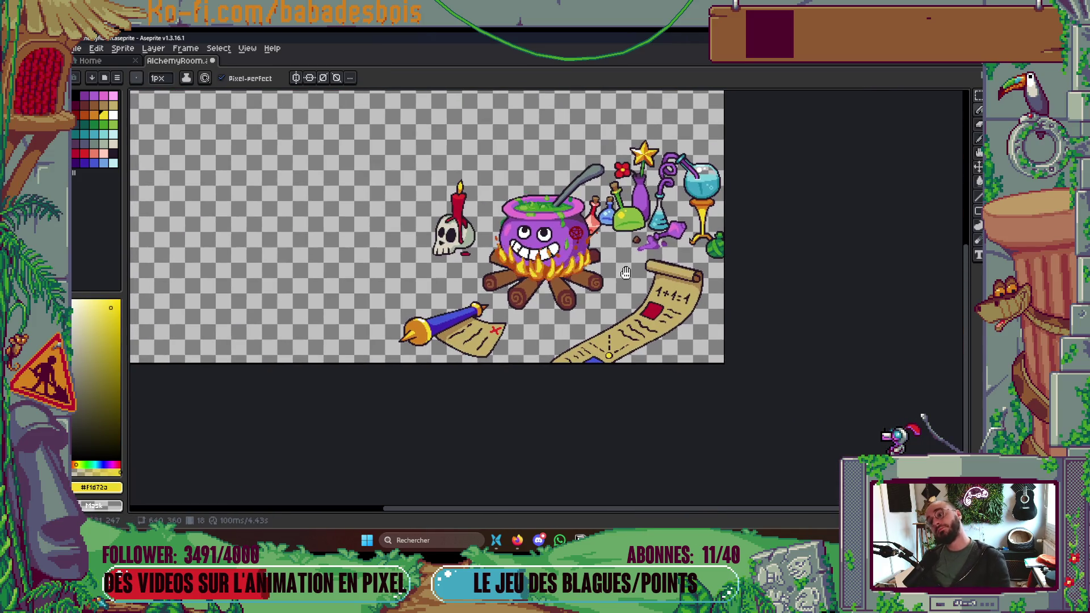
pyautogui.scroll(-3, 625, 273)
pyautogui.scroll(3, 594, 219)
pyautogui.moveTo(595, 219); pyautogui.dragTo(625, 260)
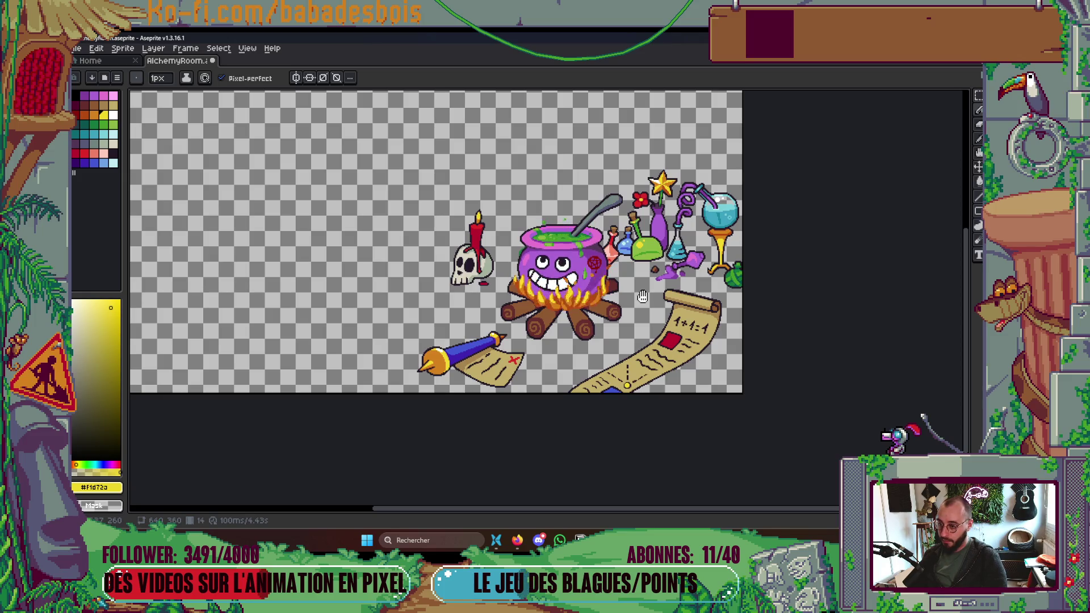
pyautogui.press('Tab')
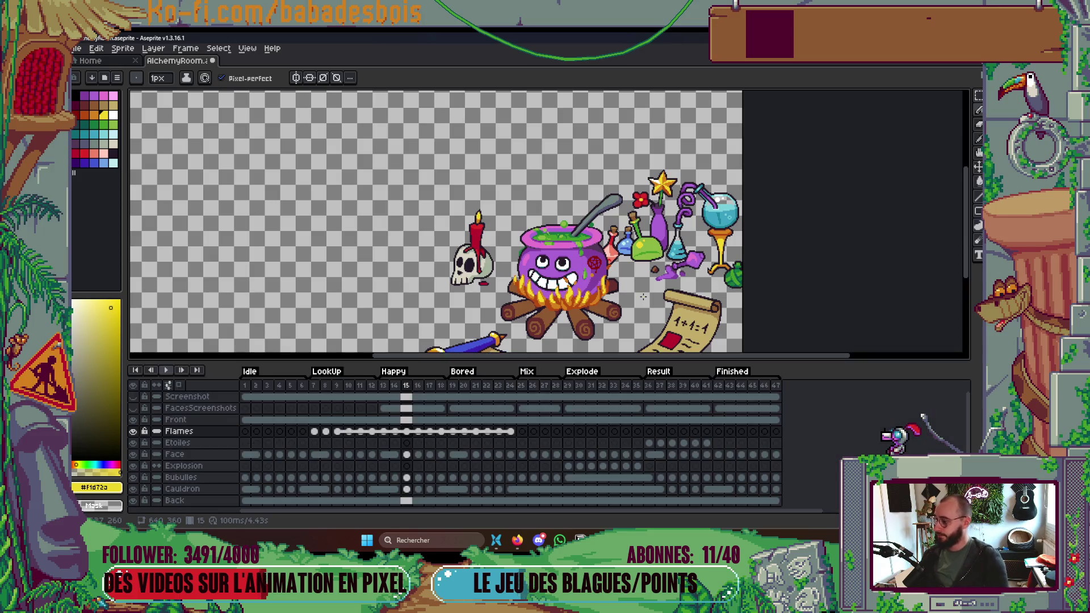
pyautogui.press('Tab')
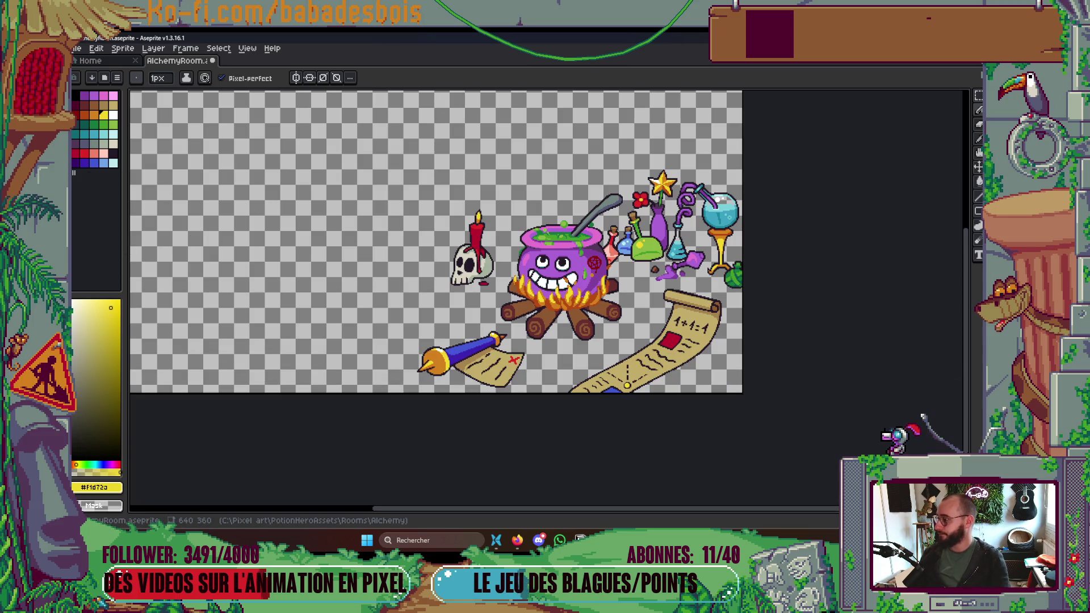